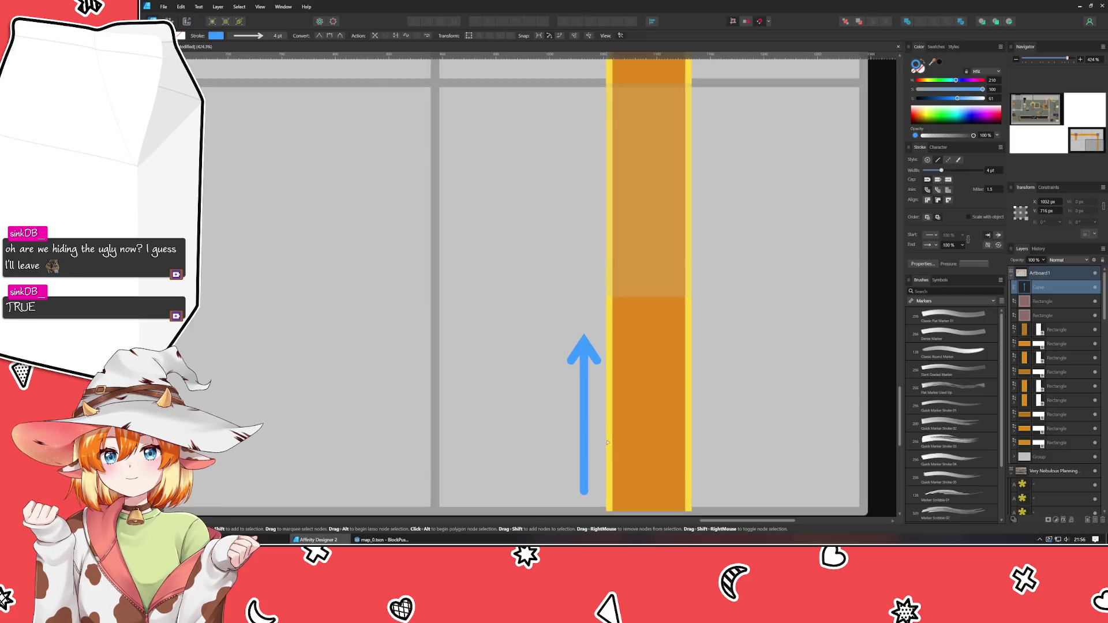
# Drag the blue arrow so it sits centred on the orange corridor
pyautogui.click(762, 380)
pyautogui.scroll(-1, 762, 380)
pyautogui.hscroll(1, 762, 380)
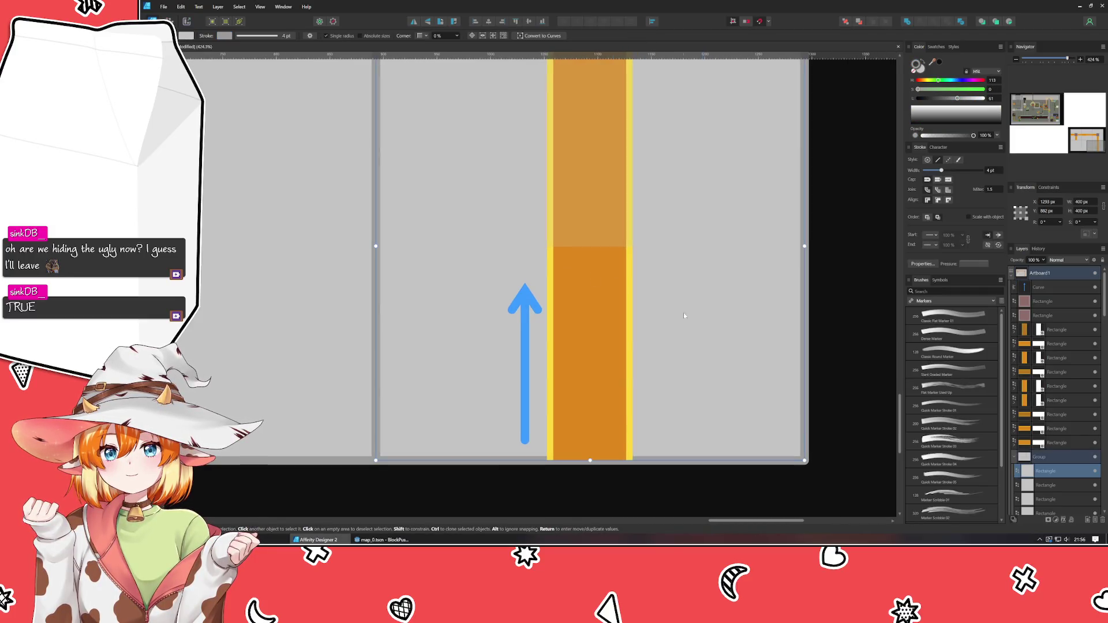
pyautogui.click(529, 360)
pyautogui.moveTo(529, 359); pyautogui.dragTo(588, 359)
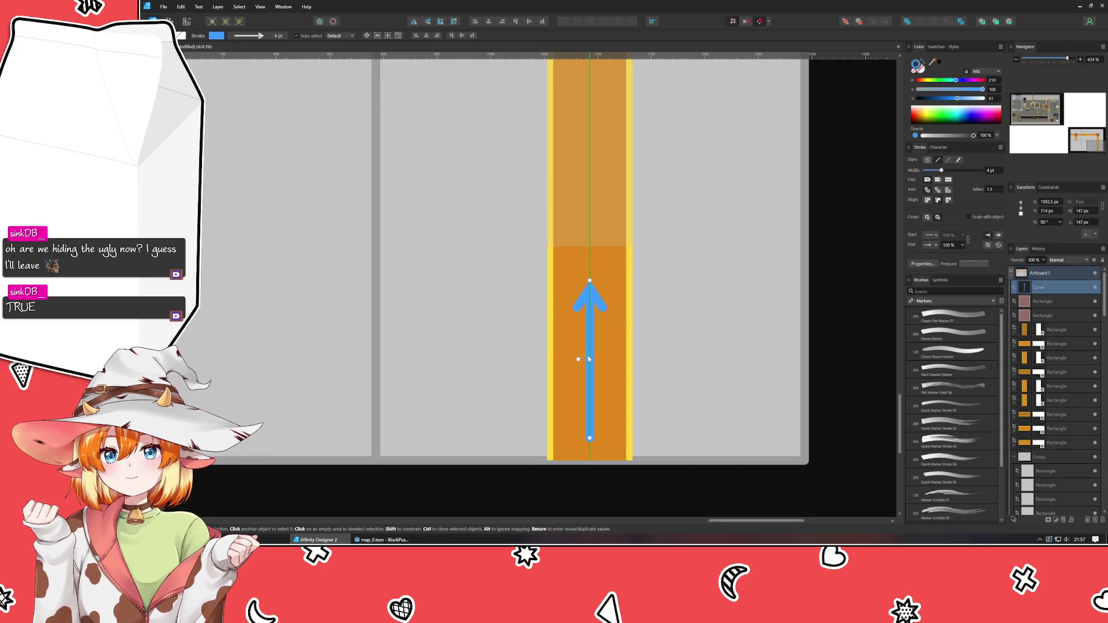
# Try a bar end on the arrow's start marker and inspect the result
pyautogui.click(927, 235)
pyautogui.scroll(-5, 940, 260)
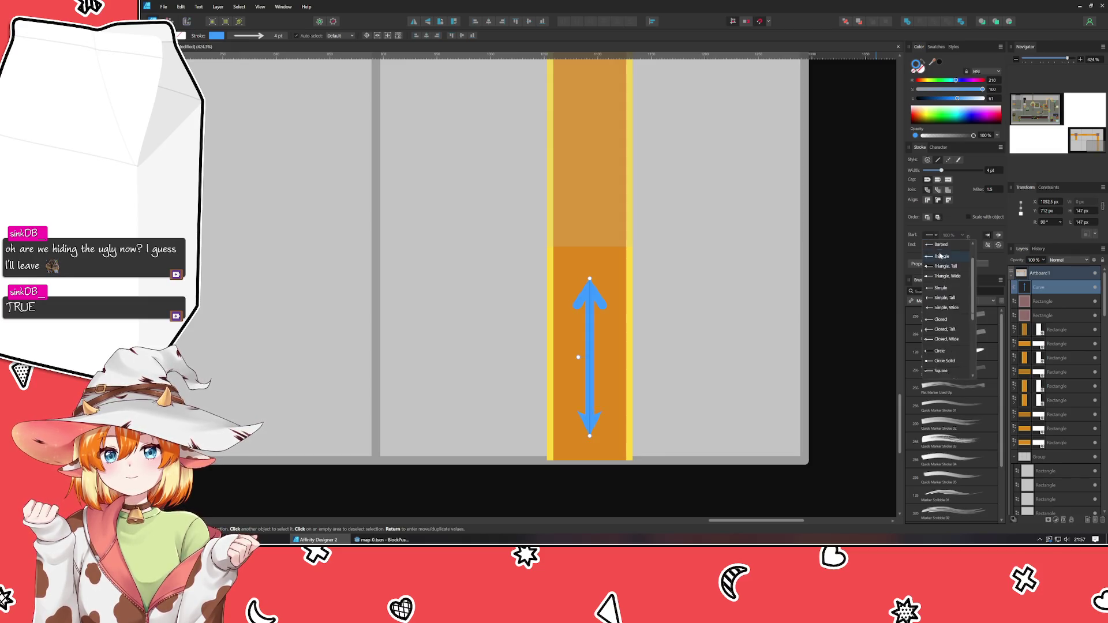
pyautogui.click(940, 297)
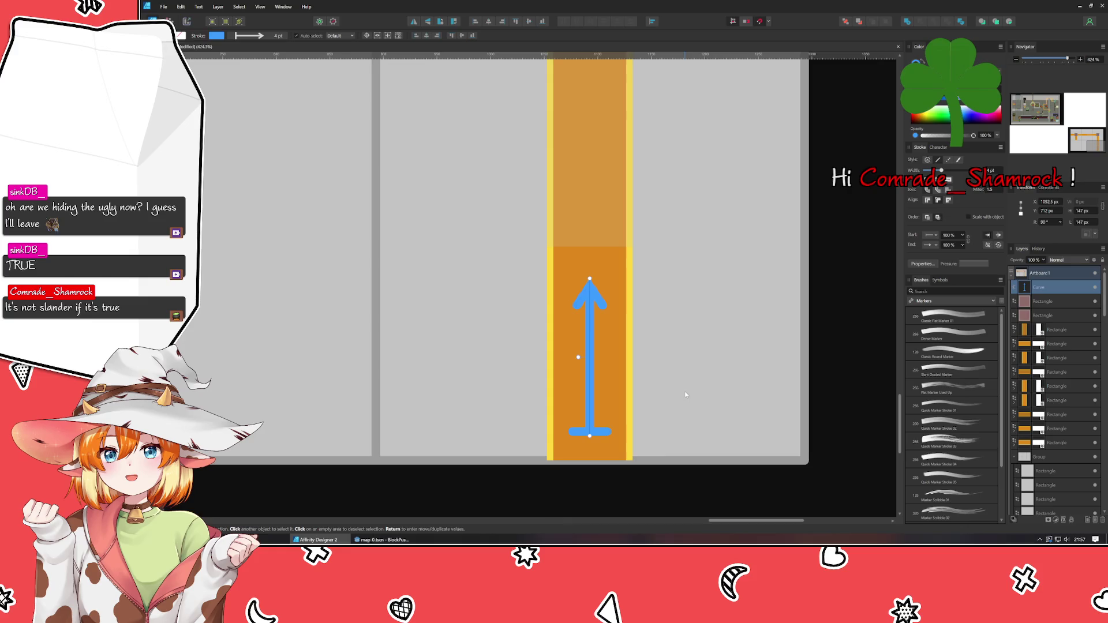
pyautogui.click(491, 514)
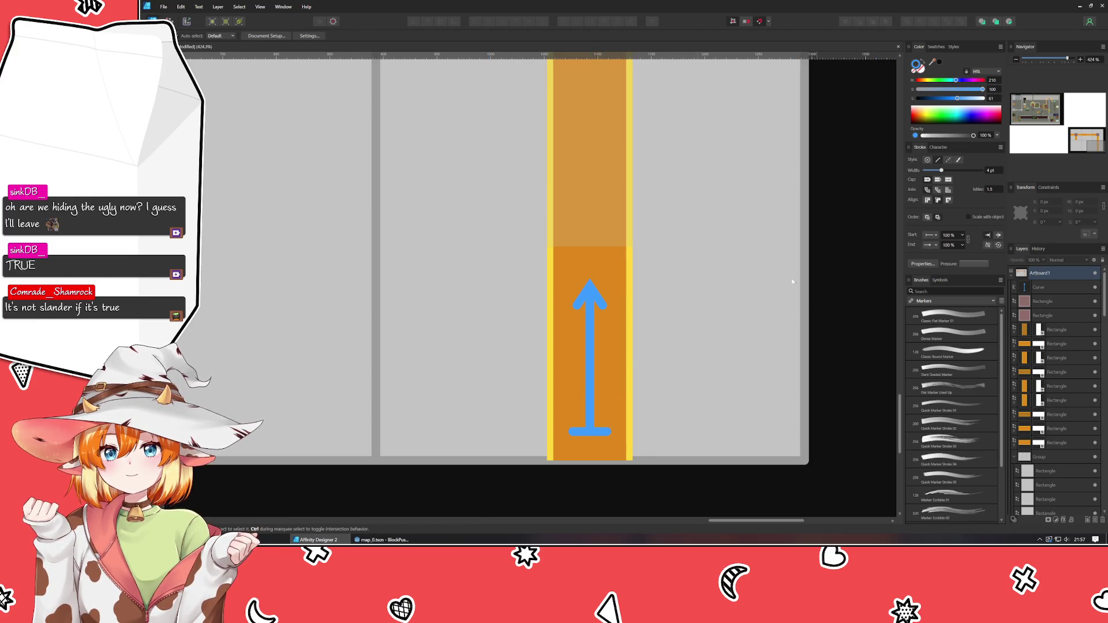
# Make the arrow's tail a Circle marker at 50% size and extend the tail slightly downward
pyautogui.click(590, 364)
pyautogui.click(962, 245)
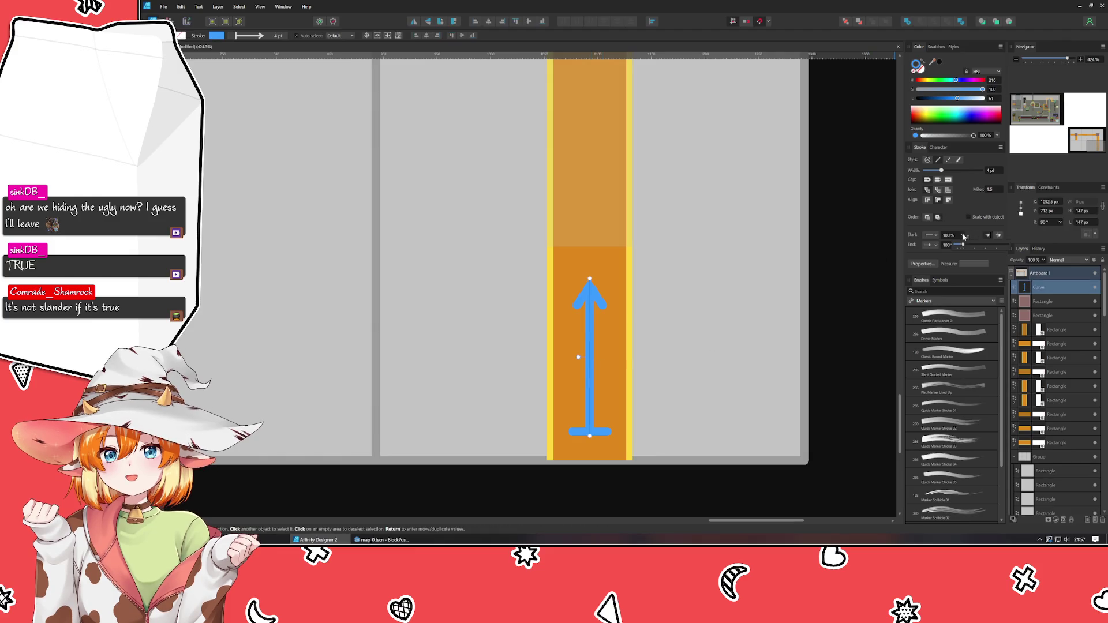
pyautogui.moveTo(963, 246)
pyautogui.mouseDown()
pyautogui.moveTo(1066, 247)
pyautogui.moveTo(964, 263)
pyautogui.mouseUp()
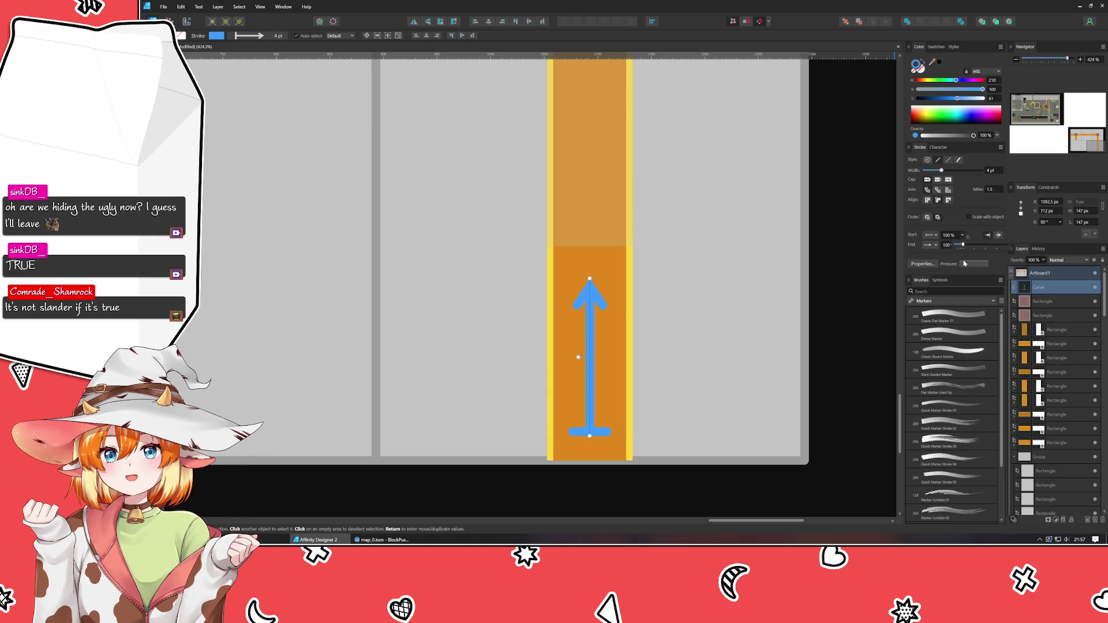
pyautogui.click(936, 246)
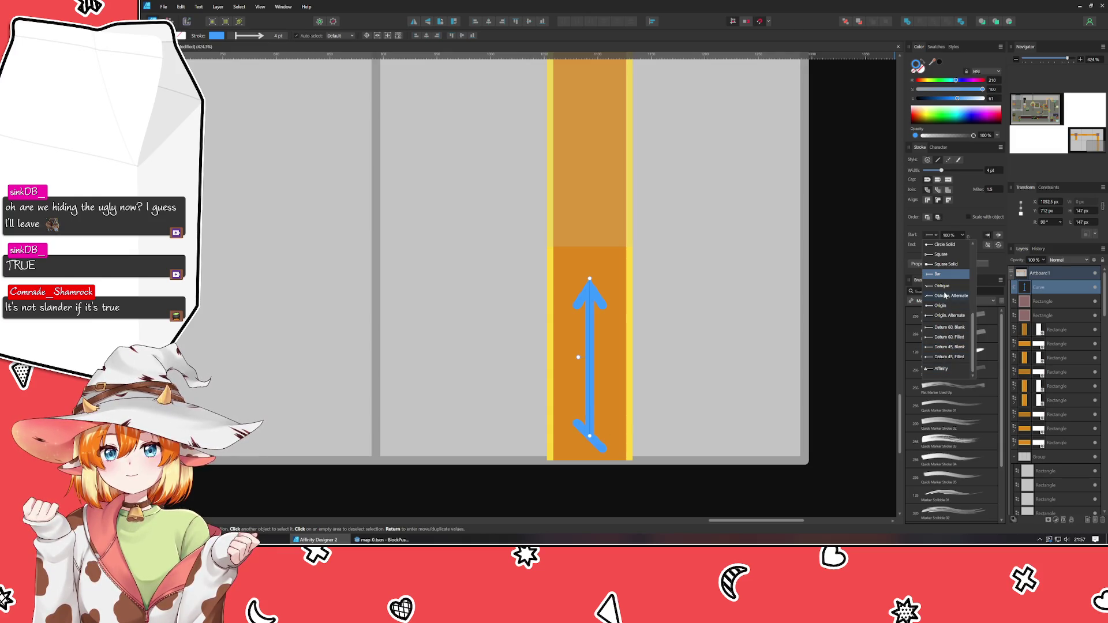
pyautogui.scroll(2, 945, 296)
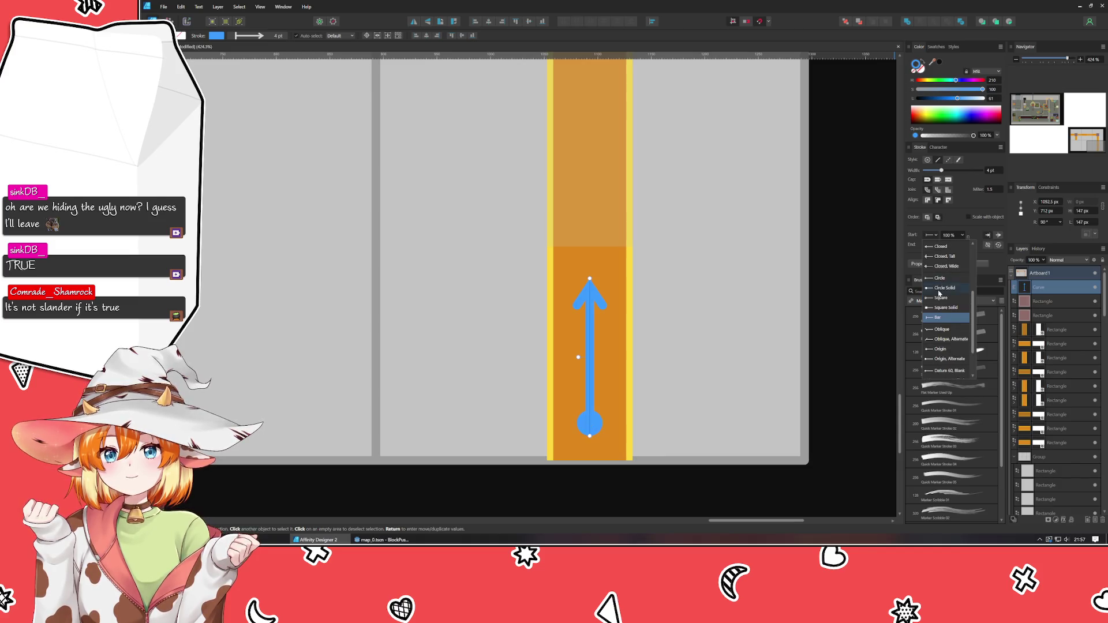
pyautogui.scroll(3, 945, 256)
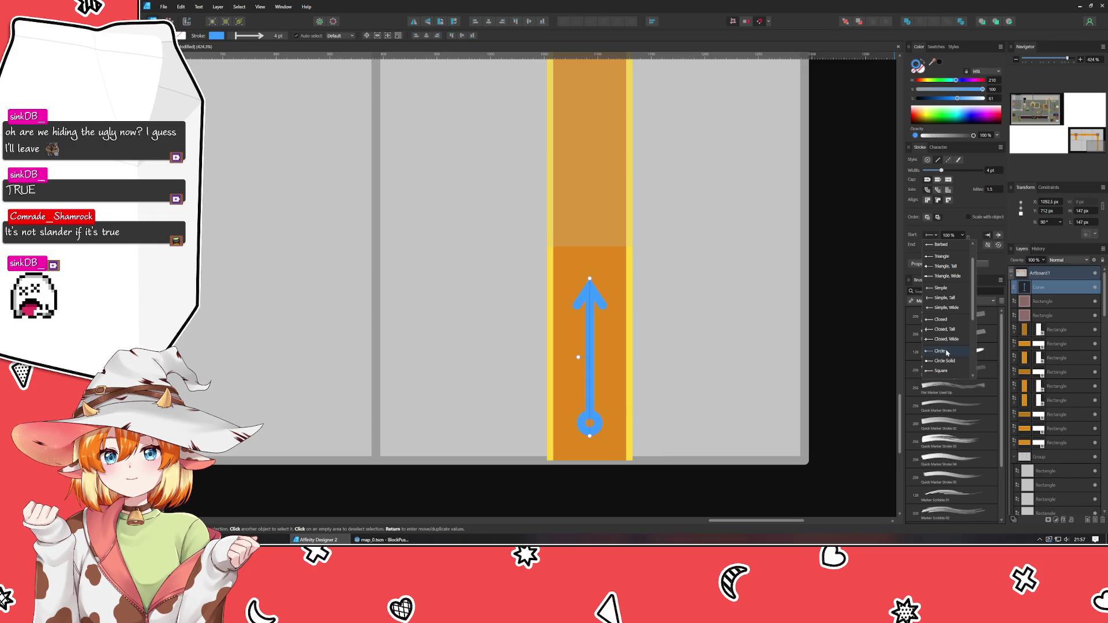
pyautogui.click(942, 351)
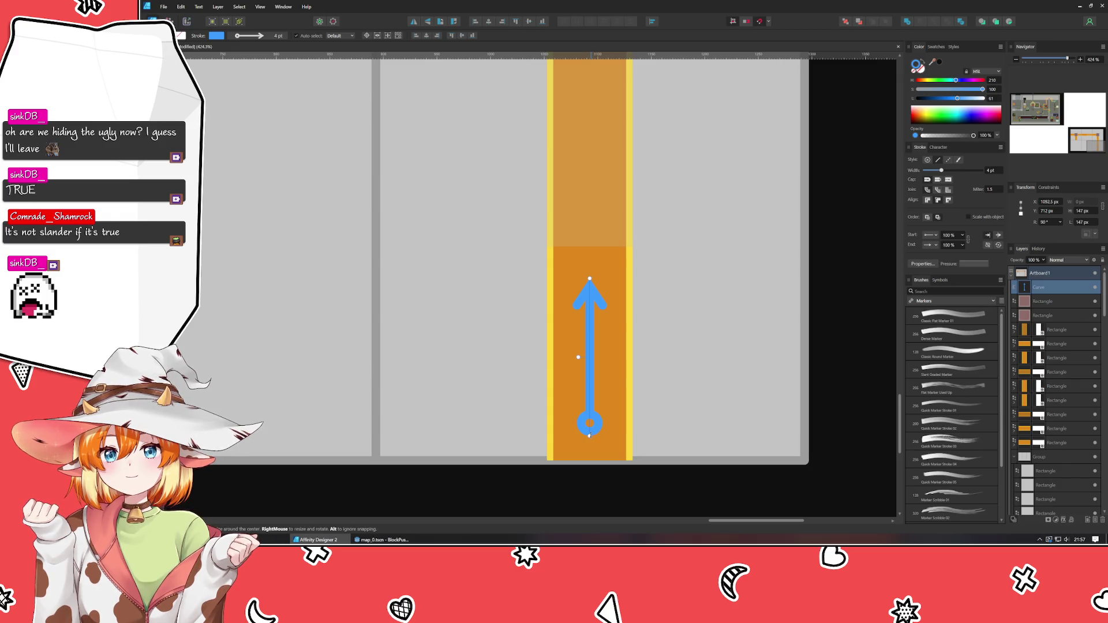
pyautogui.moveTo(590, 436); pyautogui.dragTo(589, 444)
# Lengthen the arrow's tip and duplicate the arrow two tiles up the corridor
pyautogui.moveTo(589, 276); pyautogui.dragTo(589, 266)
pyautogui.scroll(2, 687, 352)
pyautogui.click(734, 373)
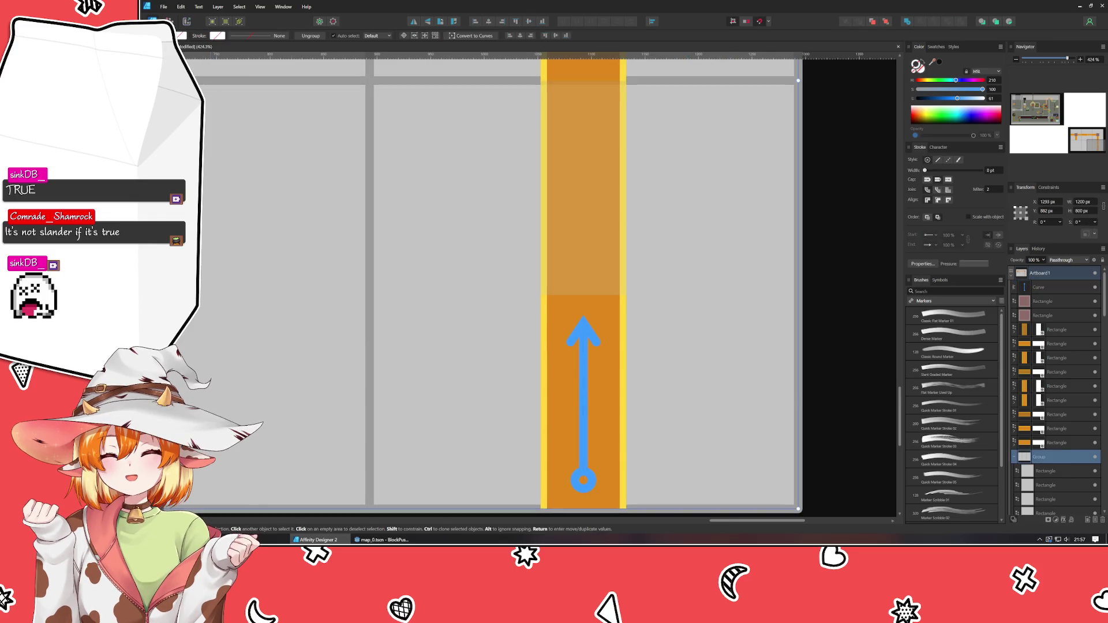
pyautogui.click(580, 410)
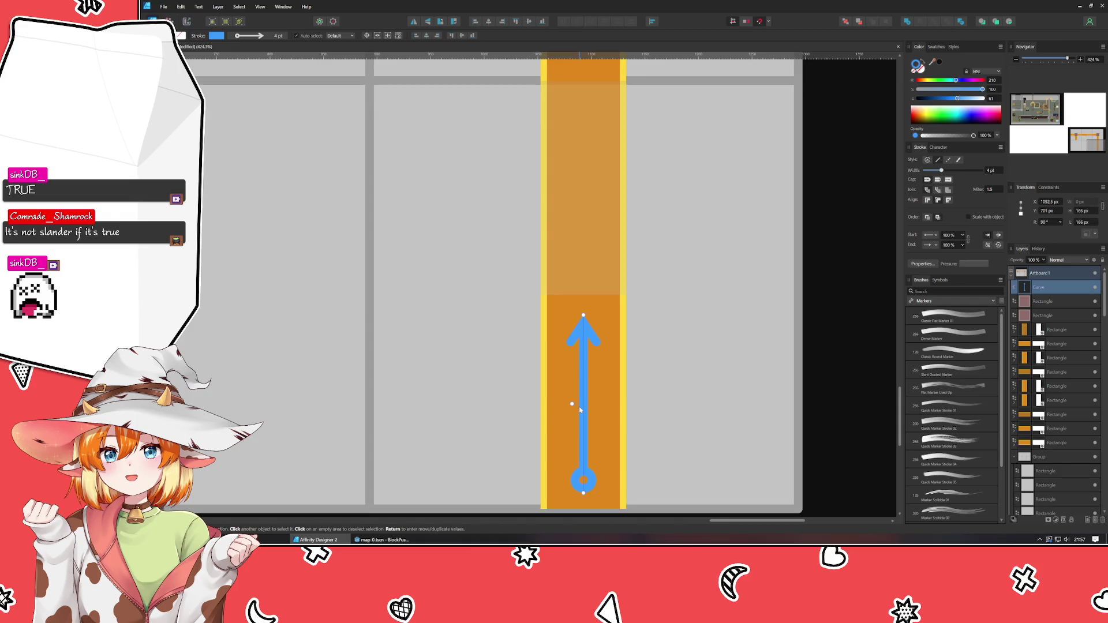
pyautogui.moveTo(581, 412)
pyautogui.mouseDown()
pyautogui.moveTo(650, 246)
pyautogui.moveTo(582, 200)
pyautogui.mouseUp()
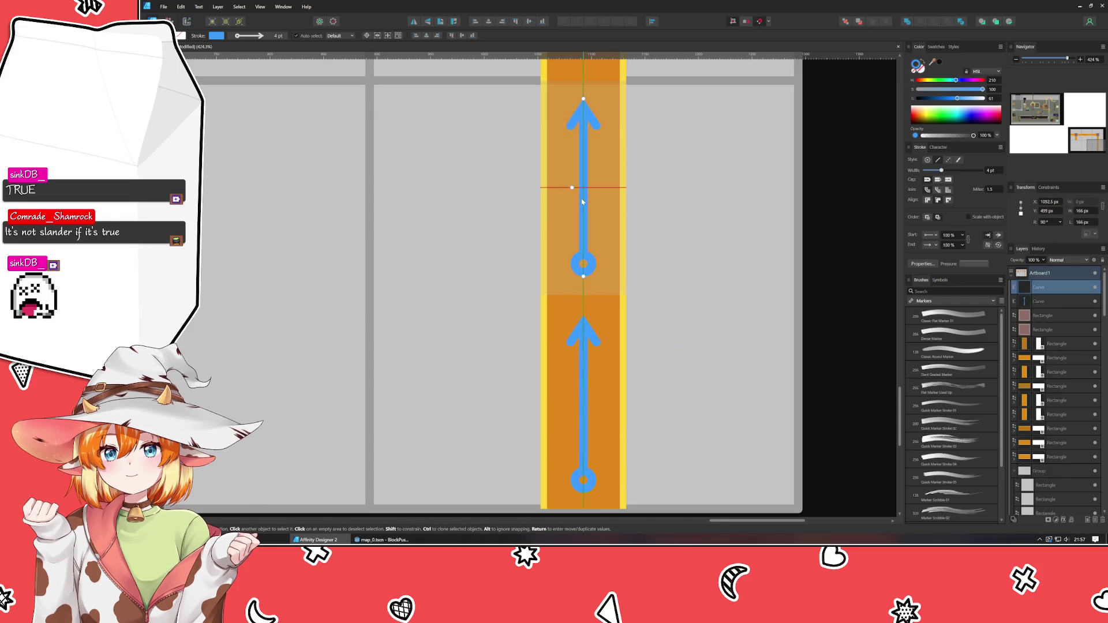
pyautogui.scroll(5, 668, 276)
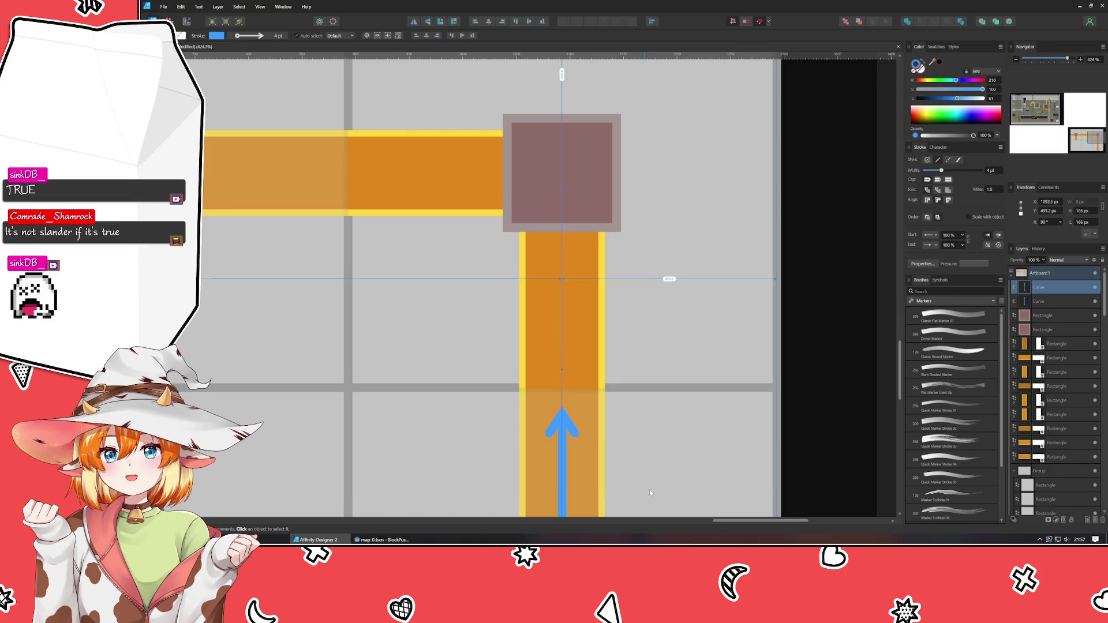
pyautogui.hotkey('ctrl', 'j')
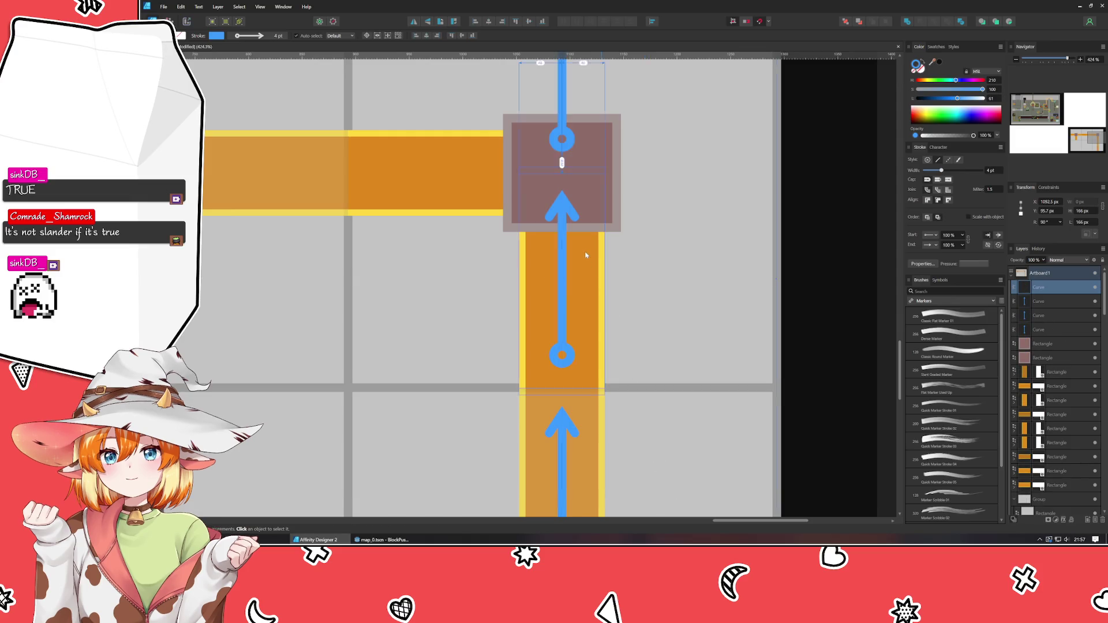
# Rotate the top arrow copy to point left
pyautogui.scroll(5, 586, 255)
pyautogui.hscroll(-3, 586, 256)
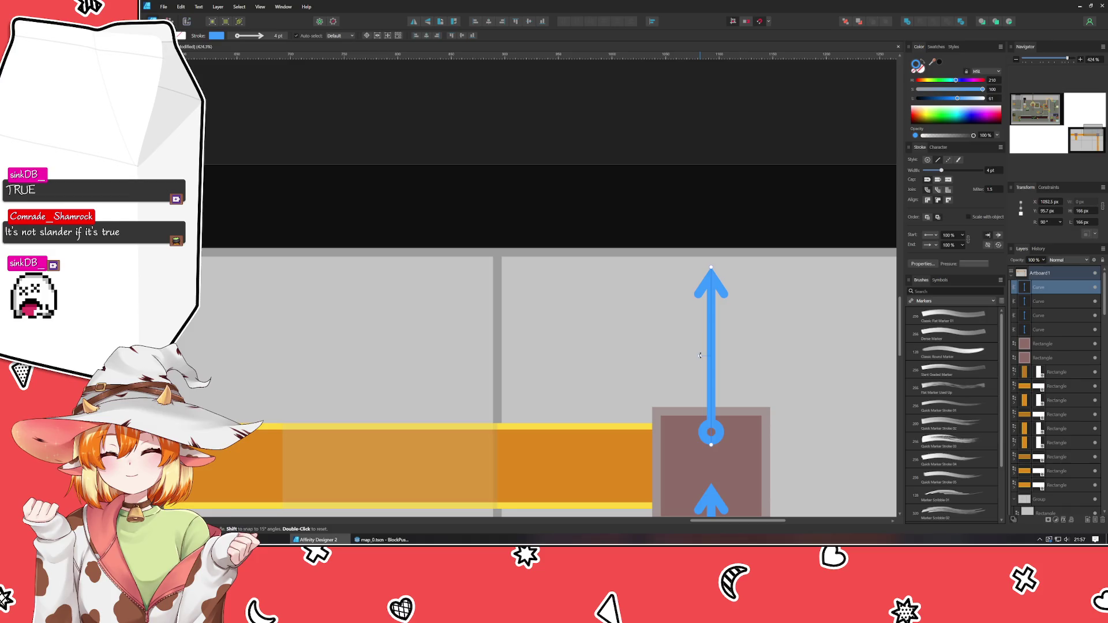
pyautogui.moveTo(700, 356)
pyautogui.mouseDown()
pyautogui.moveTo(701, 376)
pyautogui.moveTo(705, 366)
pyautogui.moveTo(624, 477)
pyautogui.moveTo(613, 469)
pyautogui.mouseUp()
pyautogui.click(617, 344)
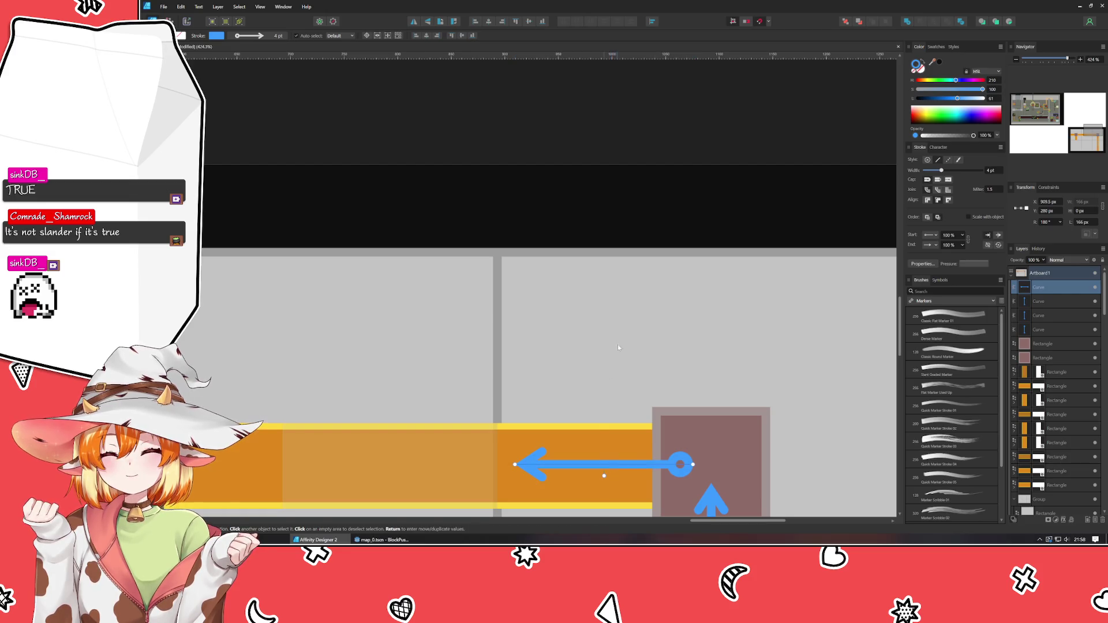
pyautogui.hscroll(-3, 627, 322)
pyautogui.scroll(-3, 693, 373)
# Duplicate the left-pointing arrow repeatedly along the corridor to the left
pyautogui.click(694, 366)
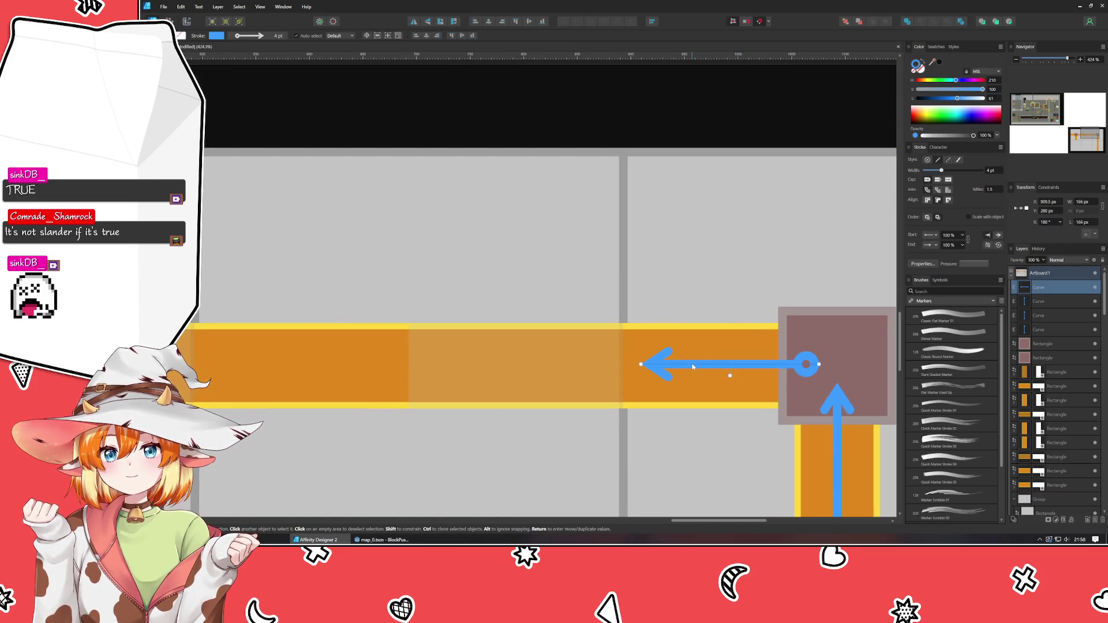
pyautogui.moveTo(693, 366); pyautogui.dragTo(478, 365)
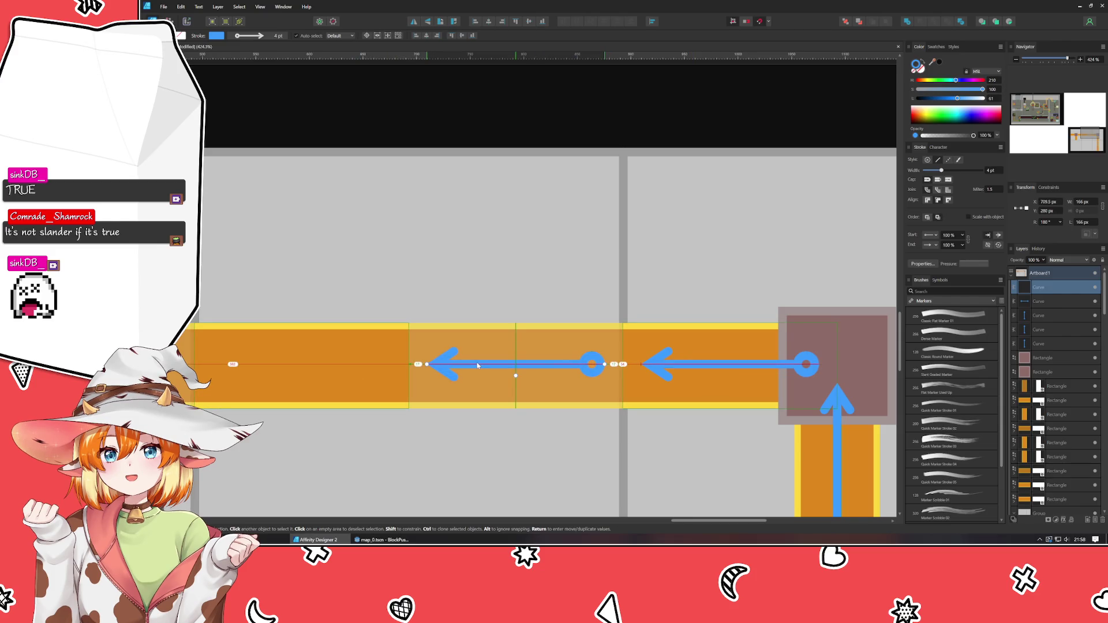
pyautogui.hotkey('ctrl', 'j')
pyautogui.hscroll(-10, 804, 445)
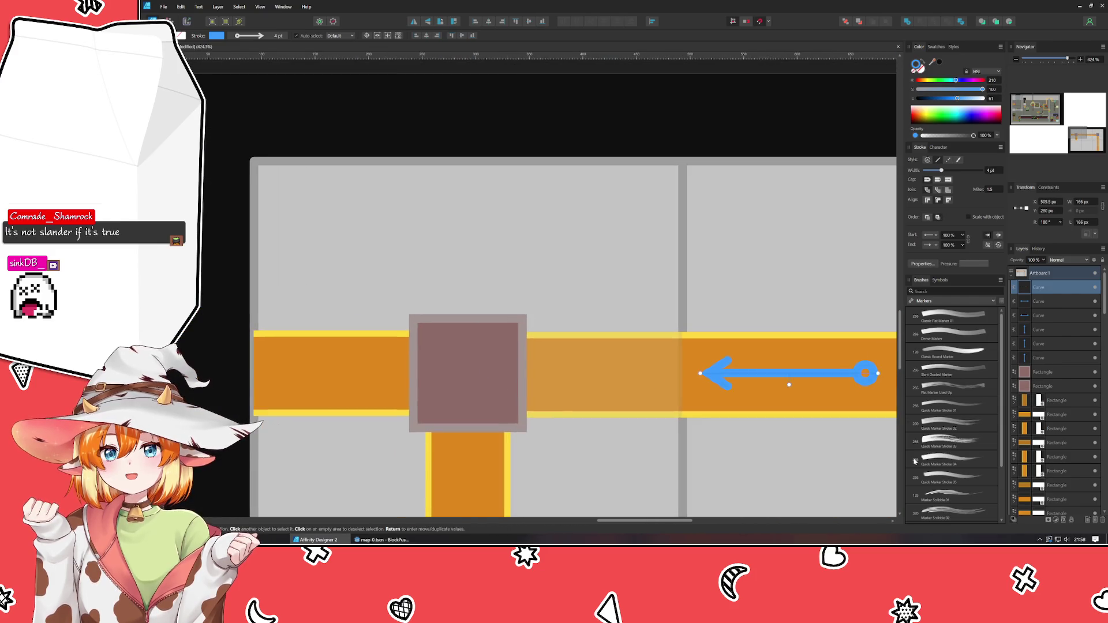
pyautogui.hotkey('ctrl', 'j')
pyautogui.hotkey('ctrl', 'j')
pyautogui.scroll(-3, 787, 359)
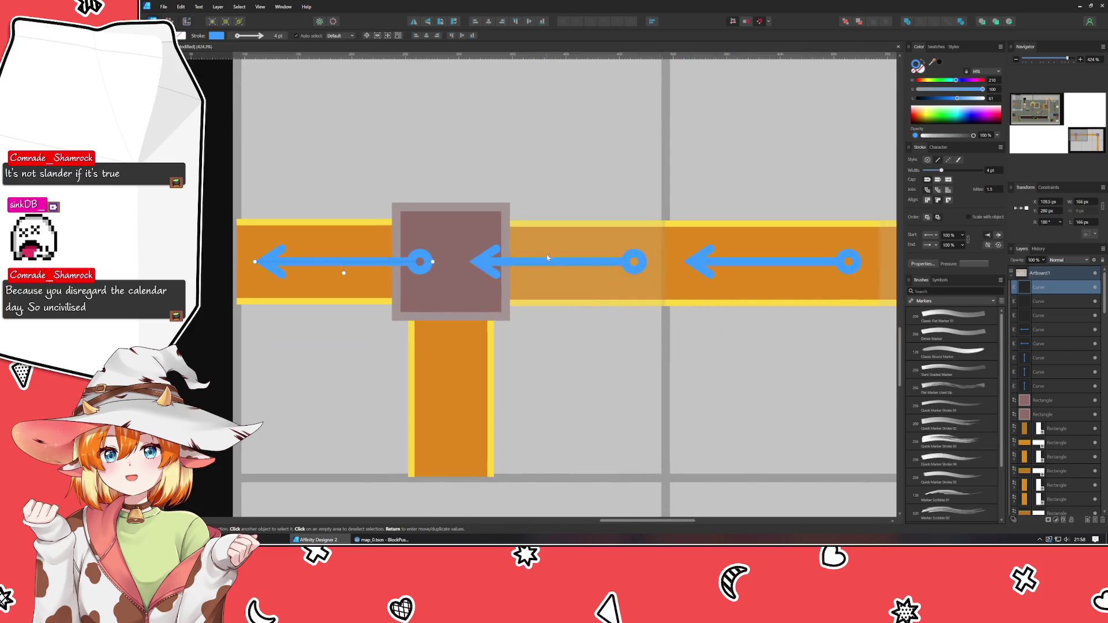
# Rotate the middle arrow to point down and flip the leftmost arrow to point right
pyautogui.click(550, 261)
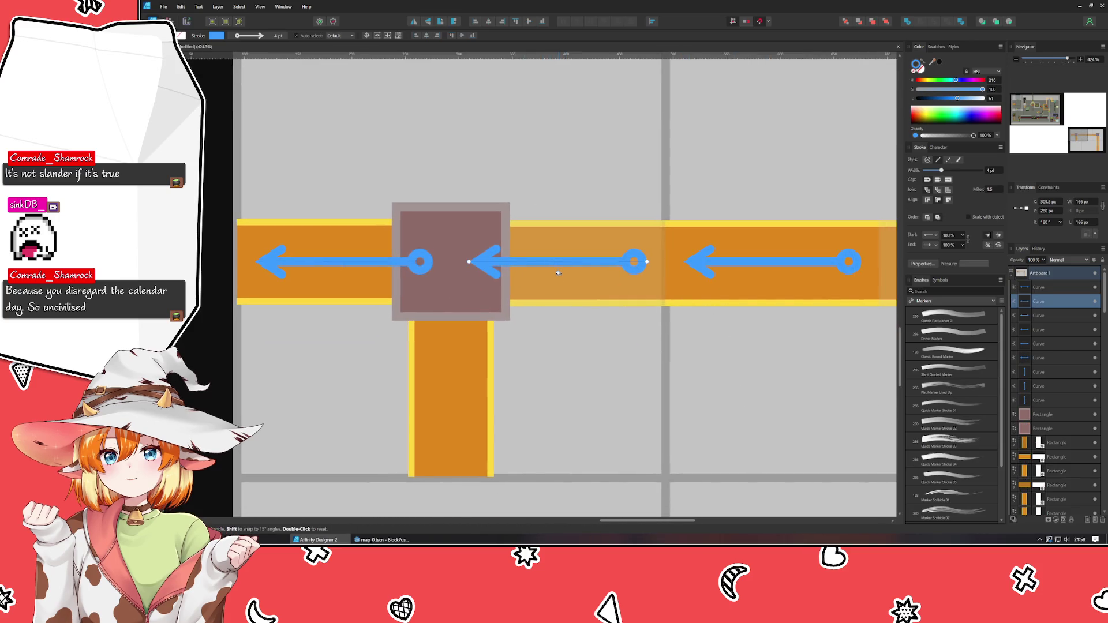
pyautogui.moveTo(556, 280); pyautogui.dragTo(584, 260)
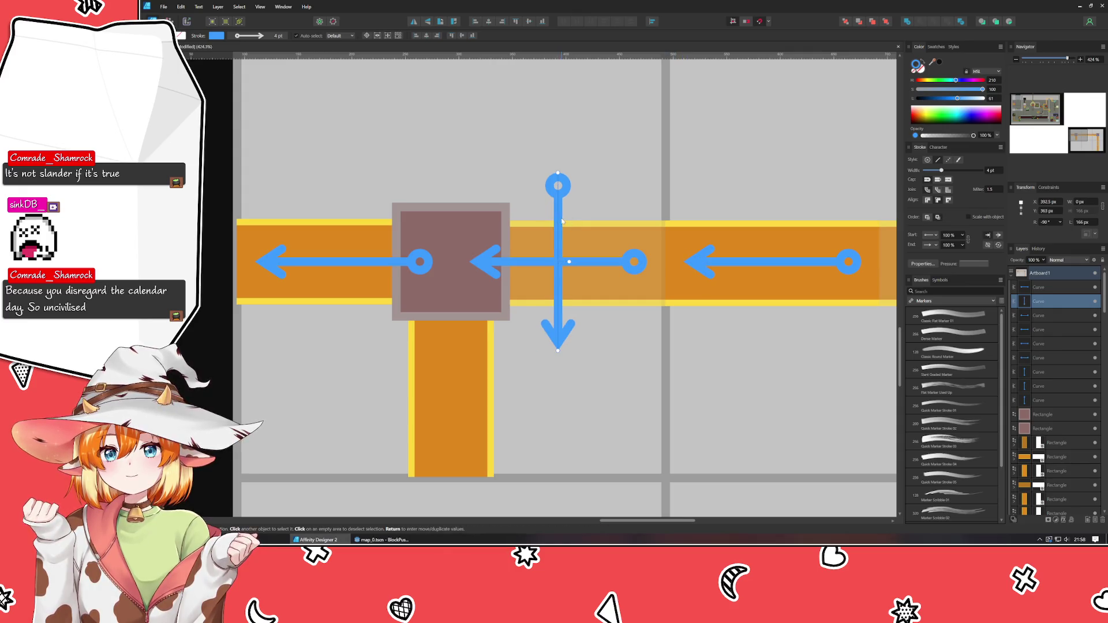
pyautogui.click(525, 317)
pyautogui.click(340, 269)
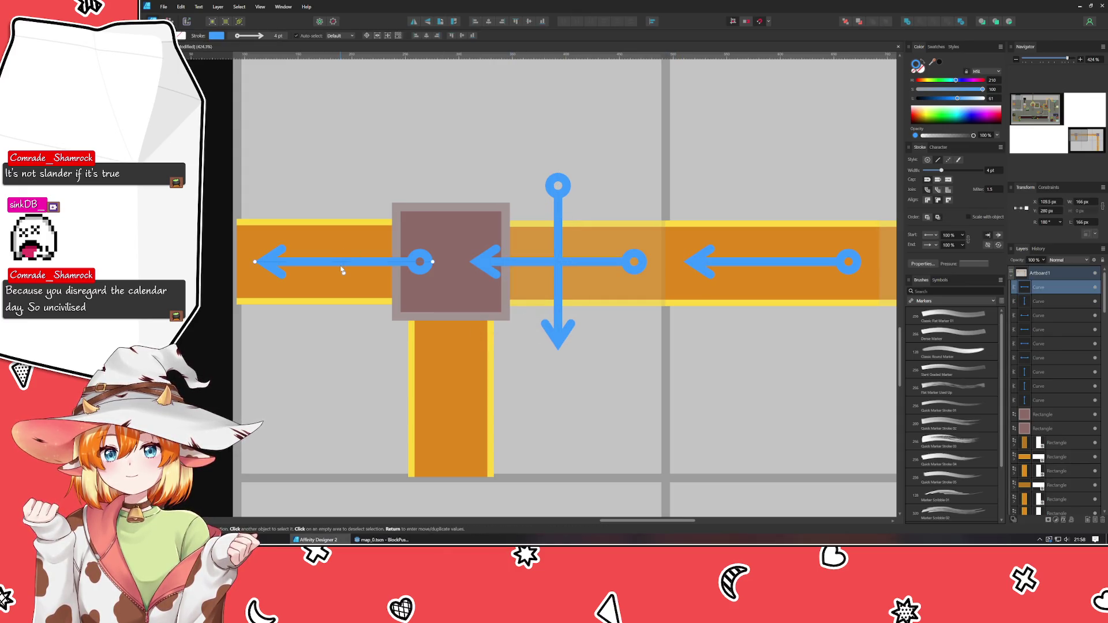
pyautogui.click(414, 22)
# Move the downward arrow into the corridor below the brown square
pyautogui.click(559, 301)
pyautogui.moveTo(560, 306)
pyautogui.mouseDown()
pyautogui.moveTo(441, 432)
pyautogui.moveTo(452, 418)
pyautogui.mouseUp()
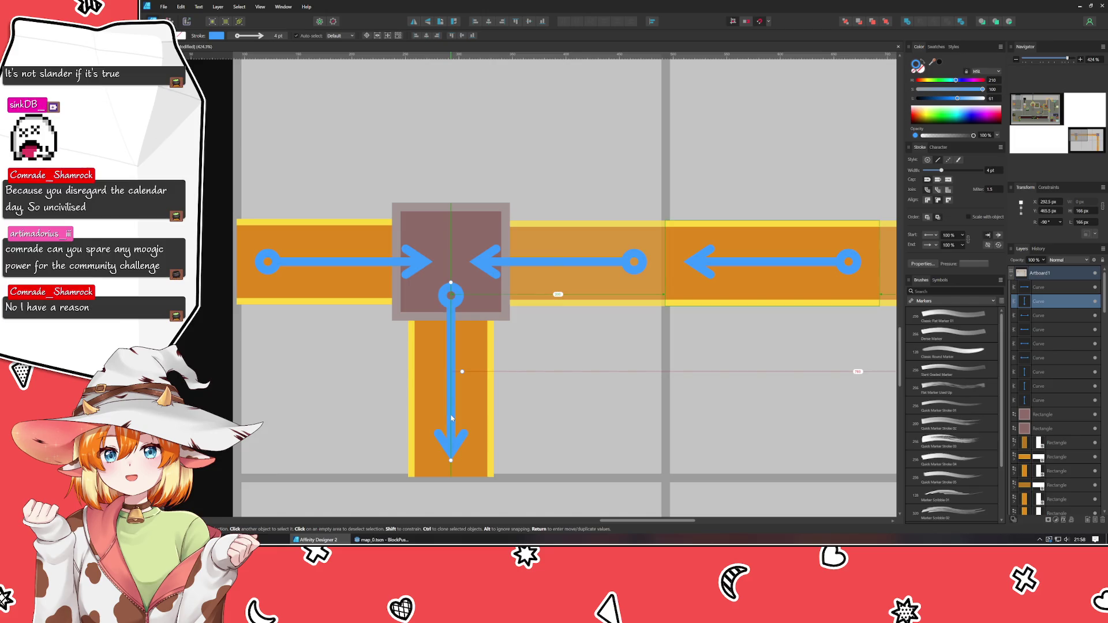
pyautogui.click(564, 437)
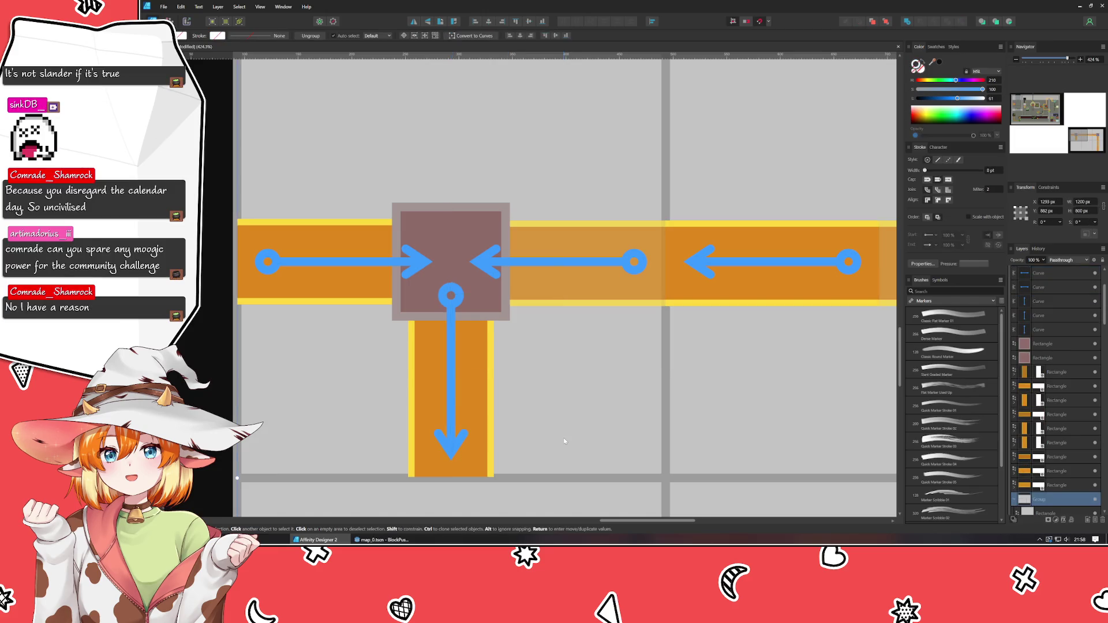
pyautogui.hscroll(-3, 552, 231)
pyautogui.scroll(-2, 551, 231)
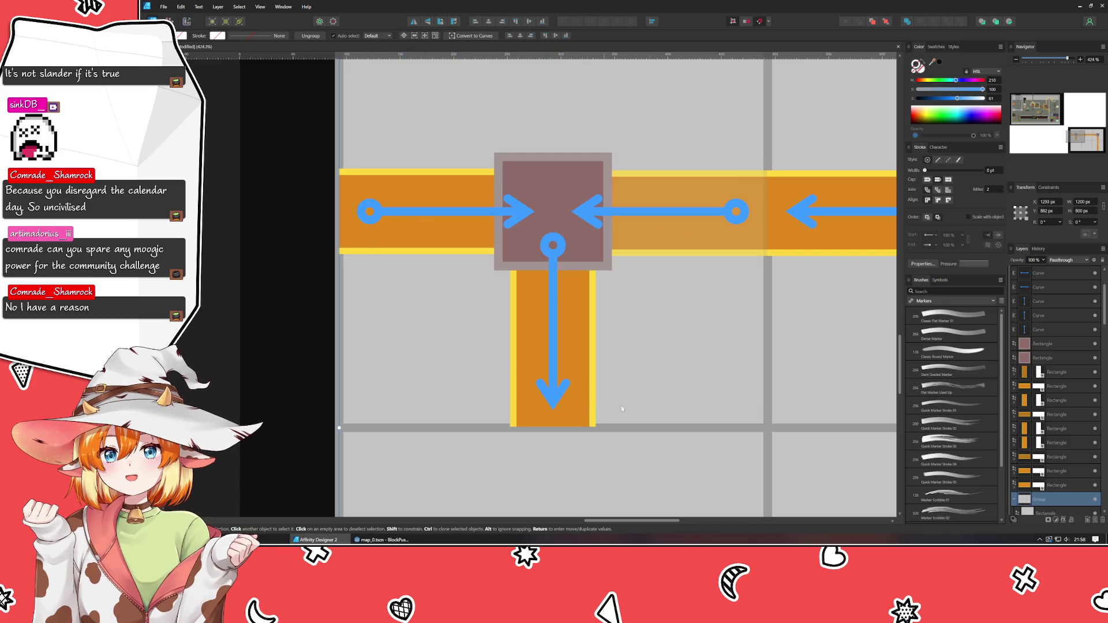
pyautogui.hscroll(3, 681, 358)
pyautogui.scroll(1, 681, 358)
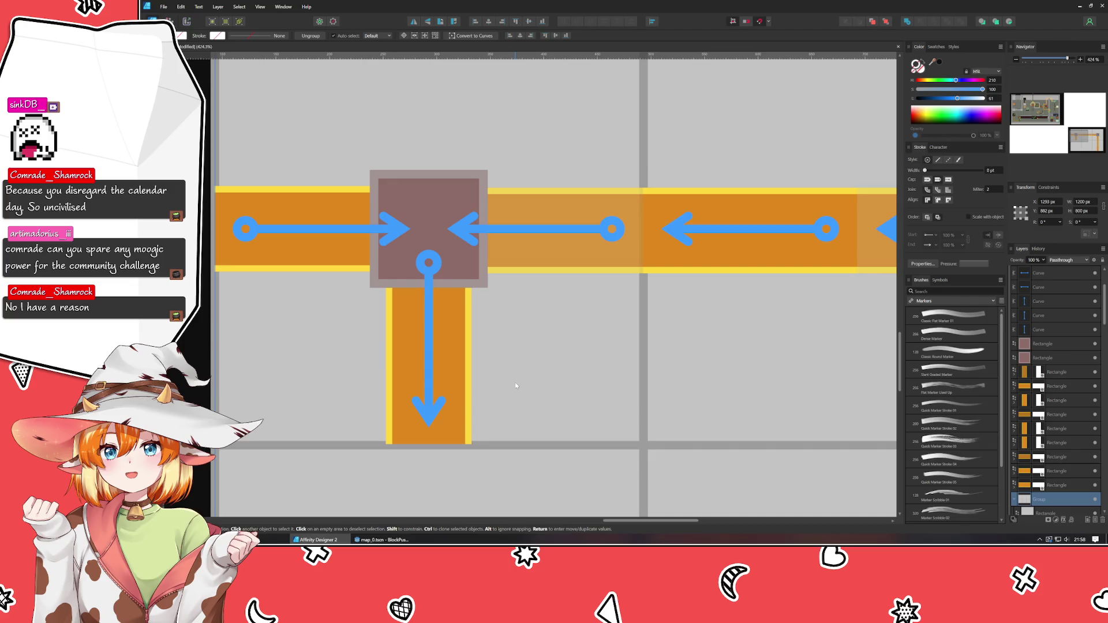
pyautogui.click(1080, 539)
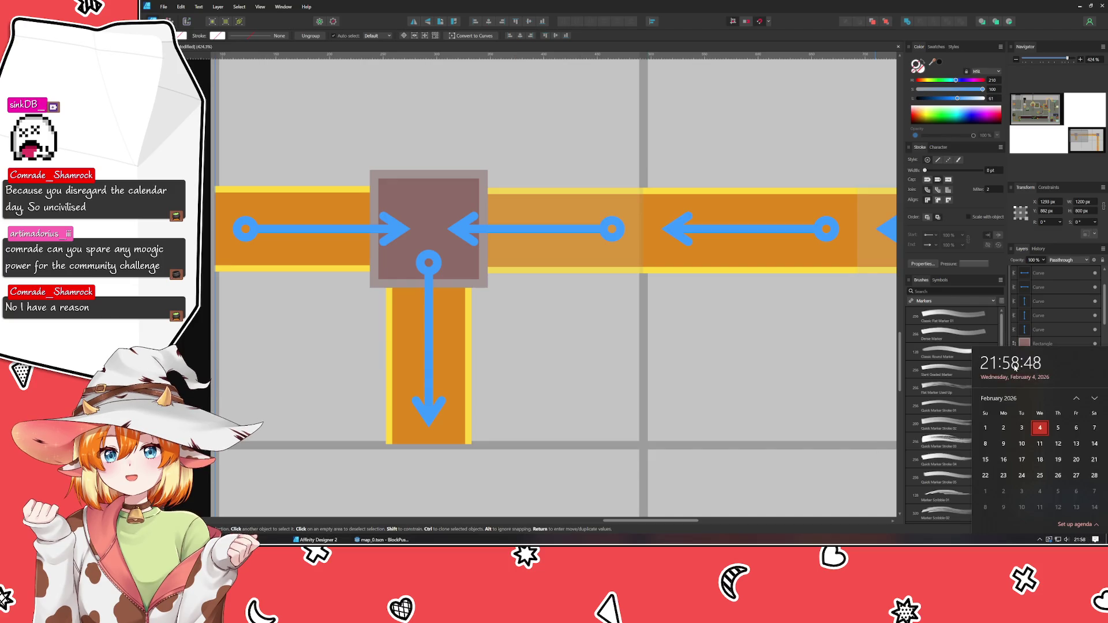
pyautogui.click(703, 390)
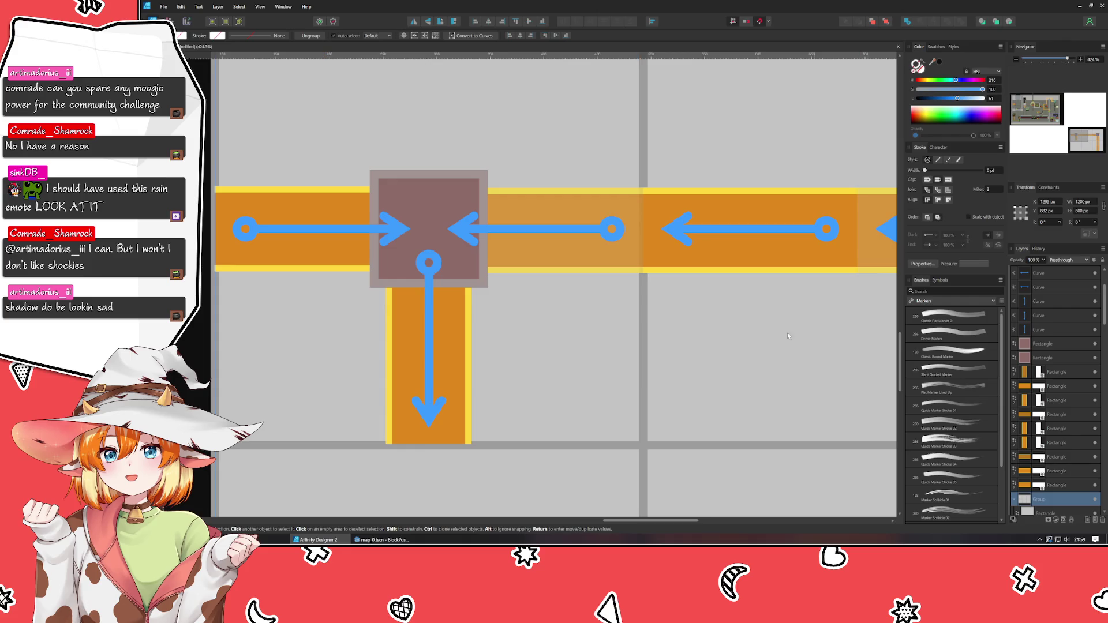
# Extend the artboard's bottom edge downward to make room for another row
pyautogui.moveTo(788, 333)
pyautogui.mouseDown()
pyautogui.moveTo(173, 271)
pyautogui.moveTo(282, 289)
pyautogui.mouseUp()
pyautogui.moveTo(554, 341); pyautogui.dragTo(335, 205)
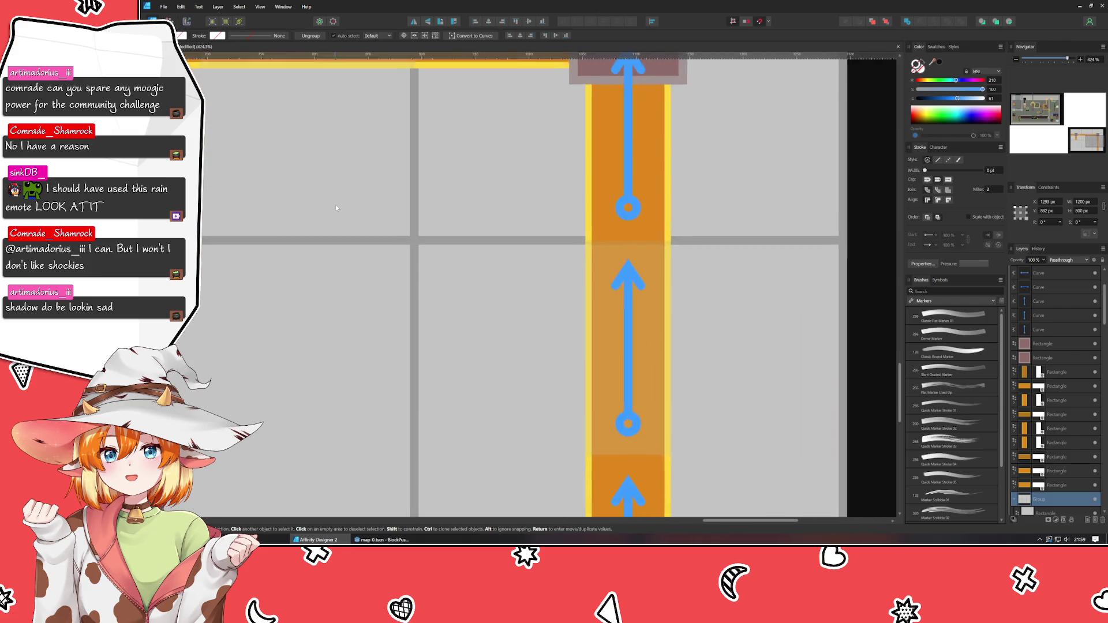
pyautogui.scroll(-5, 424, 243)
pyautogui.moveTo(424, 246)
pyautogui.mouseDown()
pyautogui.moveTo(569, 363)
pyautogui.moveTo(552, 284)
pyautogui.moveTo(621, 283)
pyautogui.mouseUp()
pyautogui.click(542, 406)
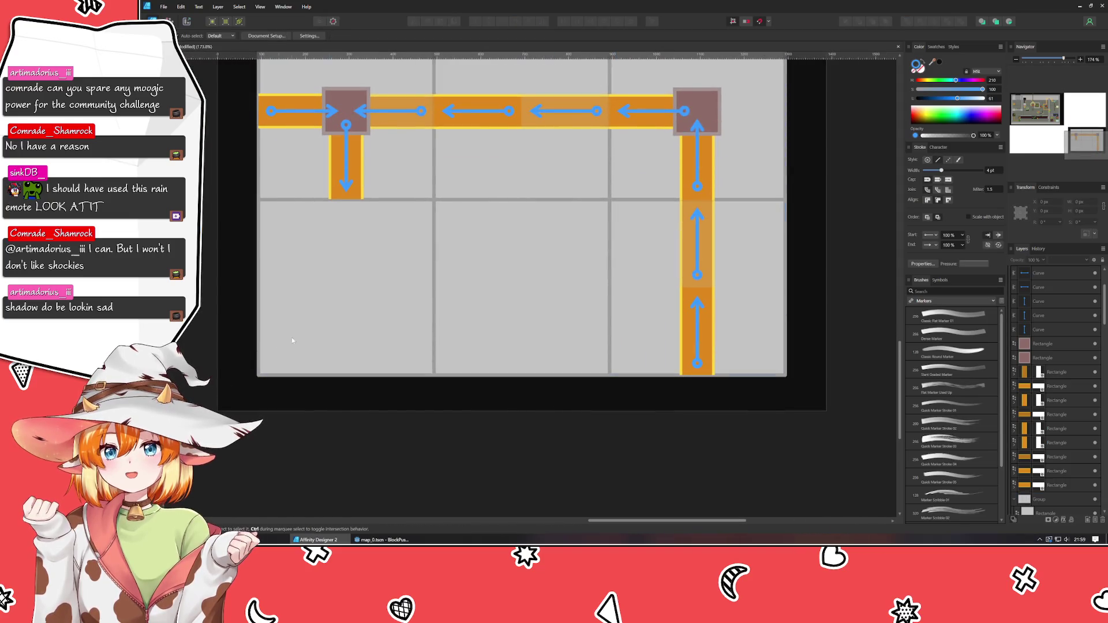
pyautogui.scroll(3, 292, 341)
pyautogui.click(225, 85)
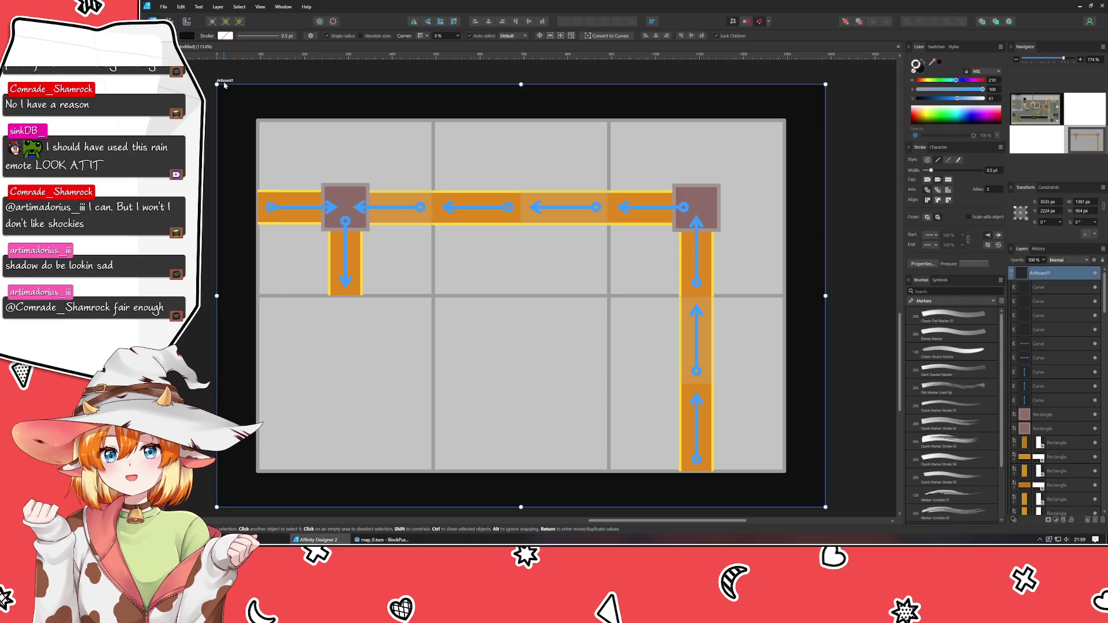
pyautogui.moveTo(407, 346); pyautogui.dragTo(386, 186)
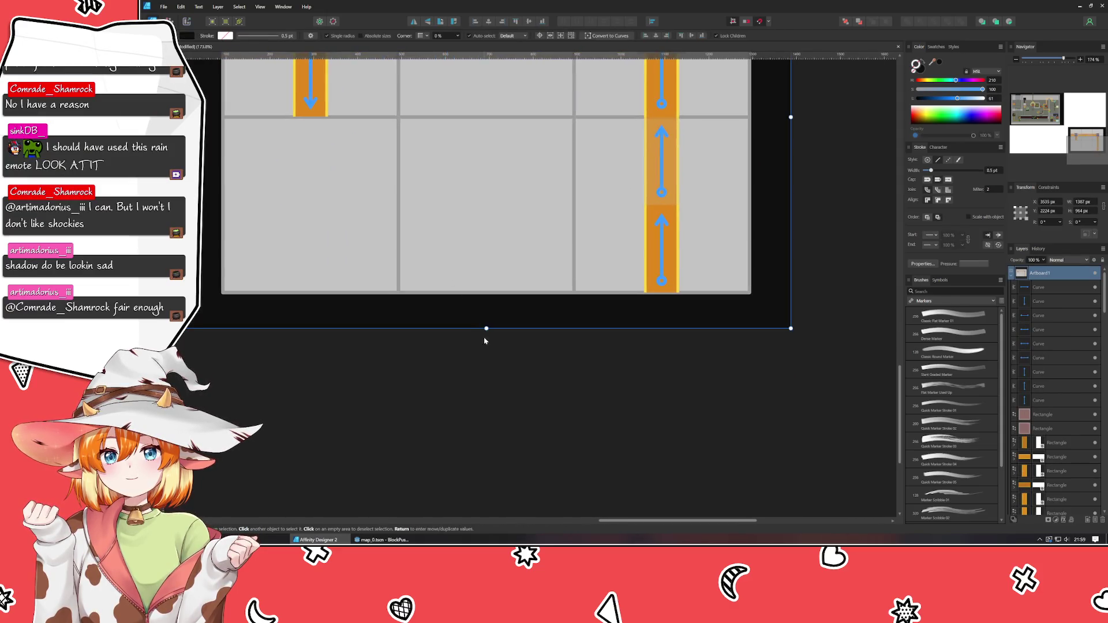
pyautogui.moveTo(486, 329); pyautogui.dragTo(488, 510)
# Duplicate the three bottom grey tiles and place the copies below the grid
pyautogui.click(374, 216)
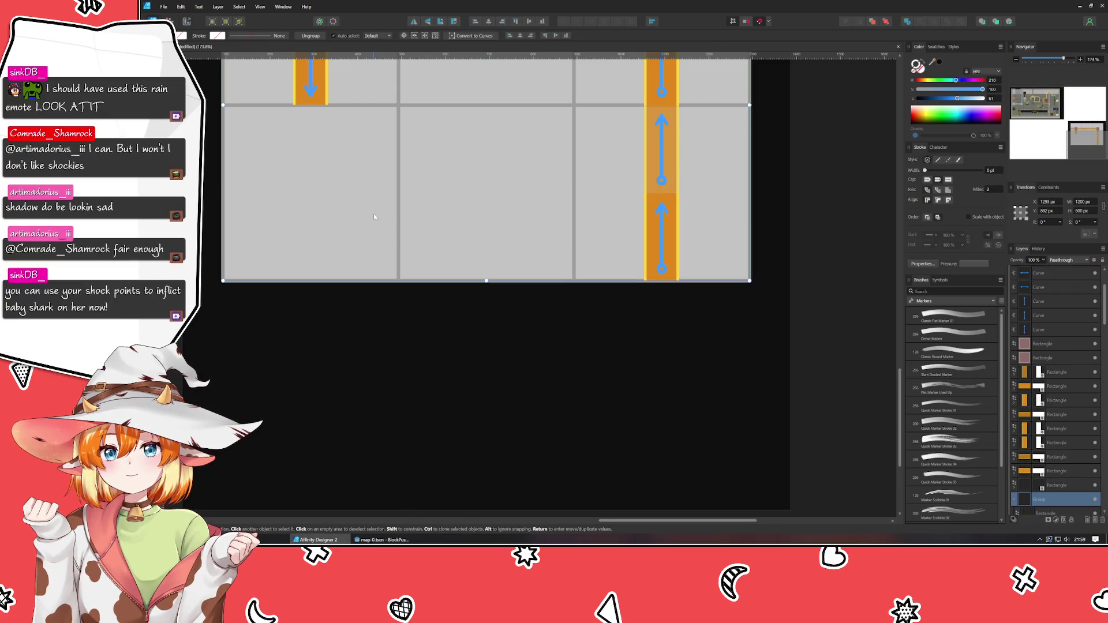
pyautogui.doubleClick(373, 213)
pyautogui.keyDown('shift'); pyautogui.click(555, 234); pyautogui.keyUp('shift')
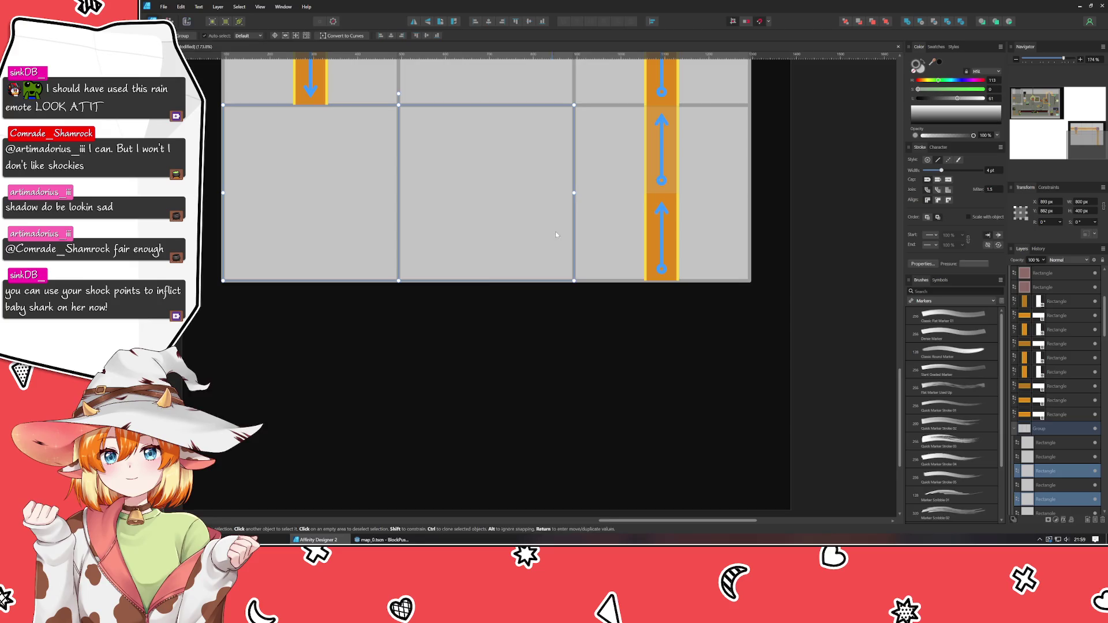
pyautogui.keyDown('shift'); pyautogui.click(598, 233); pyautogui.keyUp('shift')
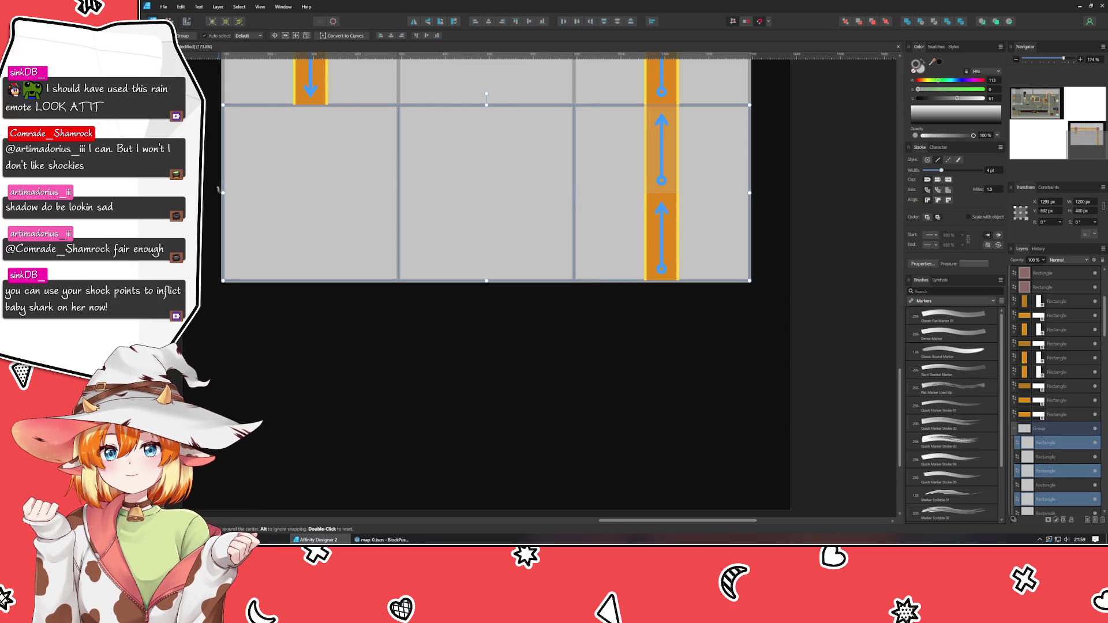
pyautogui.hotkey('ctrl', 'j')
pyautogui.moveTo(448, 210)
pyautogui.mouseDown()
pyautogui.moveTo(494, 307)
pyautogui.moveTo(466, 391)
pyautogui.moveTo(468, 373)
pyautogui.mouseUp()
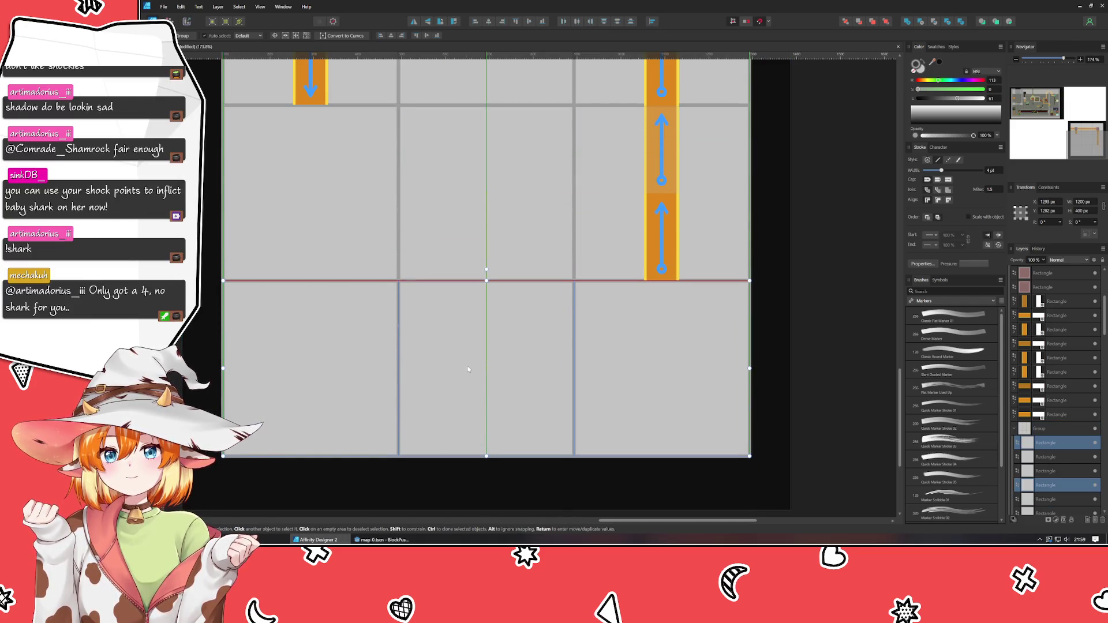
pyautogui.hotkey('ctrl', 'd')
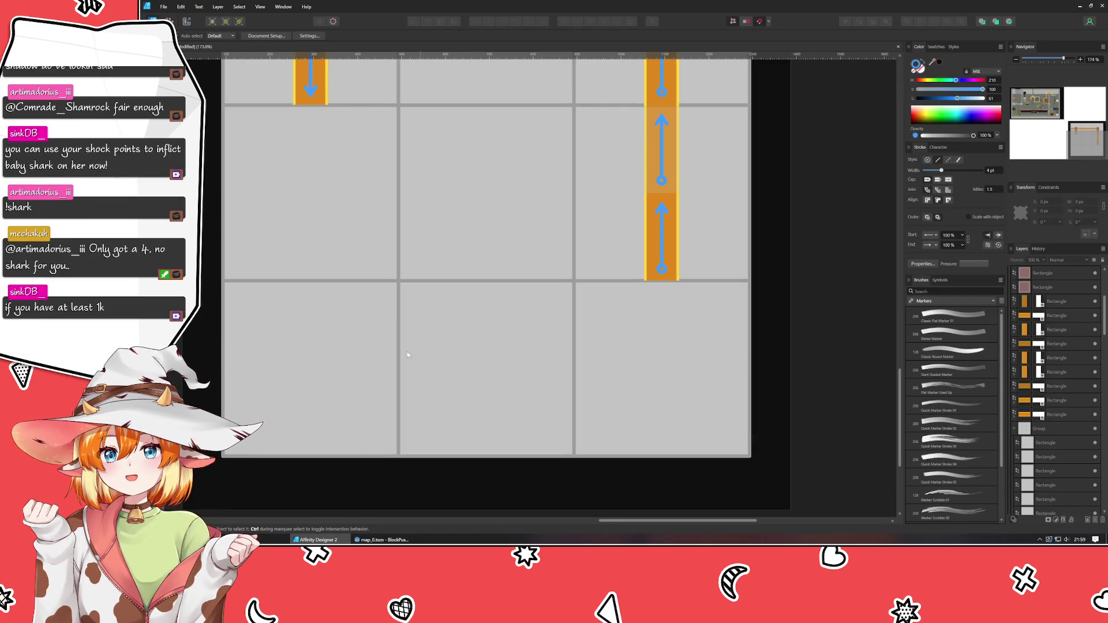
pyautogui.scroll(4, 486, 276)
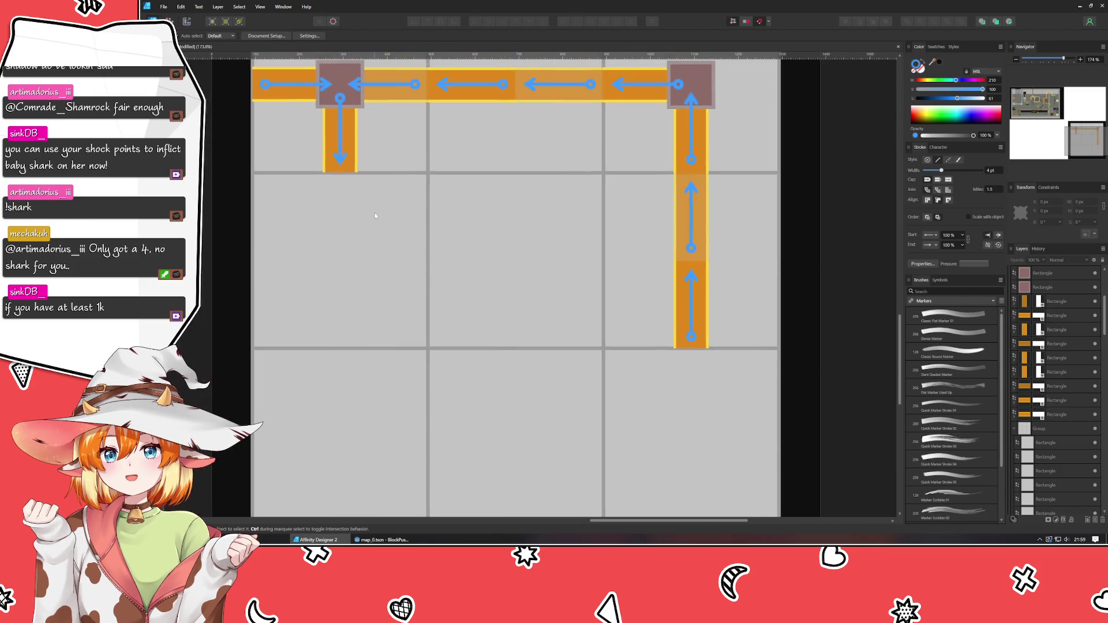
pyautogui.hscroll(-1, 380, 333)
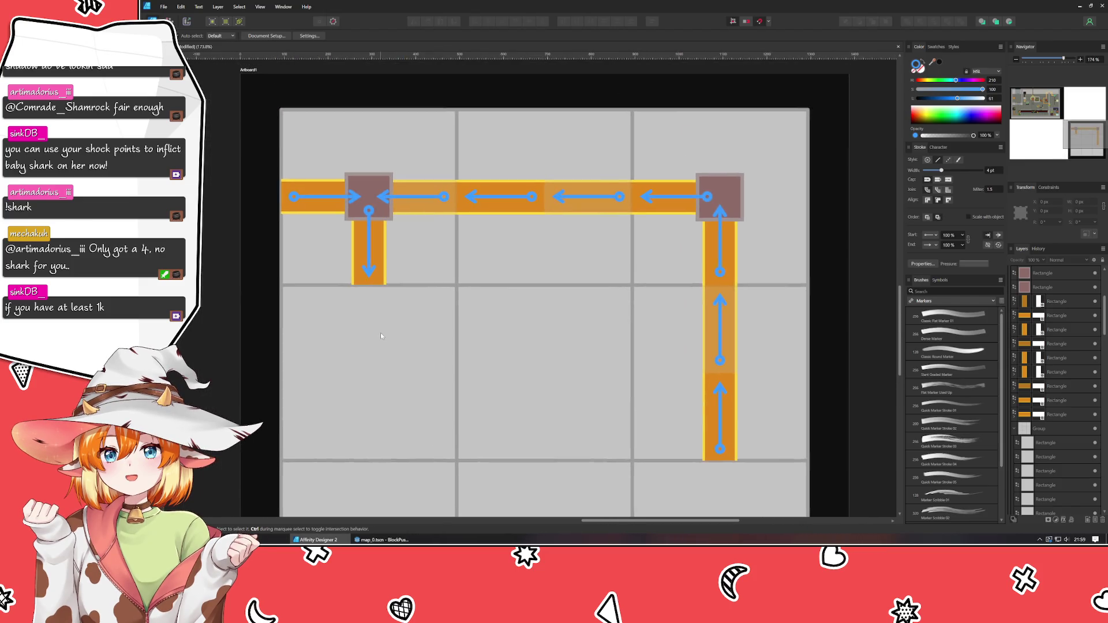
pyautogui.click(238, 72)
pyautogui.hscroll(1, 543, 304)
# Pull the artboard's bottom edge up slightly and deselect it
pyautogui.scroll(-5, 550, 266)
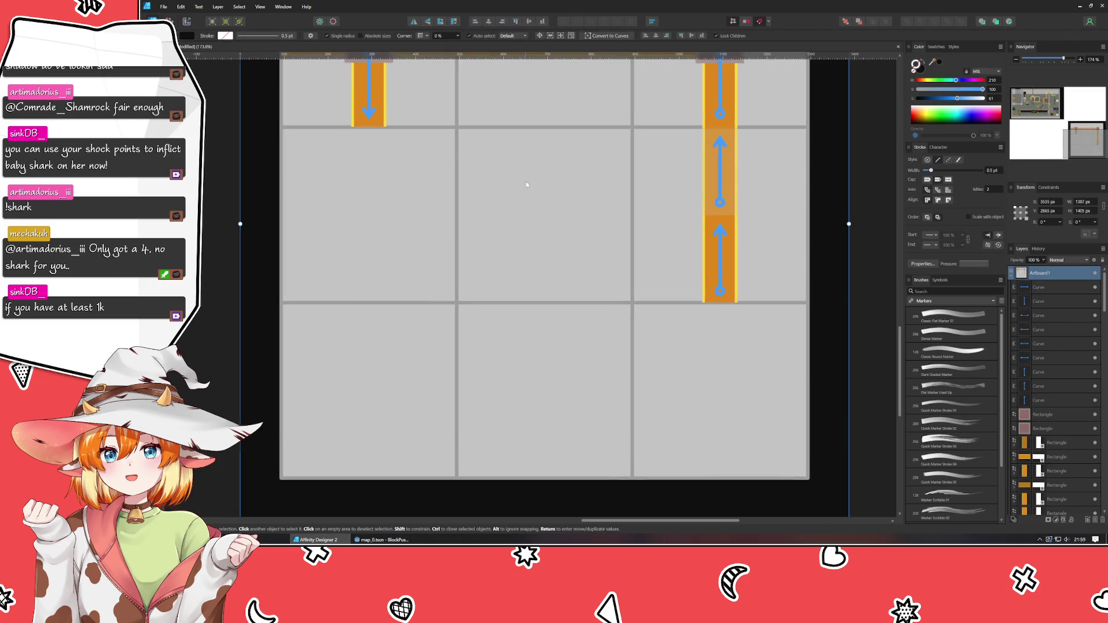
pyautogui.moveTo(519, 453); pyautogui.dragTo(519, 437)
pyautogui.click(865, 396)
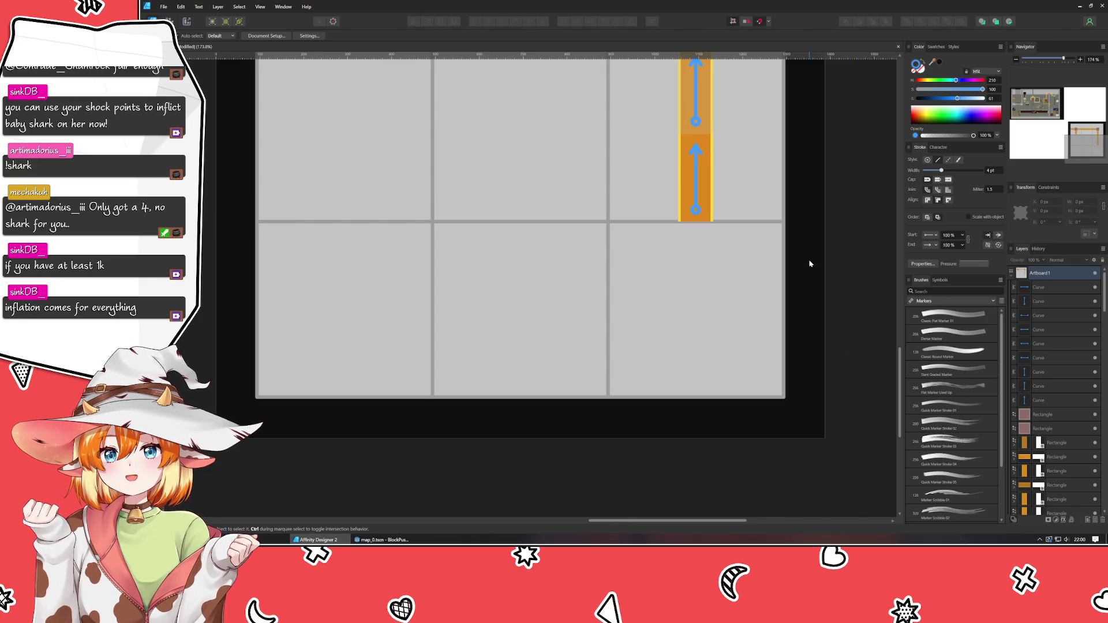
# Return to the Move tool and select the lower blue arrow
pyautogui.keyDown('ctrl'); pyautogui.scroll(-2, 810, 264); pyautogui.keyUp('ctrl')
pyautogui.keyDown('ctrl'); pyautogui.scroll(2, 808, 345); pyautogui.keyUp('ctrl')
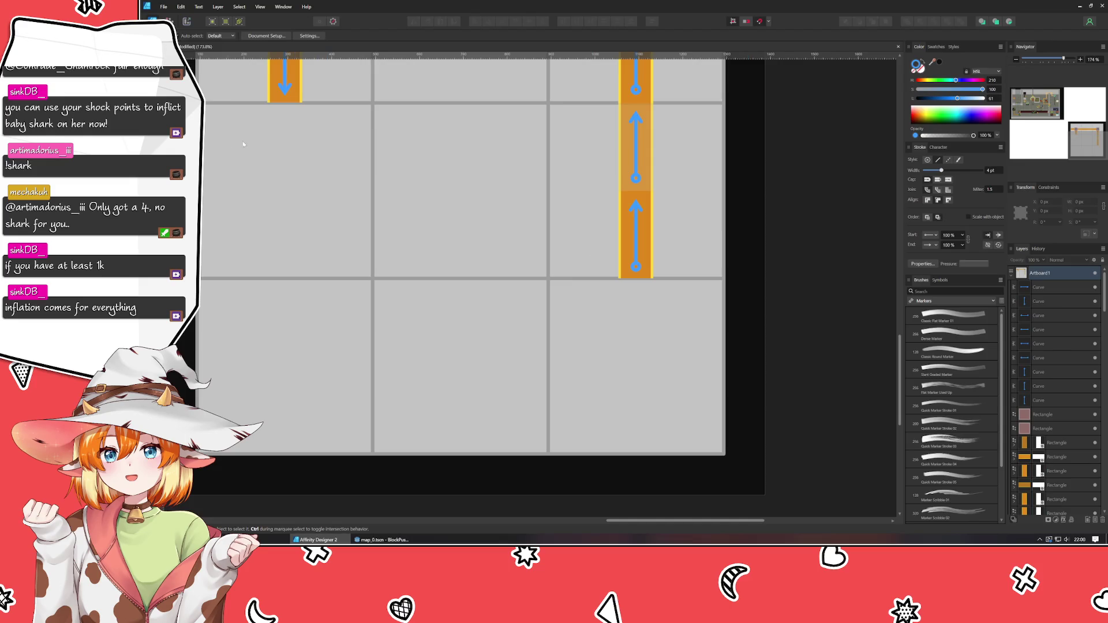
pyautogui.press('p')
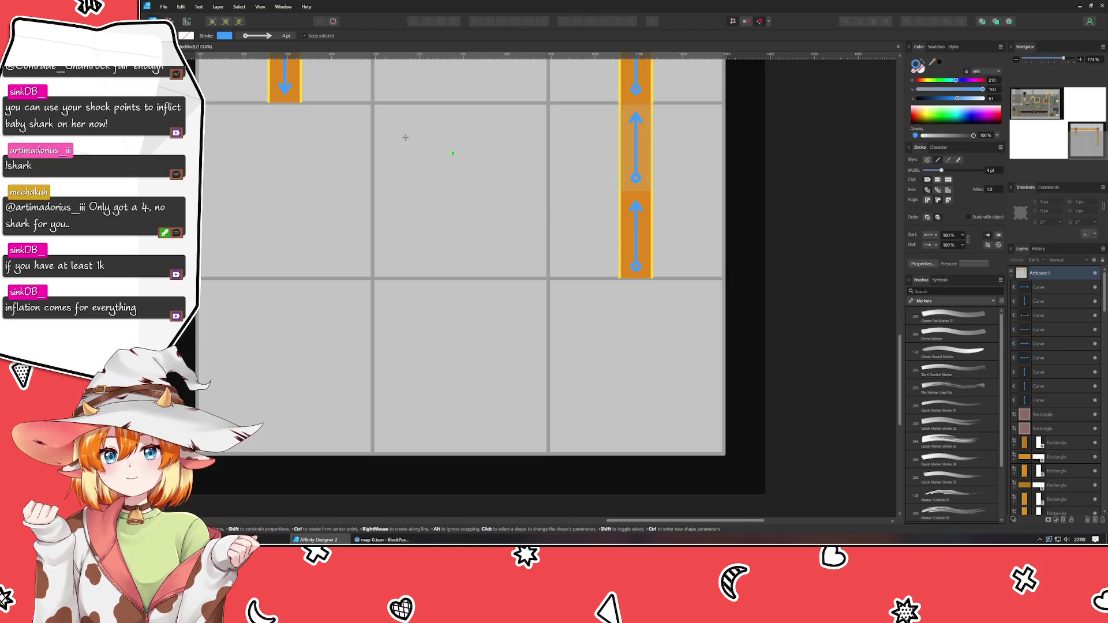
pyautogui.press('v')
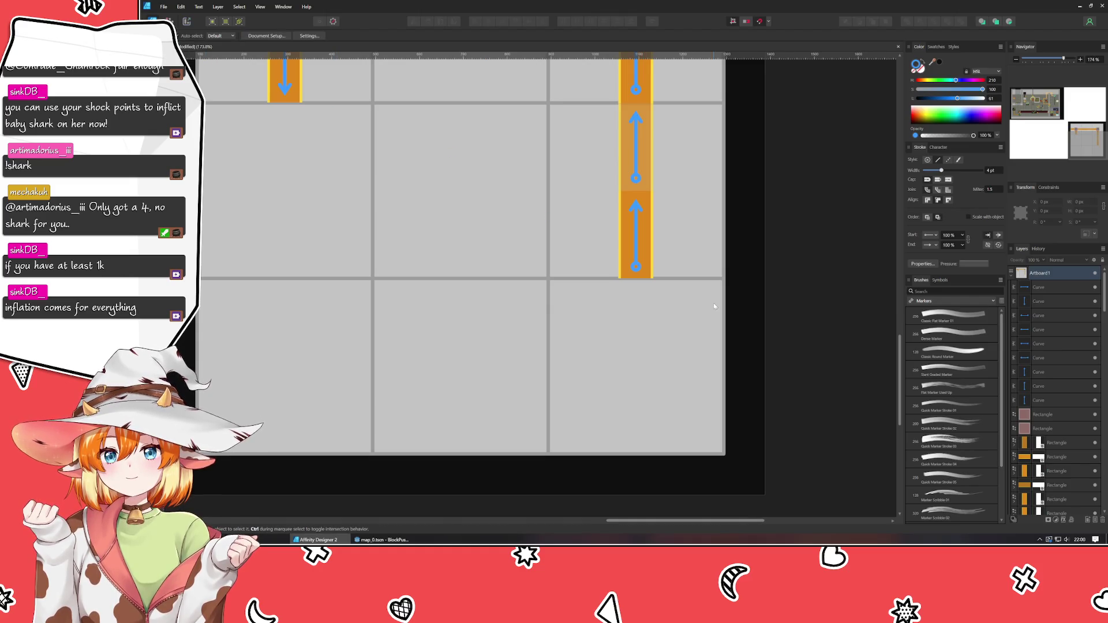
pyautogui.click(640, 256)
pyautogui.click(649, 255)
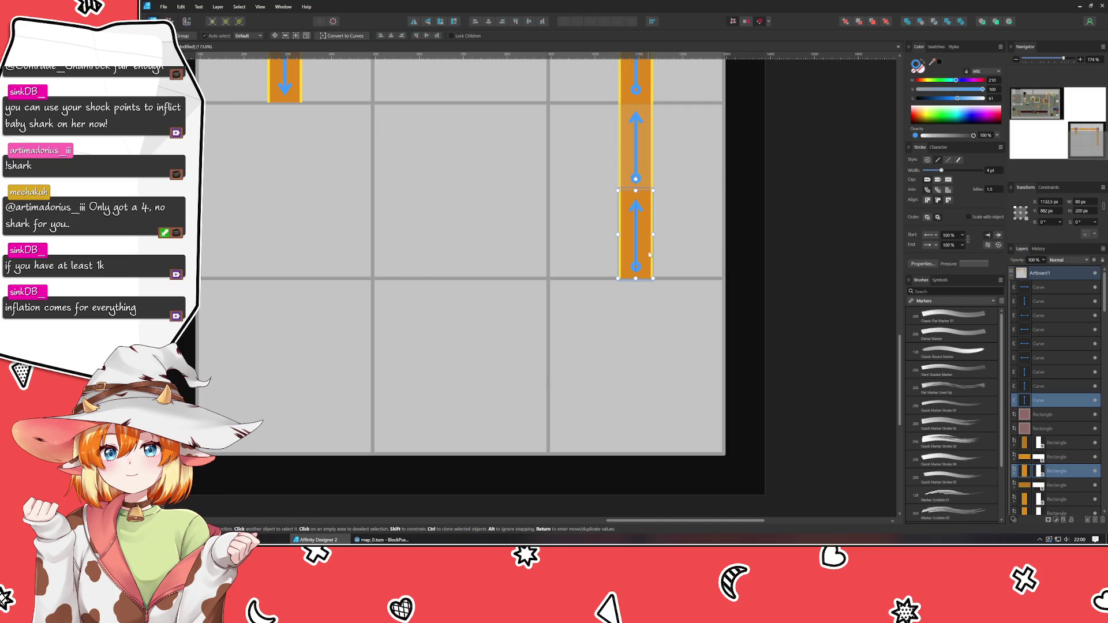
pyautogui.hotkey('ctrl', 'j')
pyautogui.moveTo(649, 254); pyautogui.dragTo(647, 341)
pyautogui.click(823, 346)
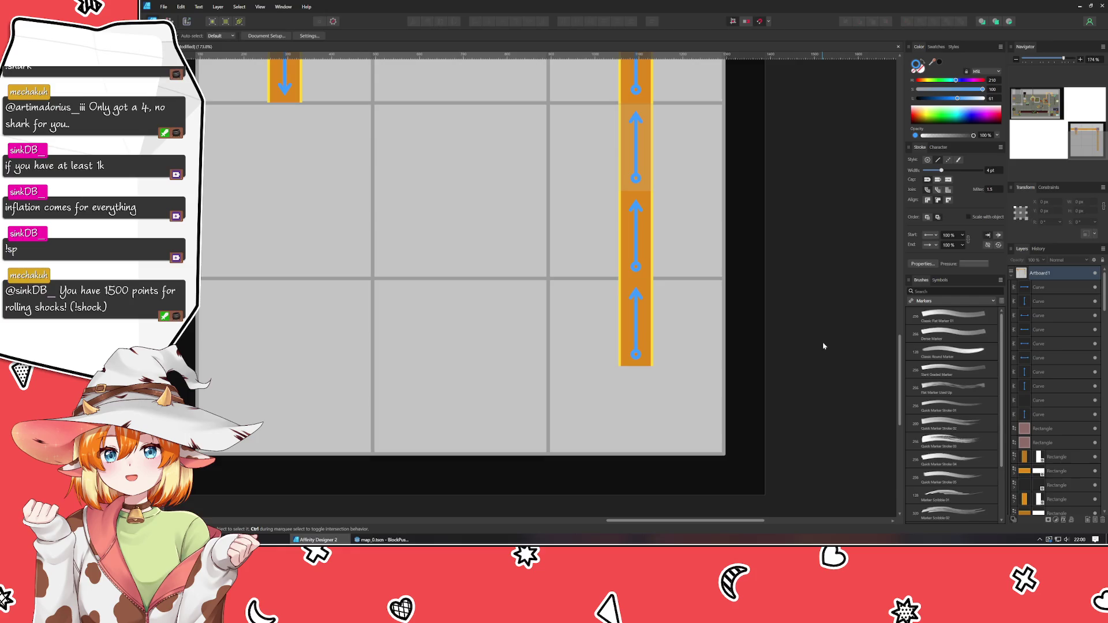
pyautogui.keyDown('ctrl'); pyautogui.scroll(2, 646, 295); pyautogui.keyUp('ctrl')
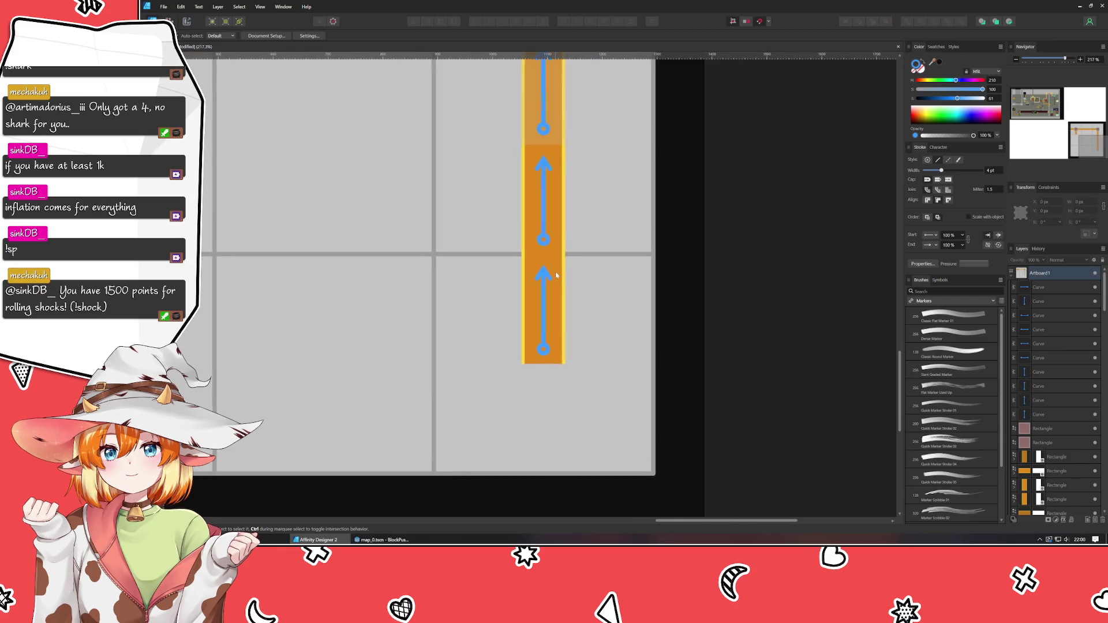
pyautogui.press('p')
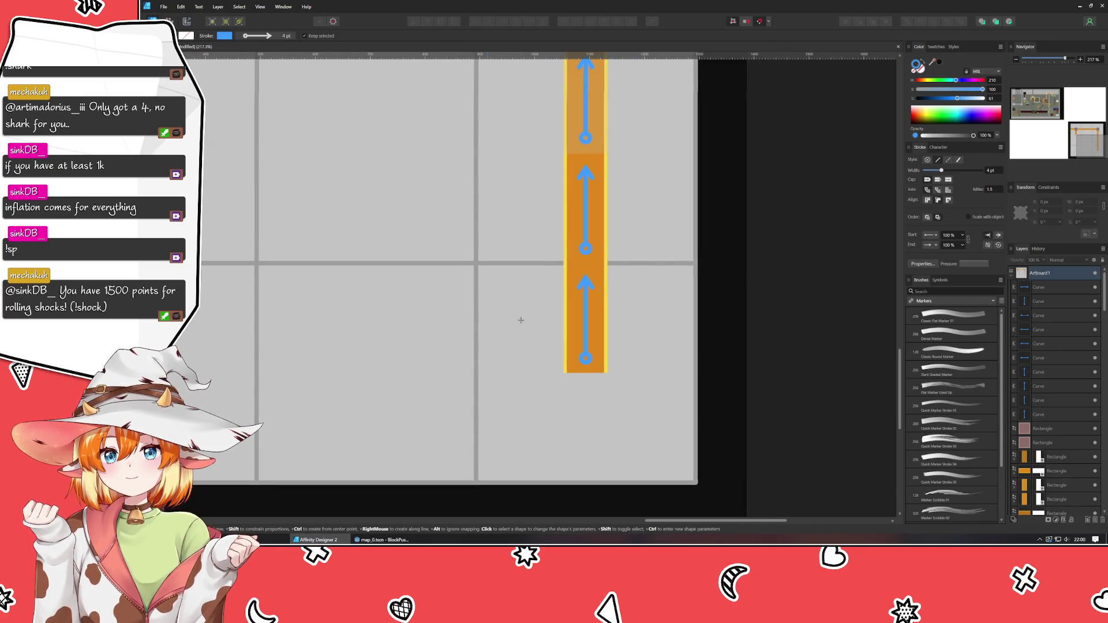
pyautogui.moveTo(485, 273)
pyautogui.mouseDown()
pyautogui.moveTo(734, 516)
pyautogui.moveTo(674, 467)
pyautogui.moveTo(683, 471)
pyautogui.mouseUp()
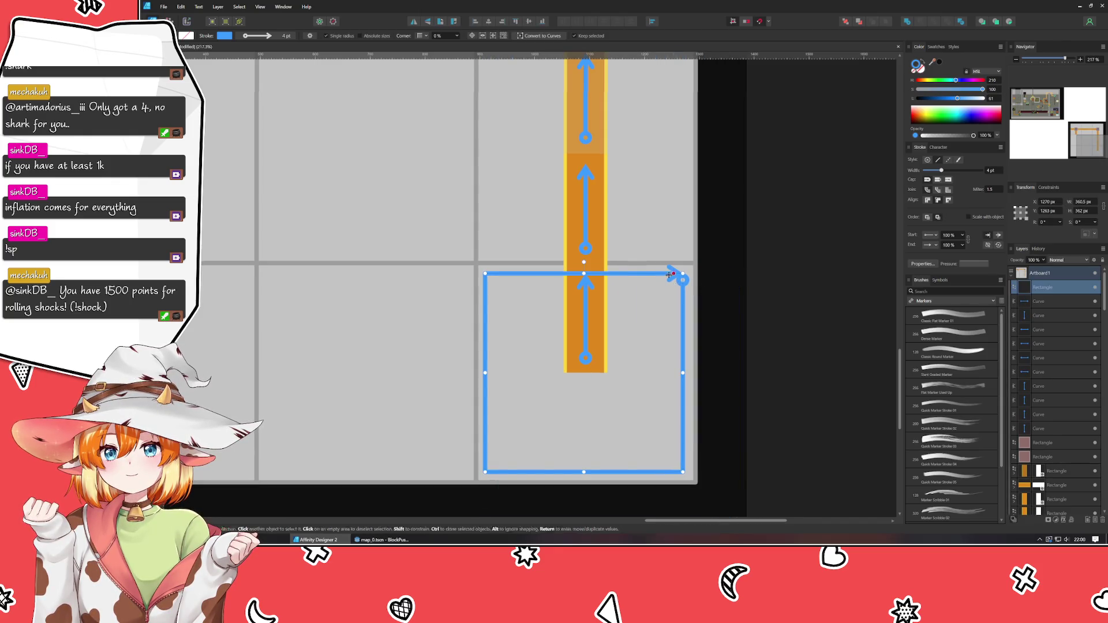
pyautogui.click(926, 244)
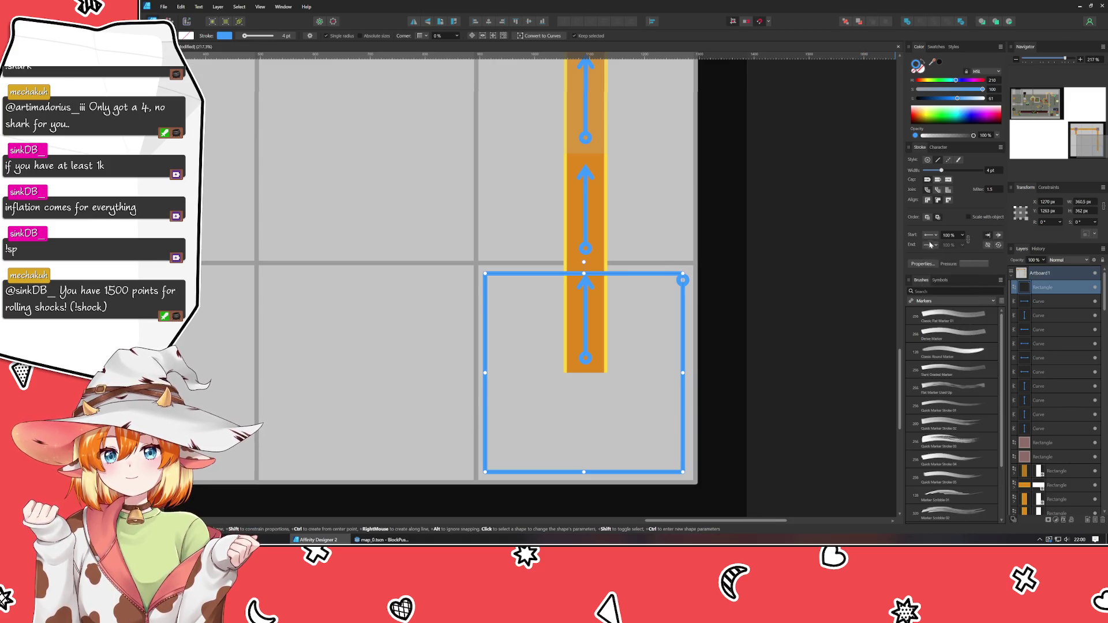
pyautogui.click(930, 246)
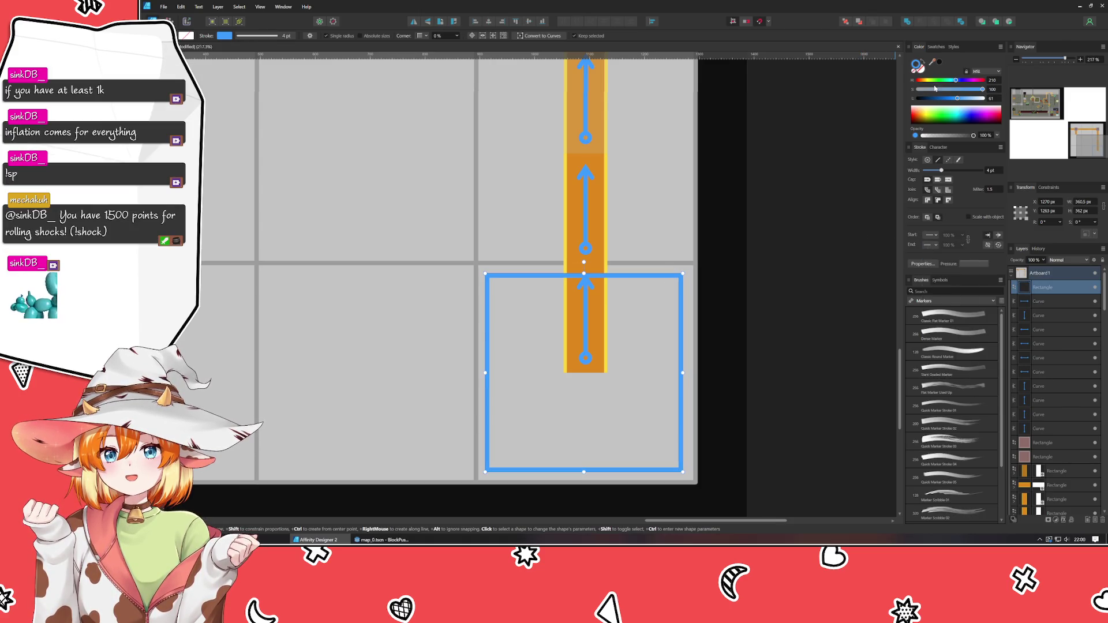
pyautogui.click(917, 64)
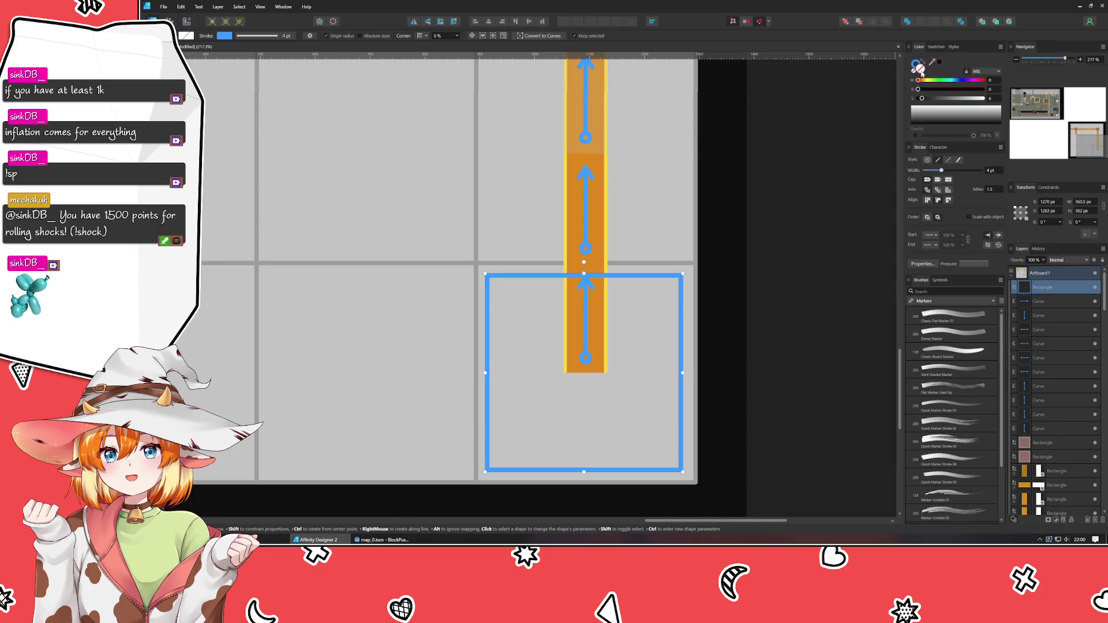
pyautogui.click(926, 80)
pyautogui.click(918, 80)
pyautogui.click(970, 89)
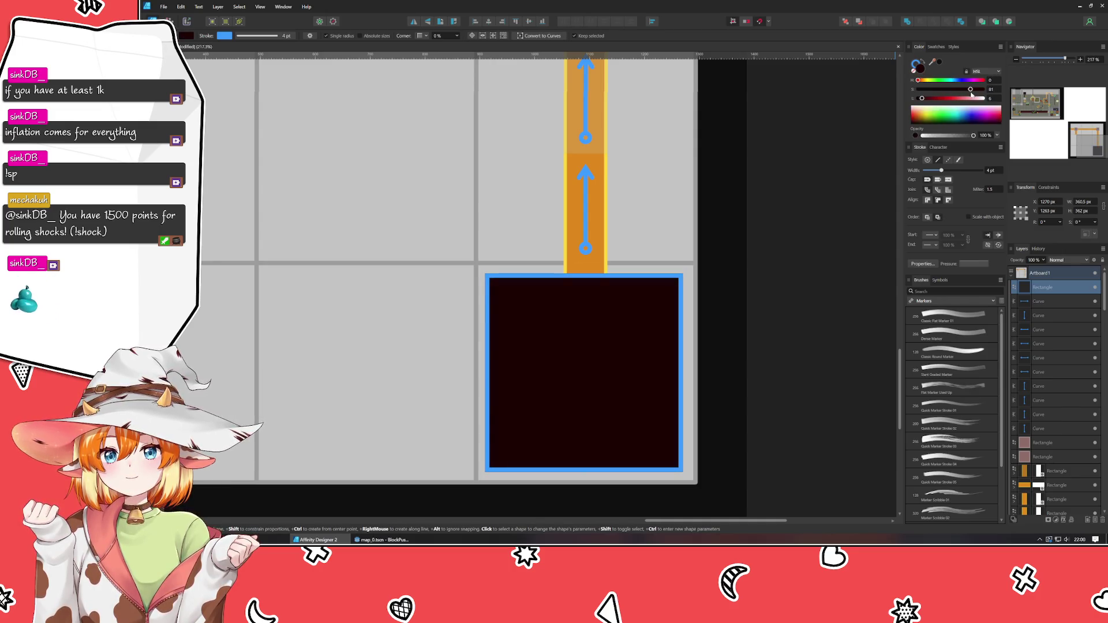
pyautogui.click(937, 98)
pyautogui.moveTo(938, 99); pyautogui.dragTo(935, 99)
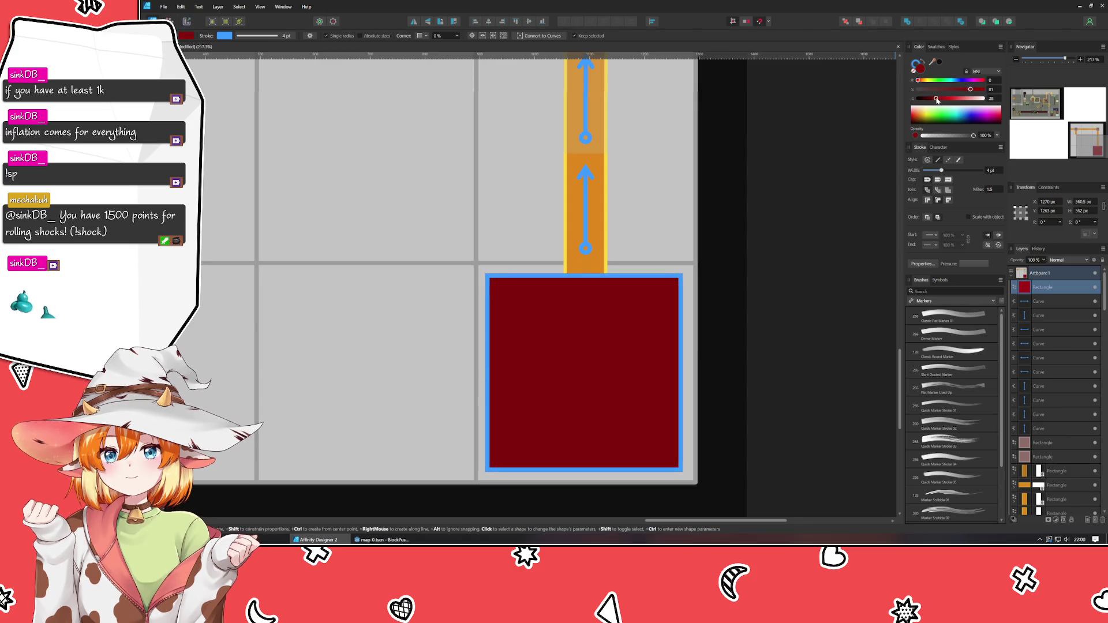
pyautogui.click(917, 63)
pyautogui.moveTo(928, 89); pyautogui.dragTo(918, 89)
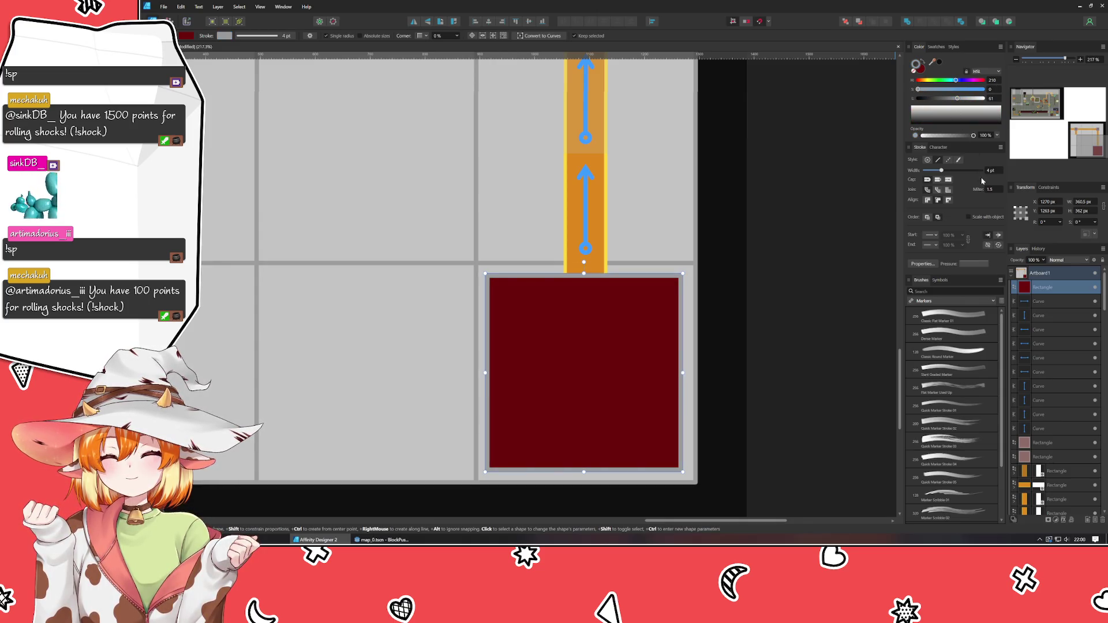
pyautogui.scroll(7, 993, 171)
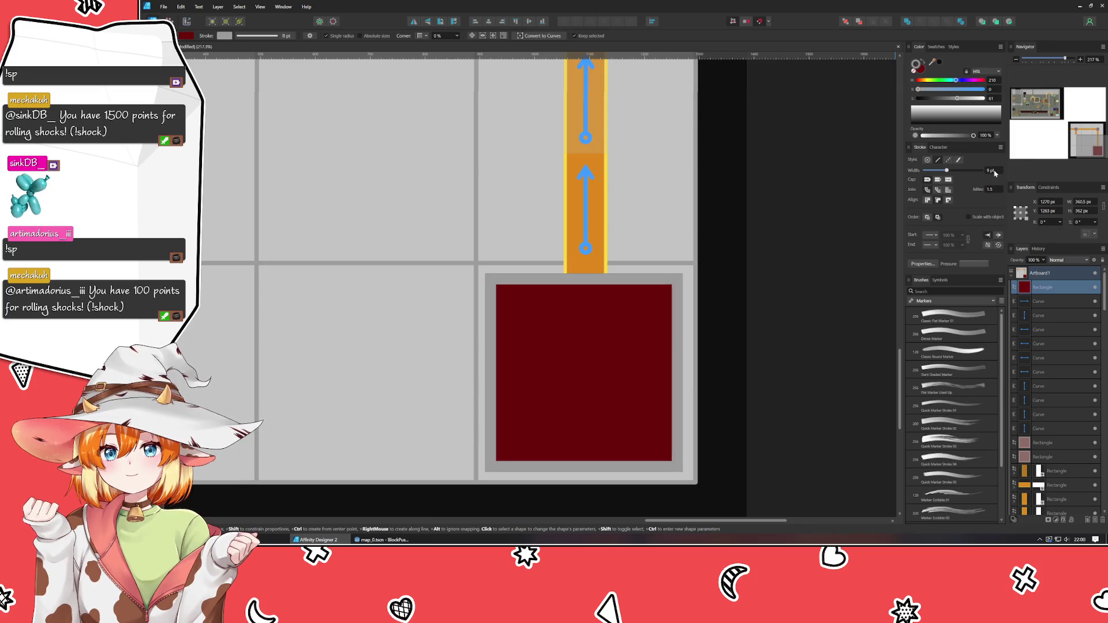
pyautogui.scroll(5, 995, 172)
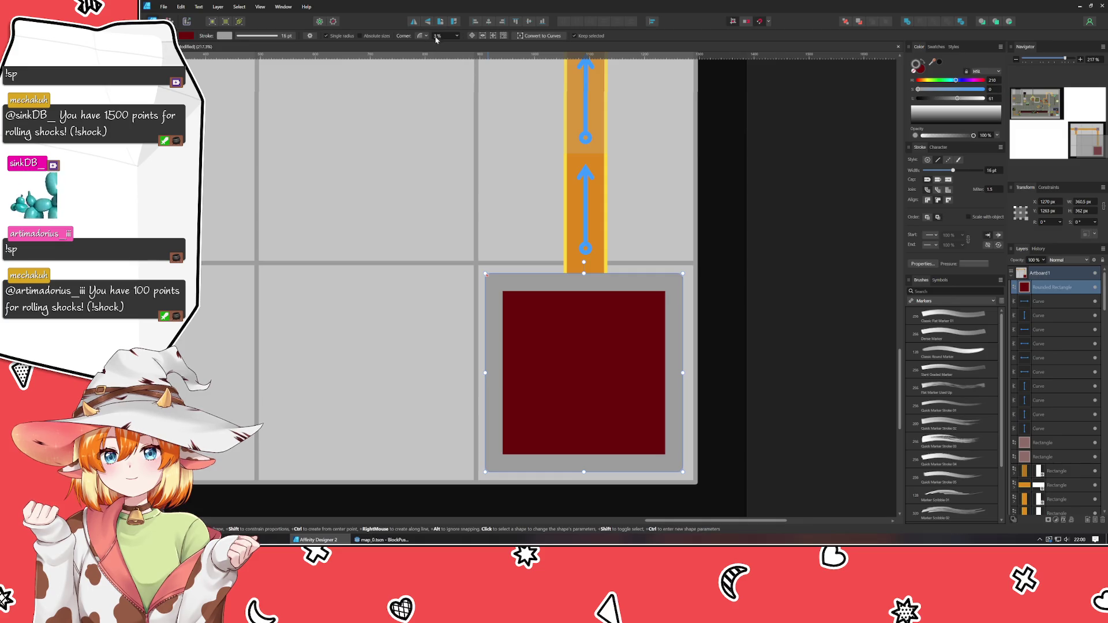
pyautogui.click(861, 251)
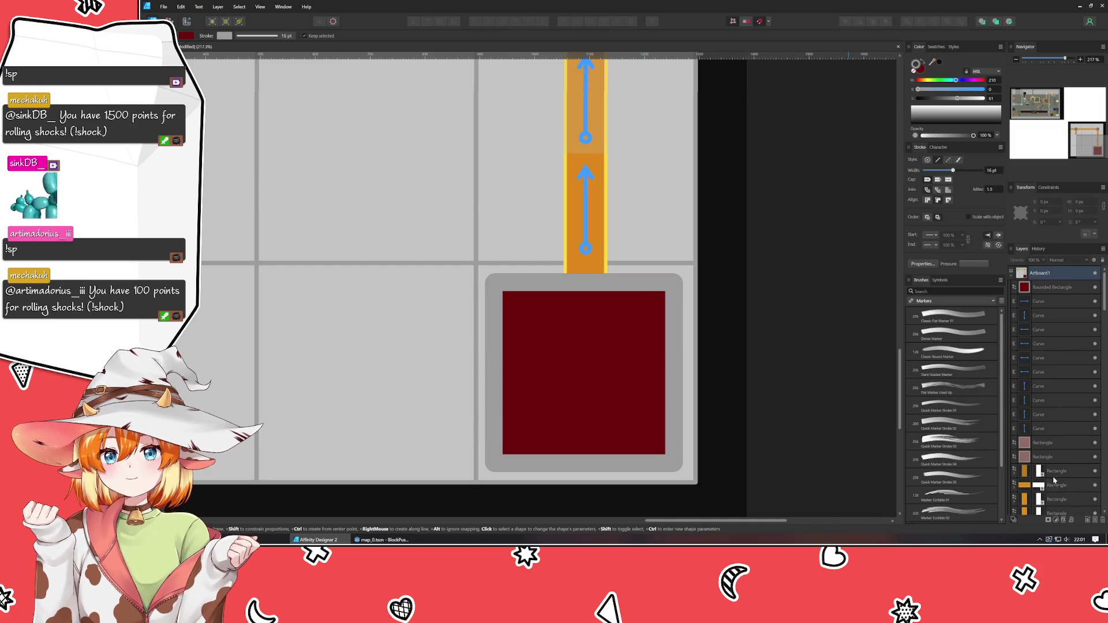
# Move the lower orange path piece to the front, over the dark red square
pyautogui.click(1045, 313)
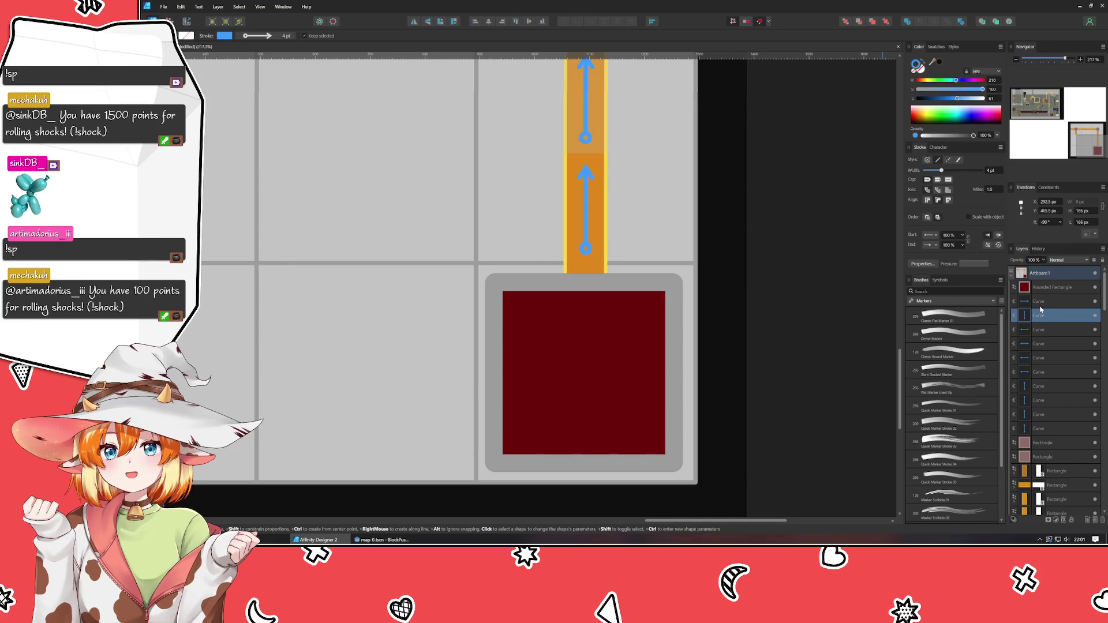
pyautogui.scroll(-5, 1044, 404)
pyautogui.scroll(5, 1044, 405)
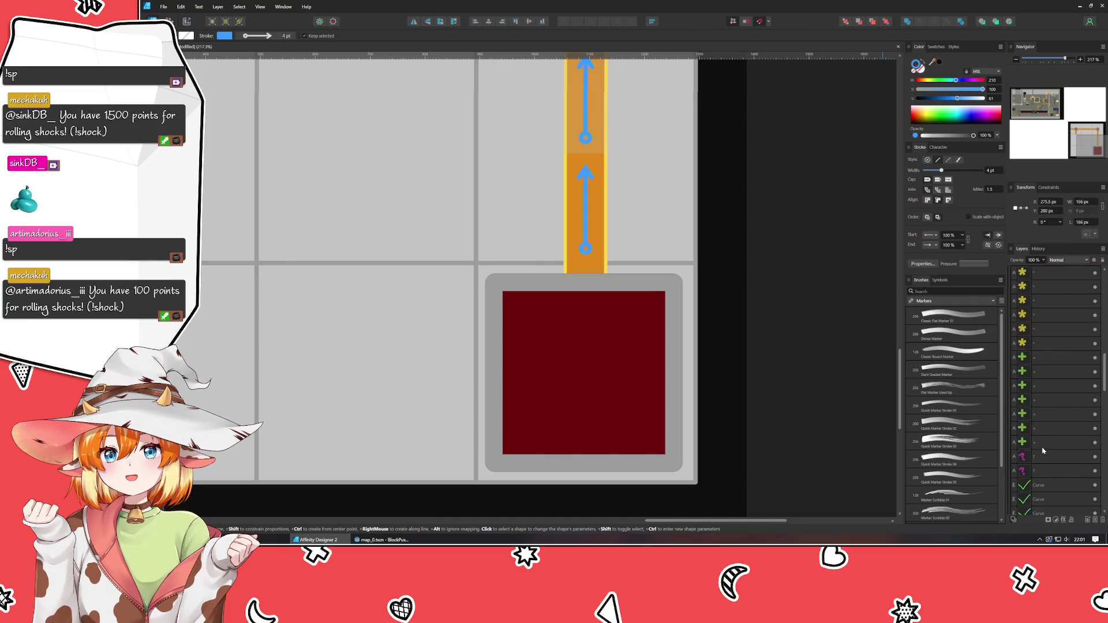
pyautogui.click(586, 276)
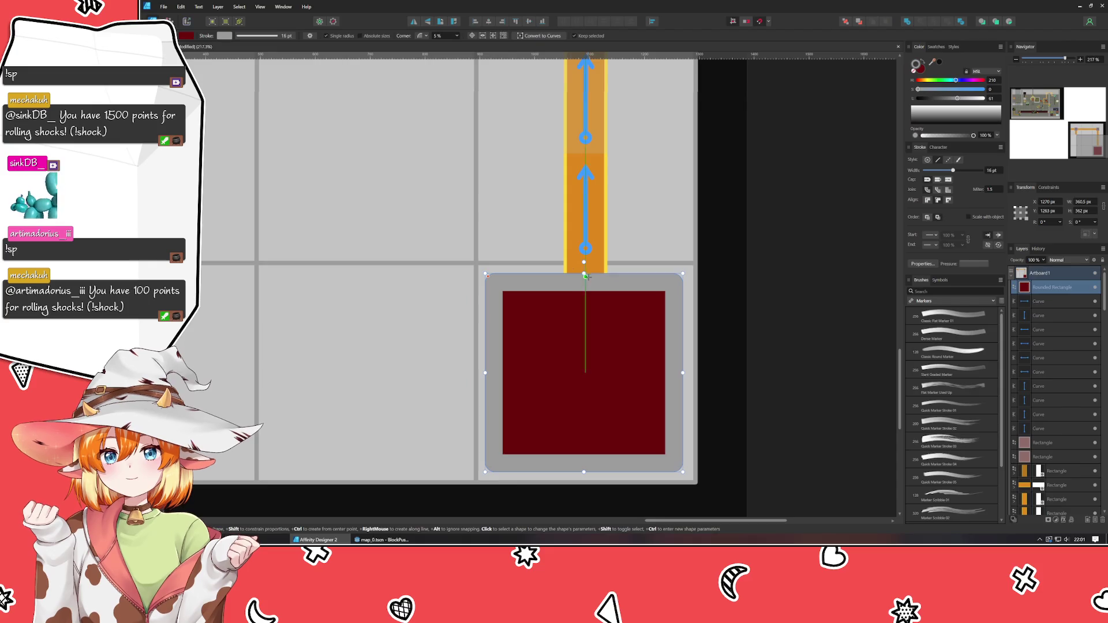
pyautogui.press('v')
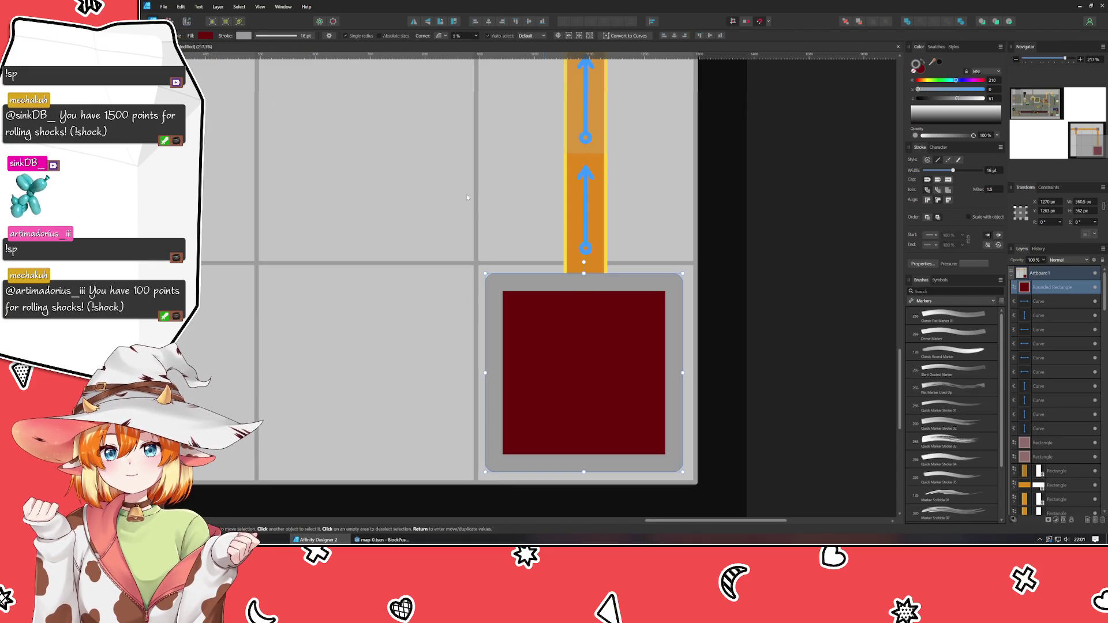
pyautogui.click(801, 293)
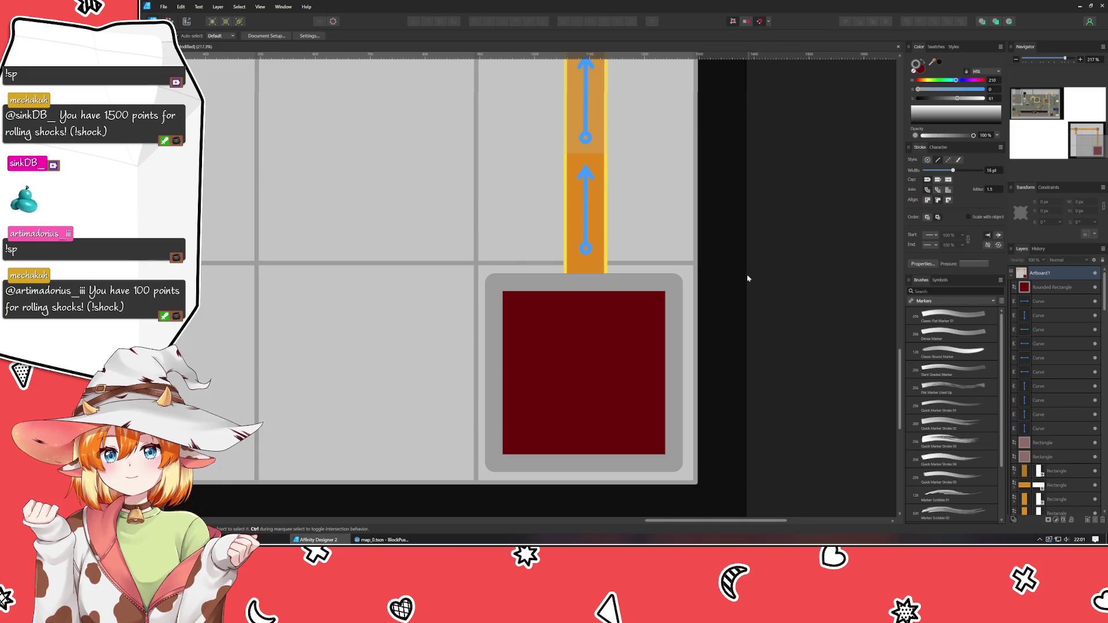
pyautogui.click(607, 271)
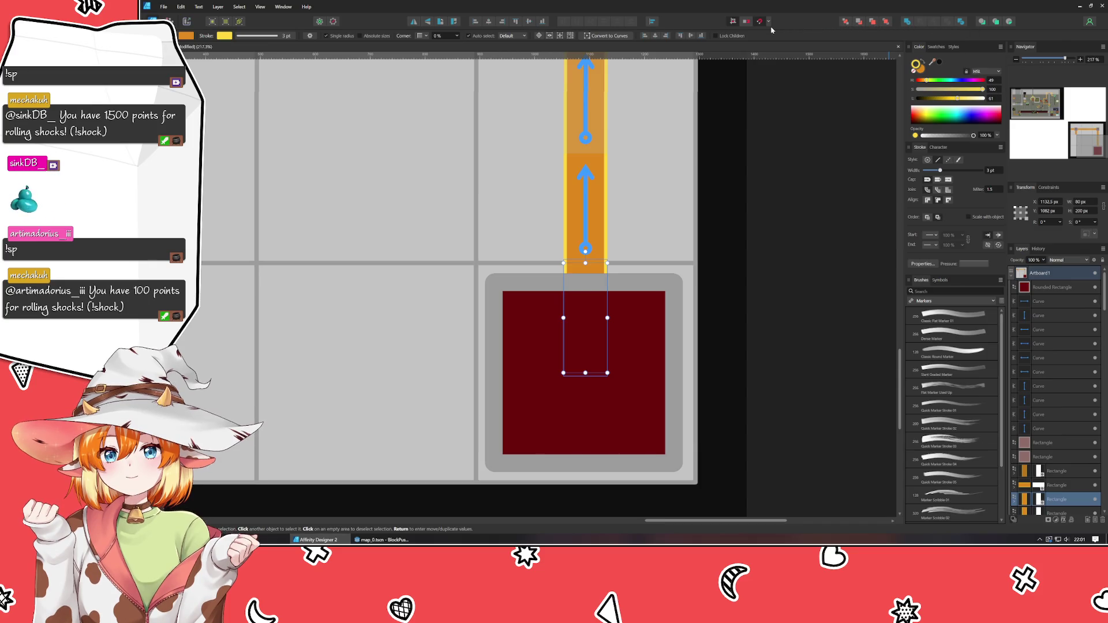
pyautogui.click(883, 23)
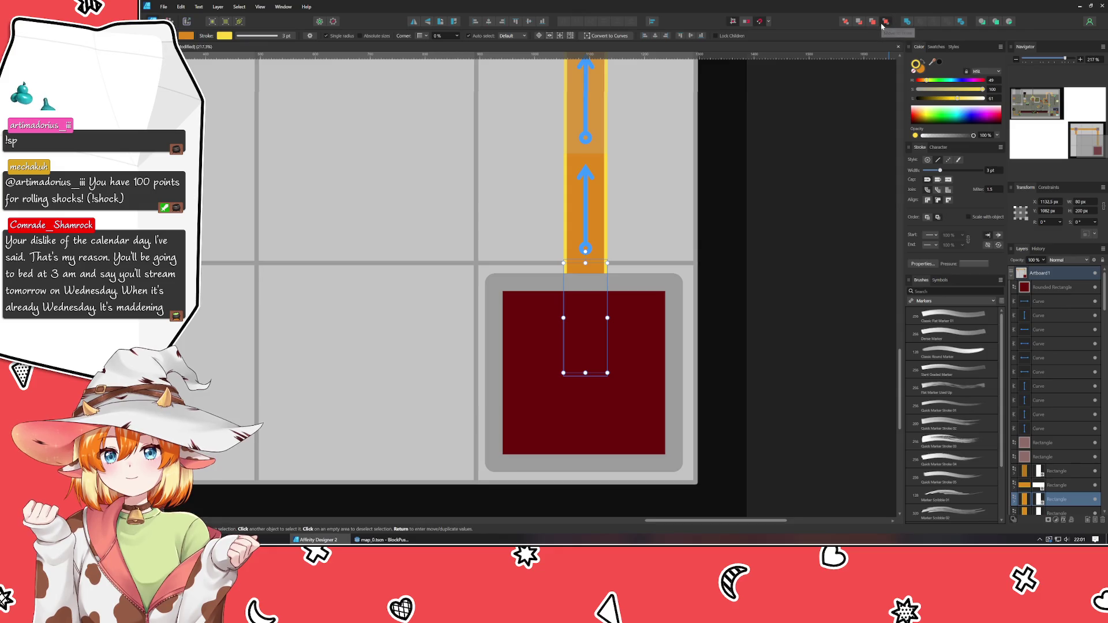
# Bring that piece's arrow curve to the front as well
pyautogui.click(1040, 429)
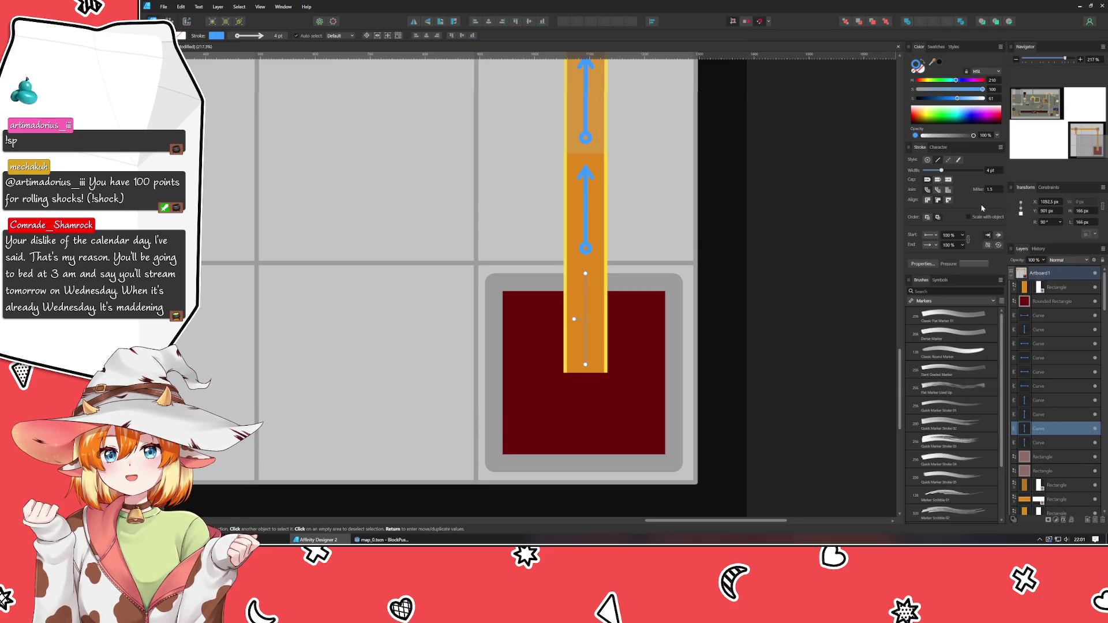
pyautogui.hotkey('ctrl', 'shift', ']')
pyautogui.click(847, 284)
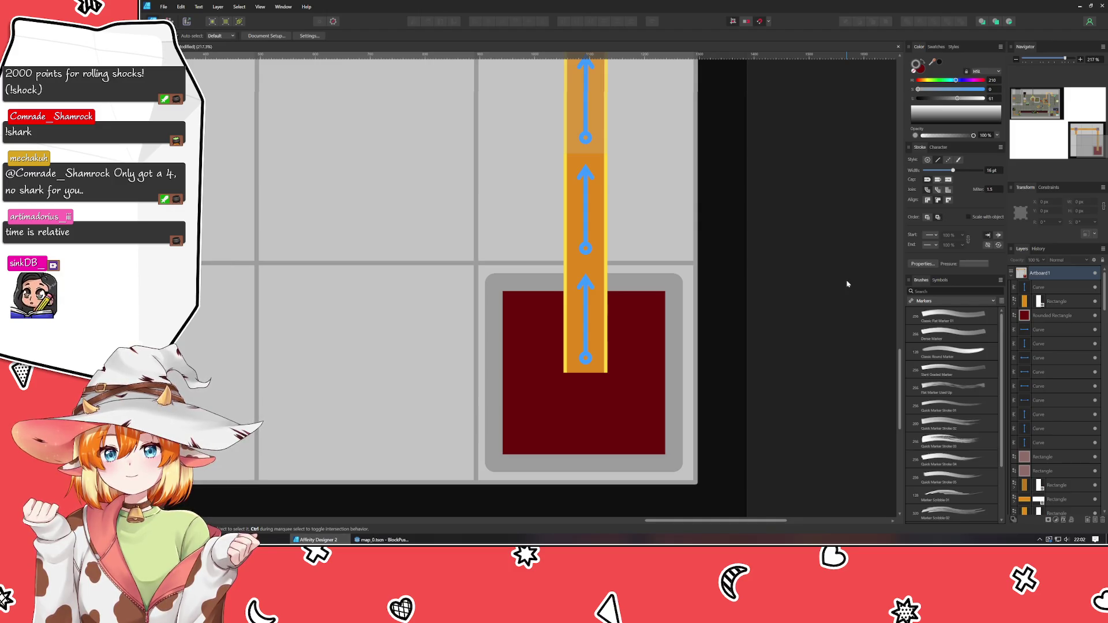
# Shift the lower orange piece's outline hue from yellow to green
pyautogui.click(598, 323)
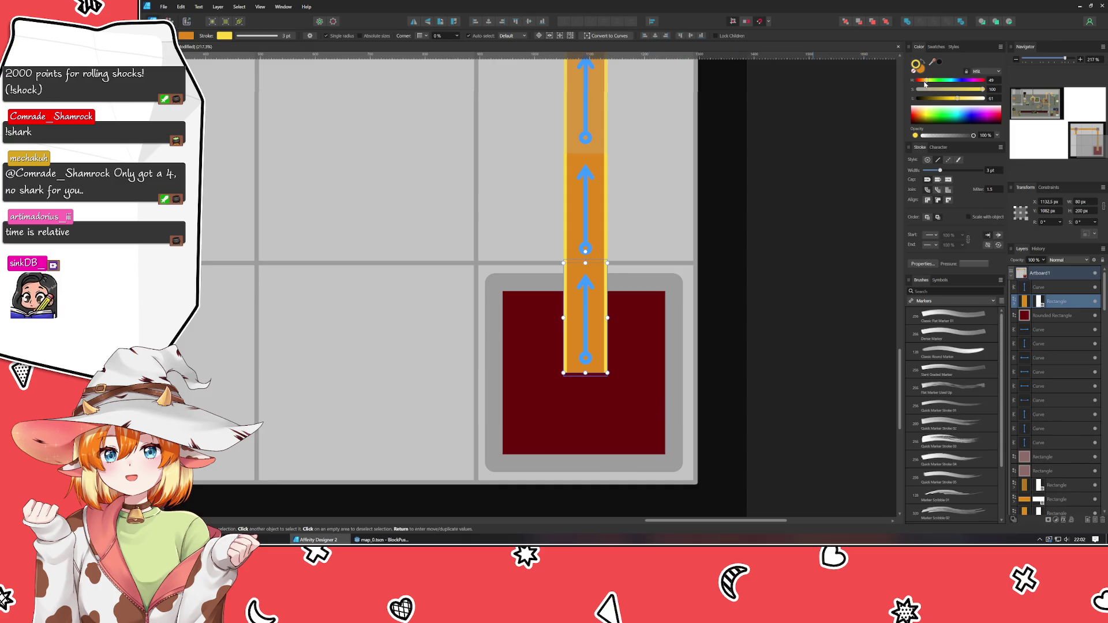
pyautogui.click(817, 291)
pyautogui.click(589, 283)
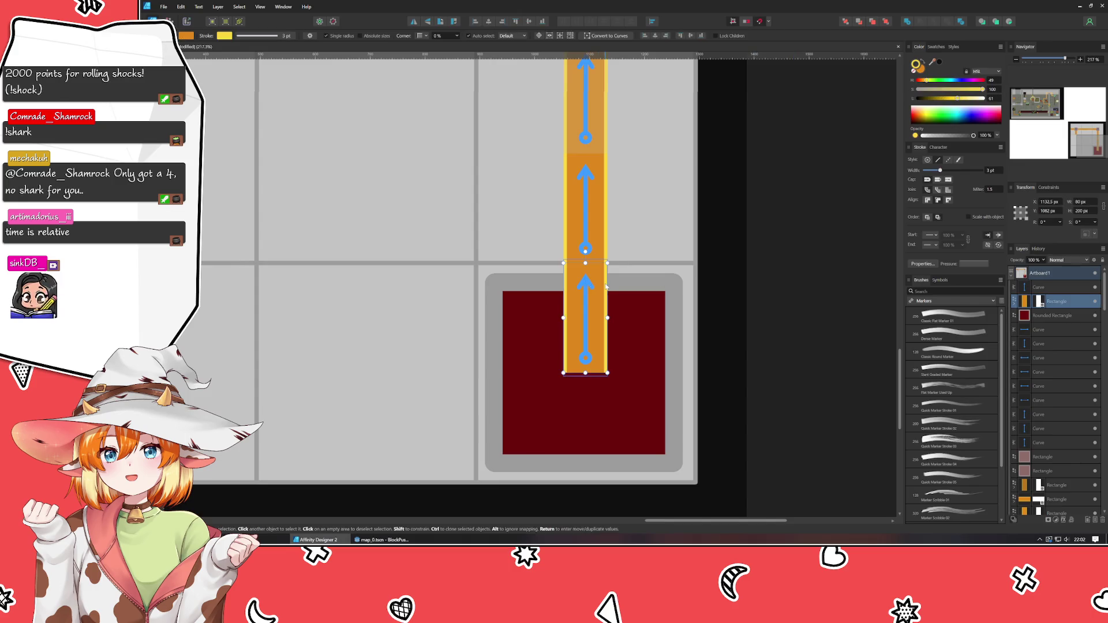
pyautogui.moveTo(932, 83); pyautogui.dragTo(936, 83)
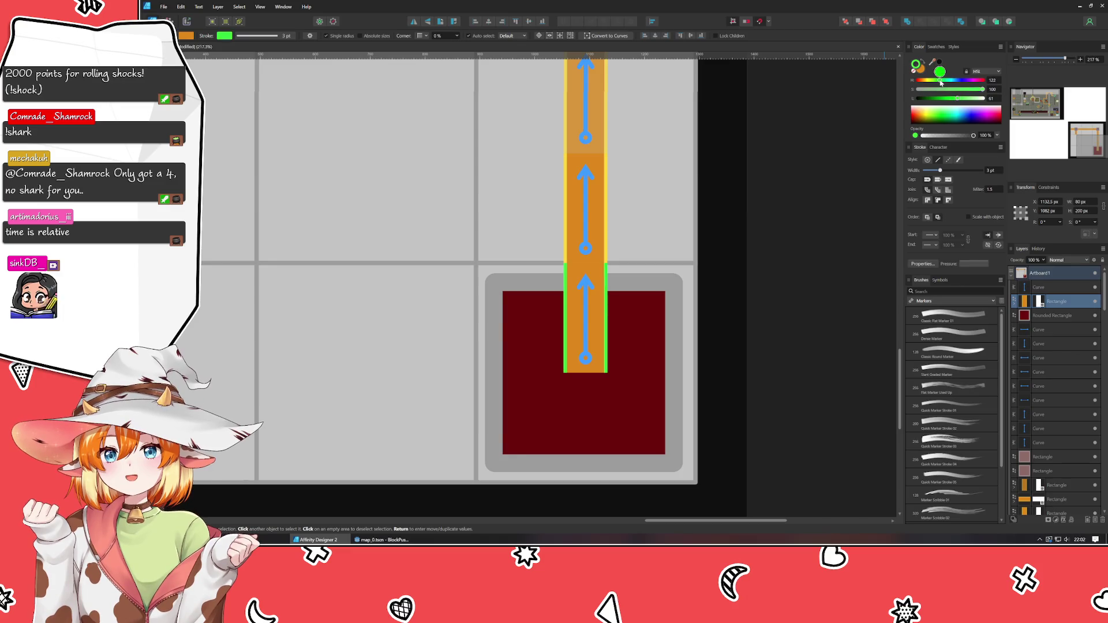
pyautogui.moveTo(937, 82); pyautogui.dragTo(938, 82)
pyautogui.click(843, 235)
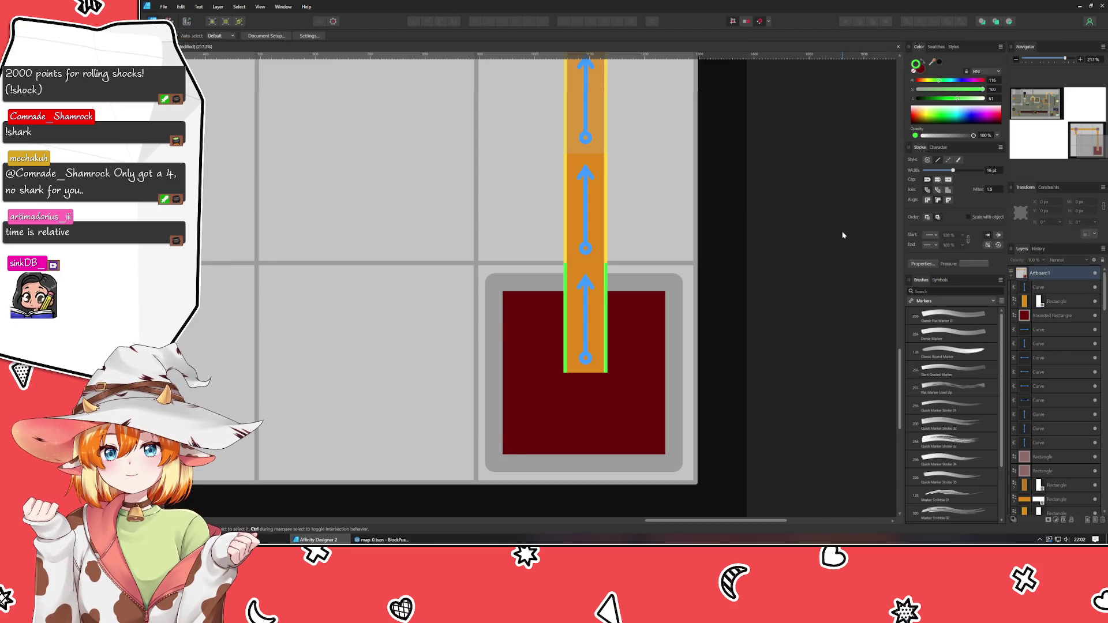
# Select the rounded frame around the red square and glance at the Godot level editor
pyautogui.click(637, 400)
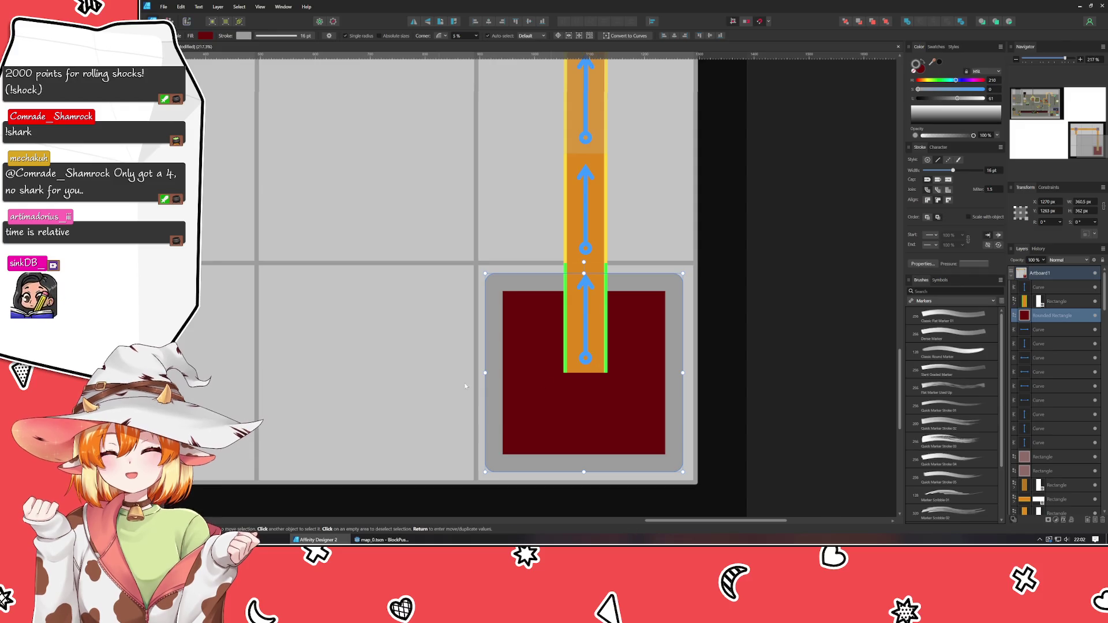
pyautogui.hotkey('alt', 'Tab')
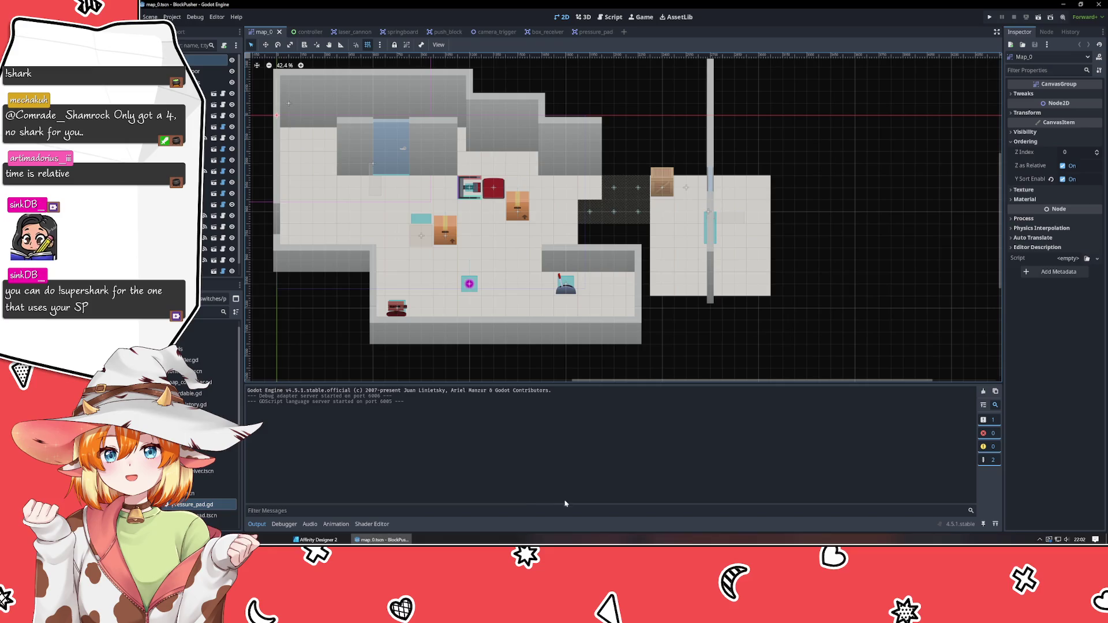
pyautogui.hotkey('alt', 'Tab')
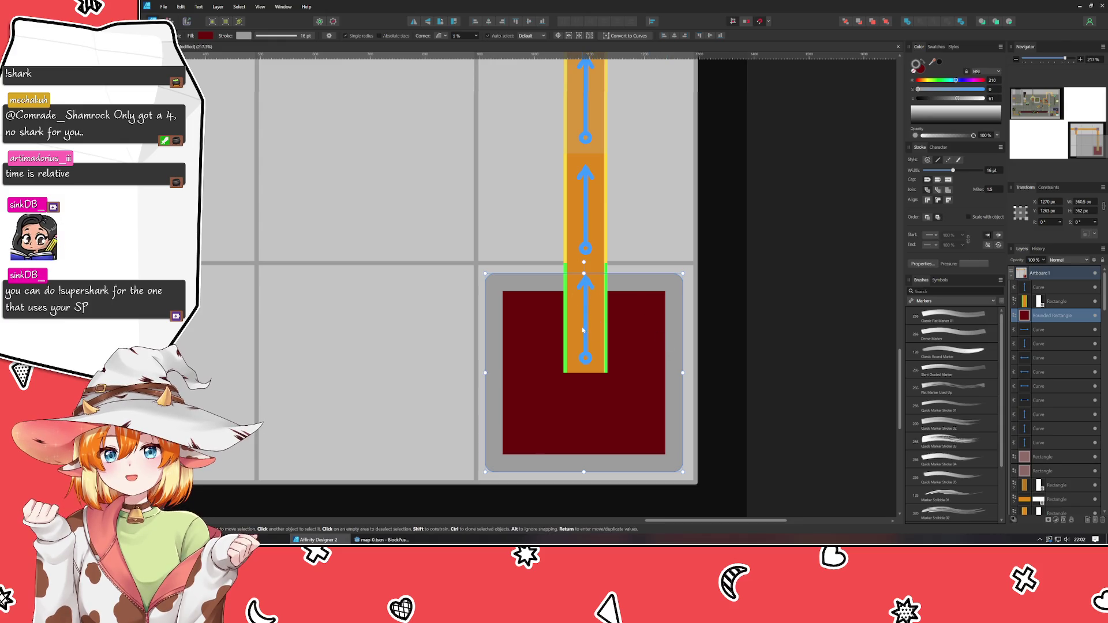
pyautogui.click(594, 280)
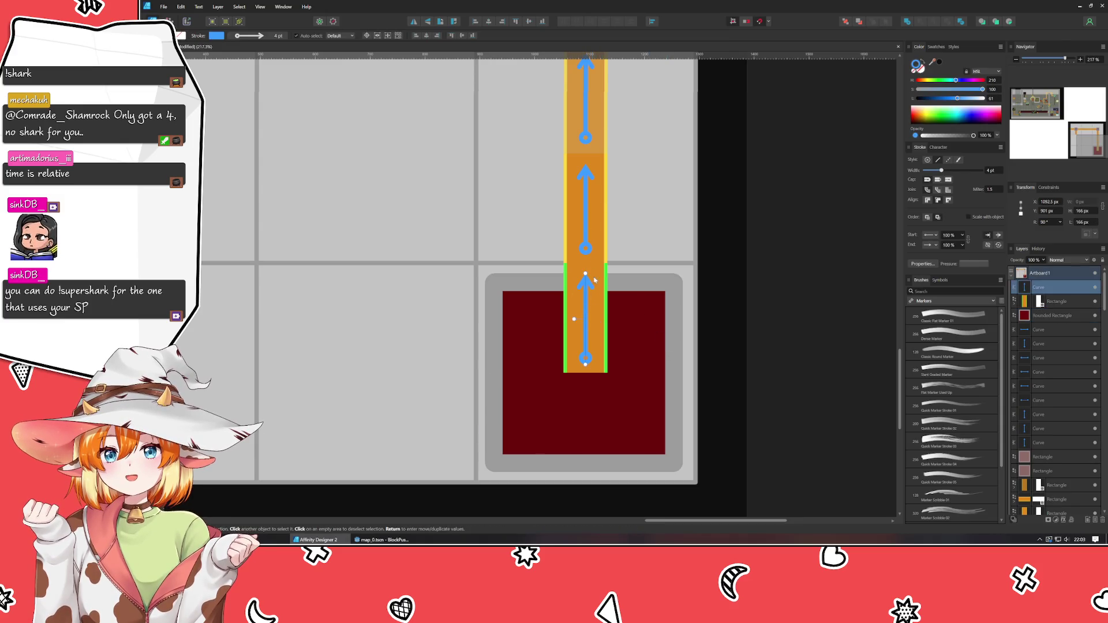
pyautogui.click(828, 292)
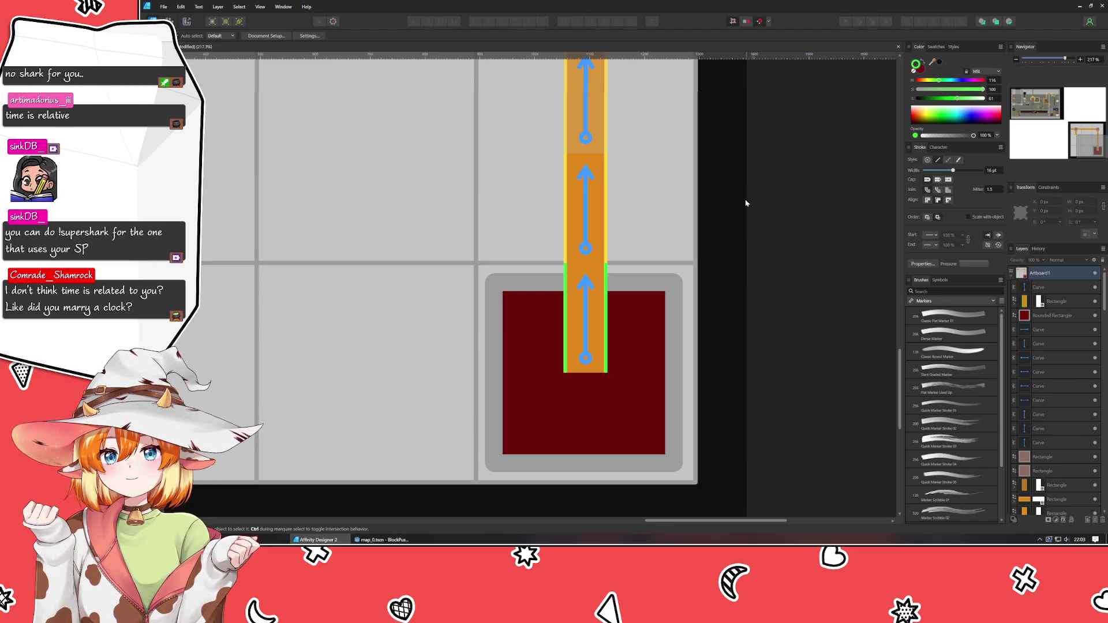
pyautogui.scroll(3, 750, 243)
pyautogui.moveTo(765, 326); pyautogui.dragTo(762, 326)
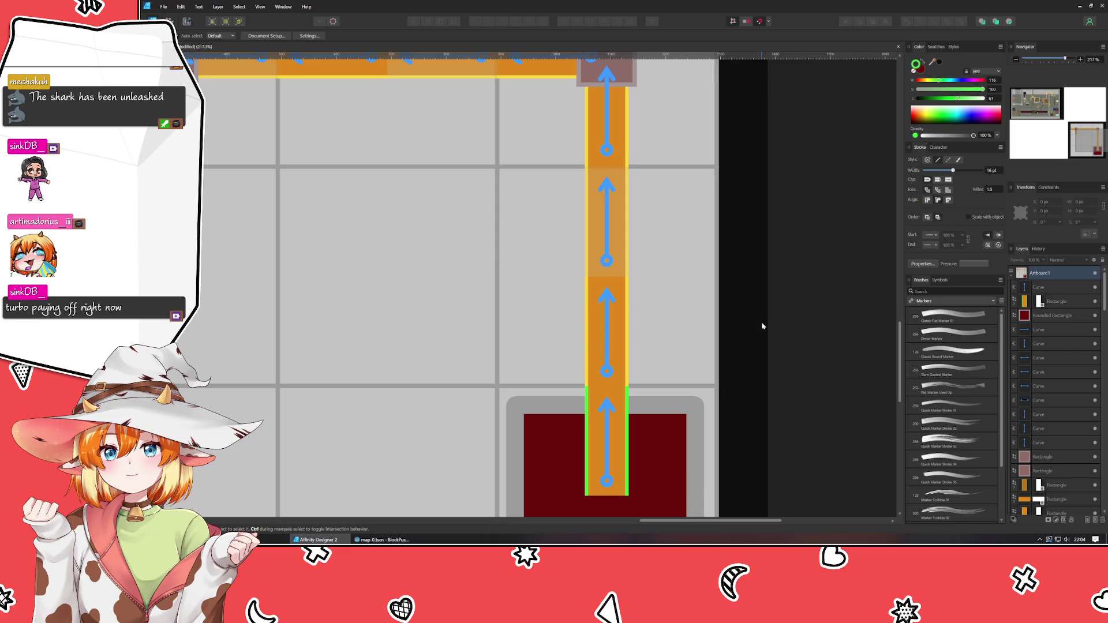
pyautogui.moveTo(493, 134)
pyautogui.mouseDown()
pyautogui.moveTo(573, 266)
pyautogui.moveTo(681, 290)
pyautogui.moveTo(601, 154)
pyautogui.moveTo(626, 153)
pyautogui.mouseUp()
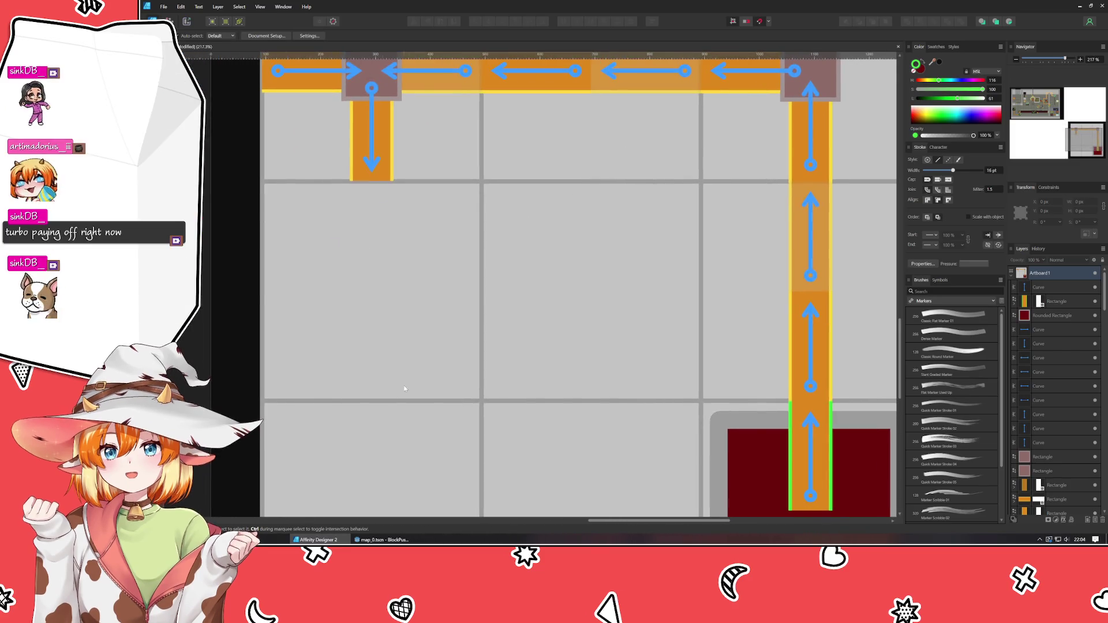
pyautogui.scroll(-5, 379, 330)
pyautogui.scroll(3, 495, 374)
pyautogui.hscroll(-4, 495, 374)
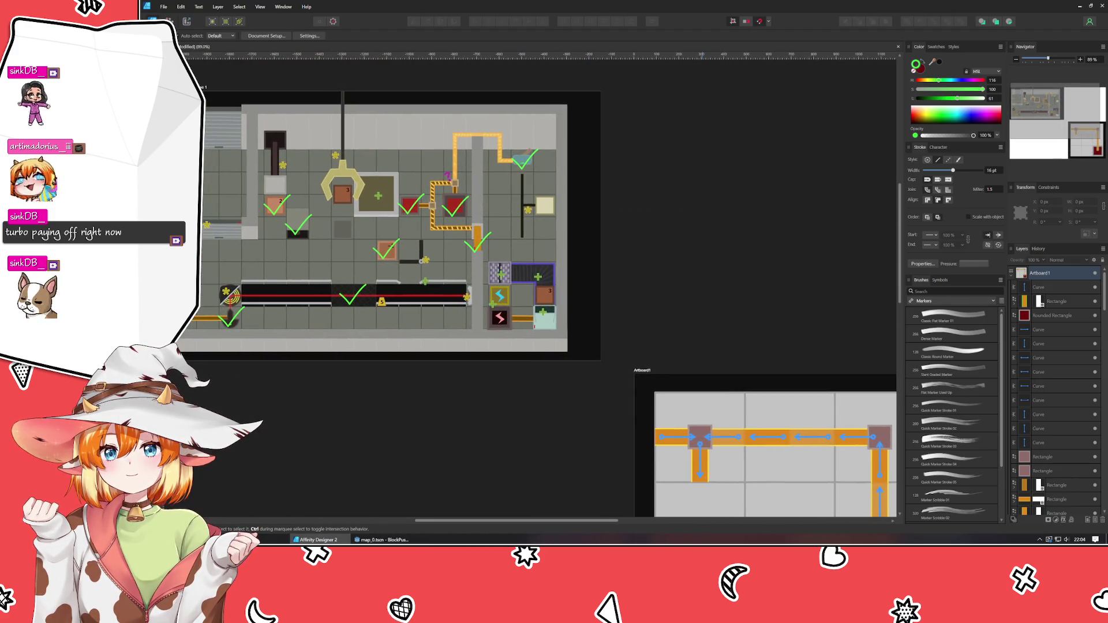
pyautogui.scroll(4, 592, 473)
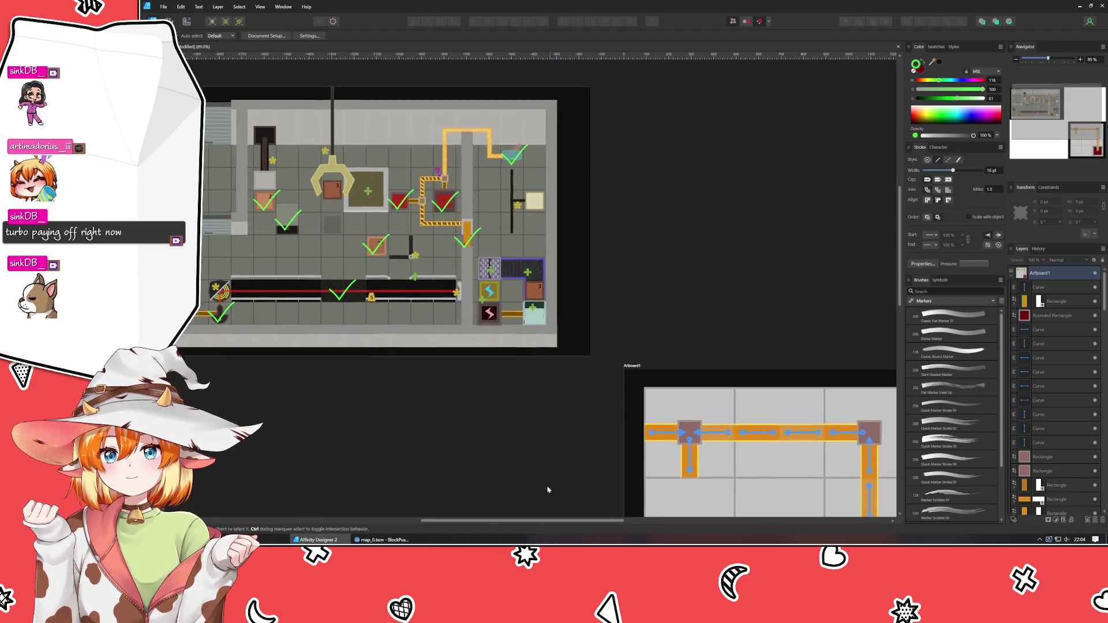
pyautogui.moveTo(715, 409)
pyautogui.mouseDown()
pyautogui.moveTo(559, 321)
pyautogui.moveTo(509, 330)
pyautogui.mouseUp()
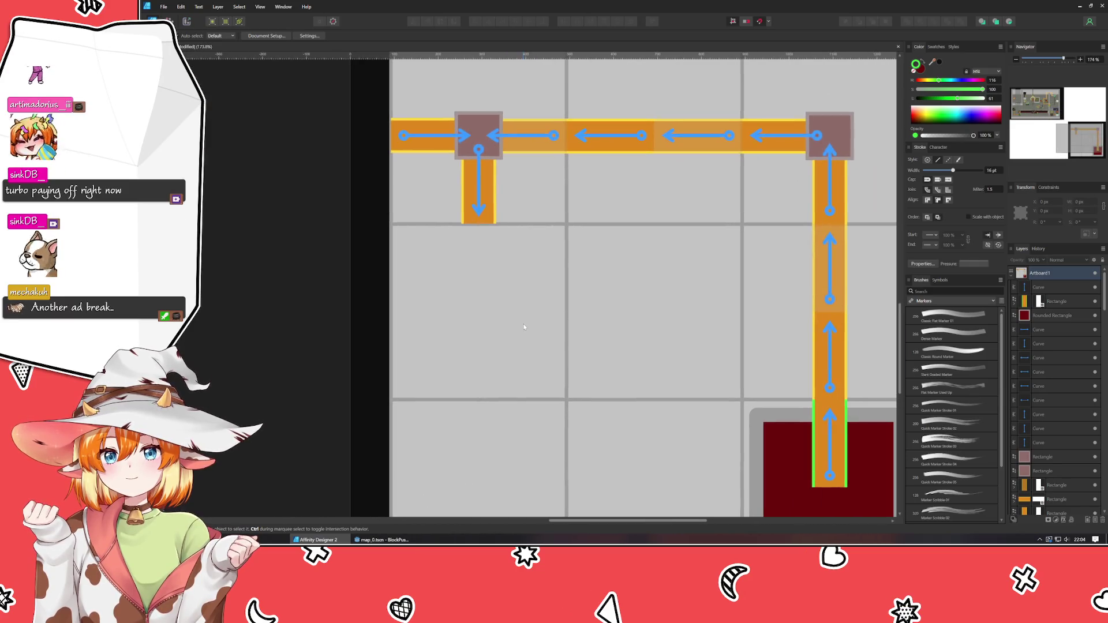
pyautogui.click(500, 217)
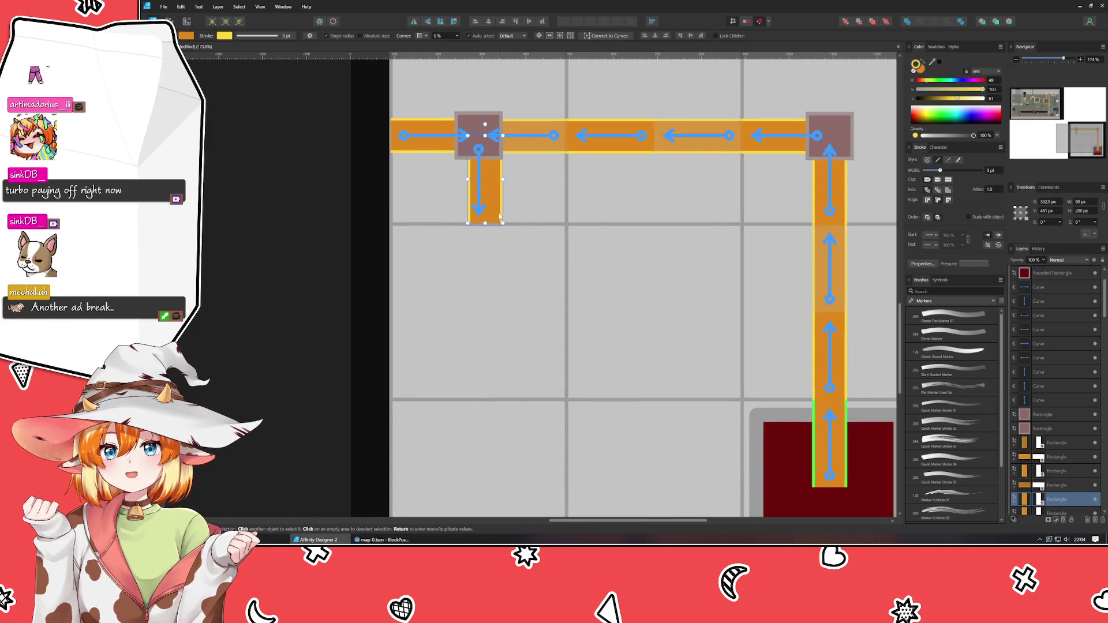
# Nudge the short orange branch left under its junction, then select the top bar segment
pyautogui.moveTo(500, 216); pyautogui.dragTo(493, 217)
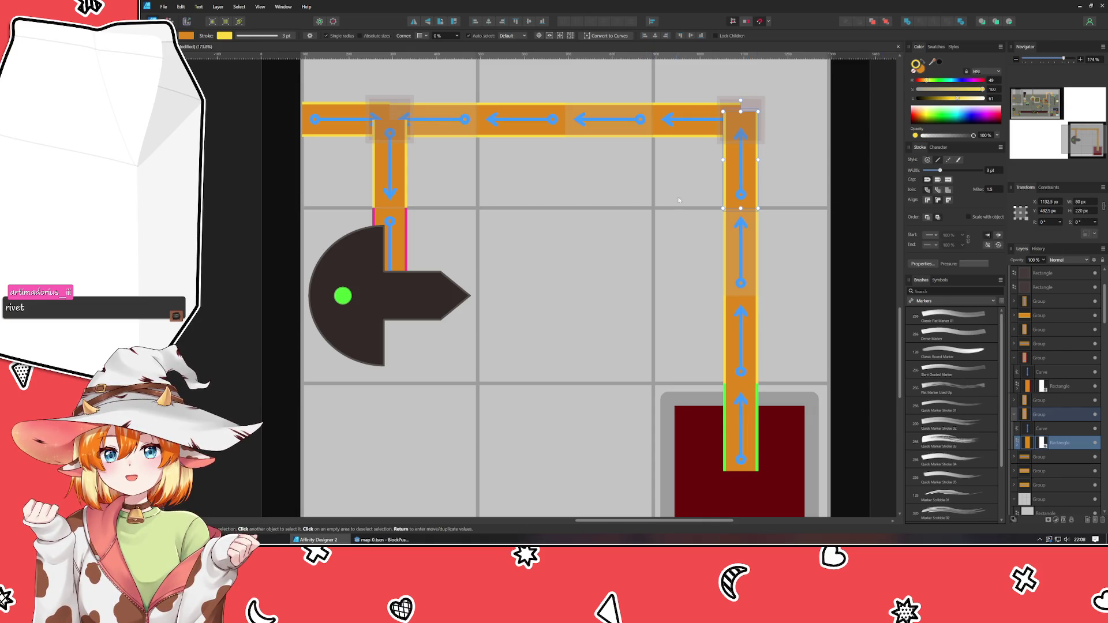
pyautogui.click(688, 136)
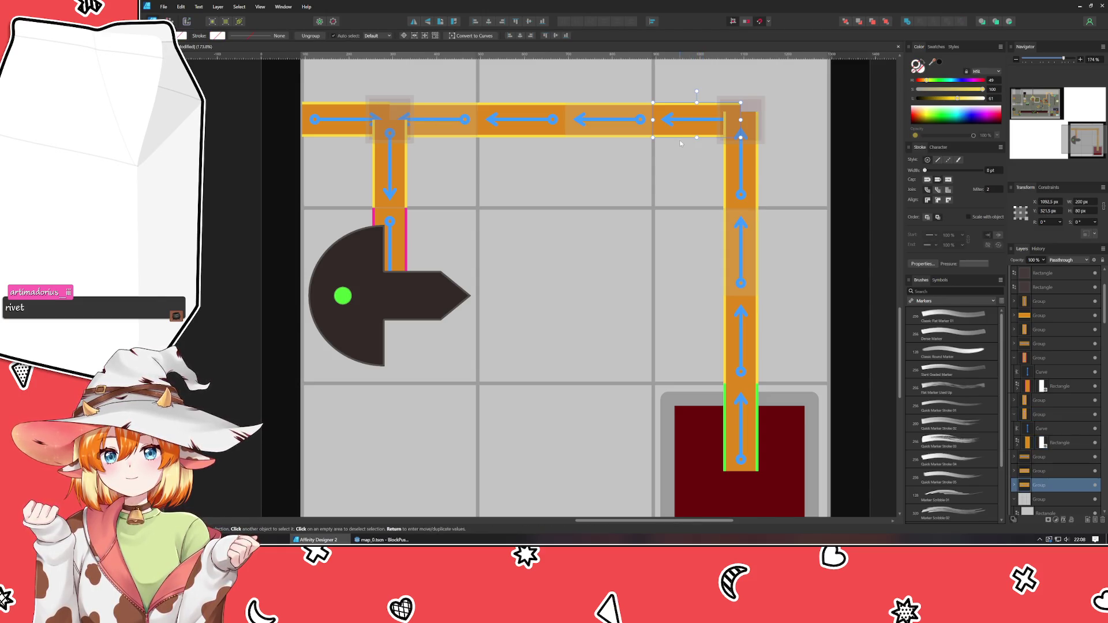
# Lengthen the right column's bars upward to 216, 218 and 212 px
pyautogui.moveTo(653, 120); pyautogui.dragTo(649, 120)
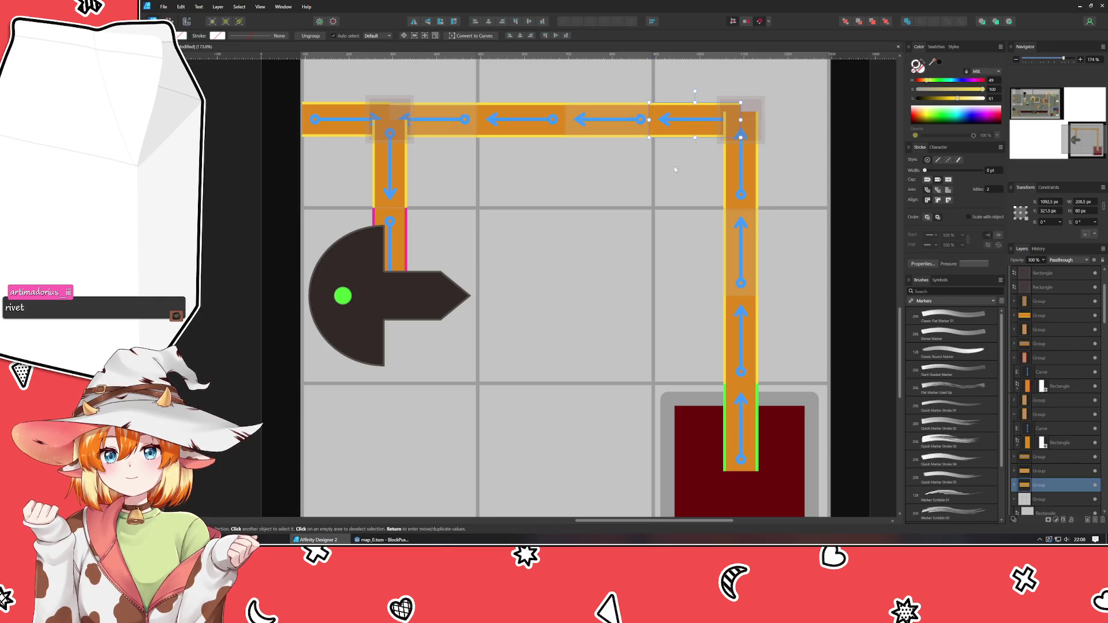
pyautogui.hotkey('ctrl', 'z')
pyautogui.click(737, 396)
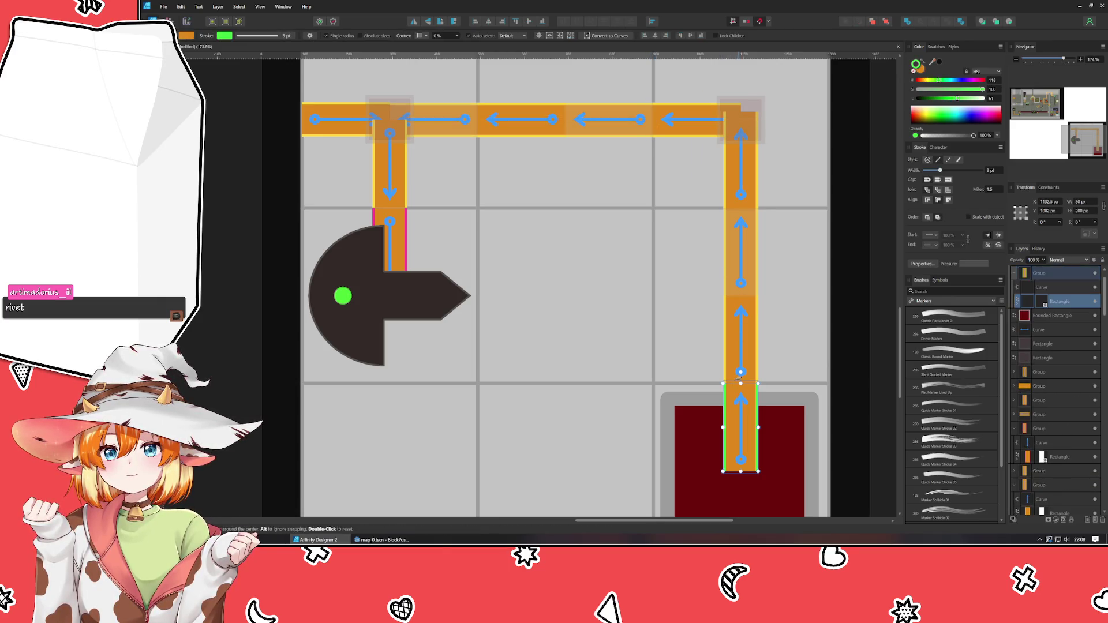
pyautogui.moveTo(740, 384); pyautogui.dragTo(740, 374)
pyautogui.click(732, 353)
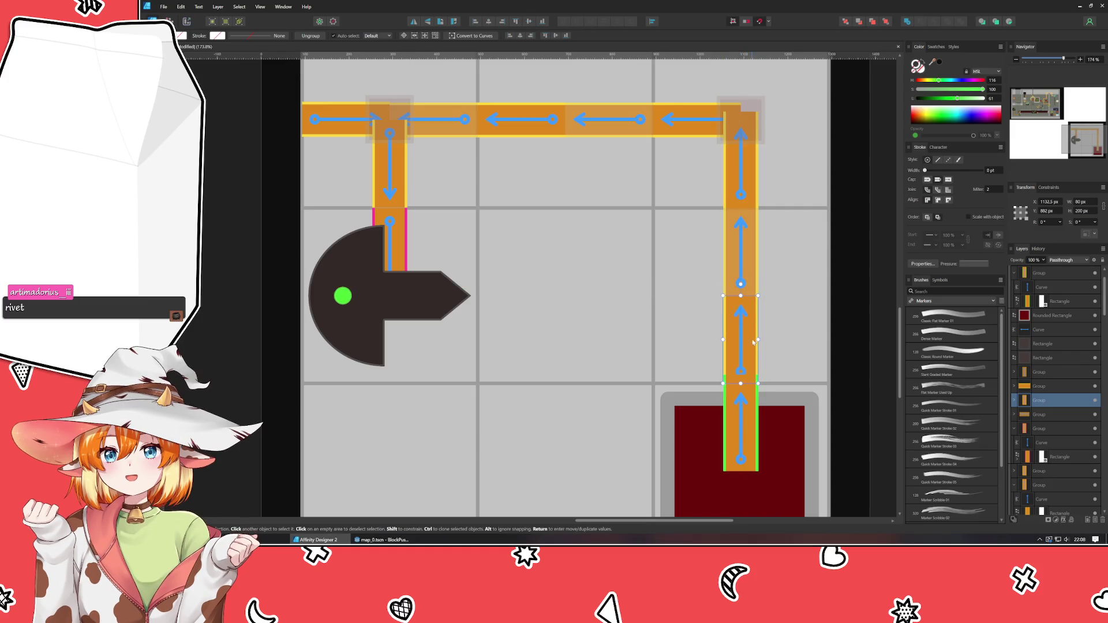
pyautogui.doubleClick(753, 354)
pyautogui.moveTo(741, 295); pyautogui.dragTo(740, 286)
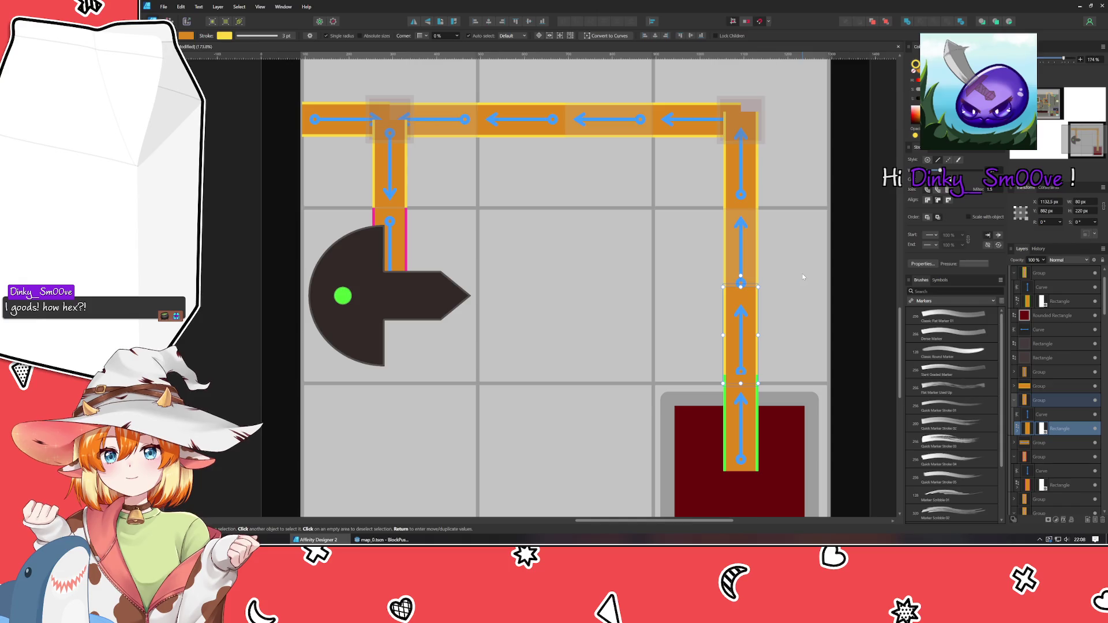
pyautogui.click(745, 248)
pyautogui.moveTo(740, 202); pyautogui.dragTo(741, 190)
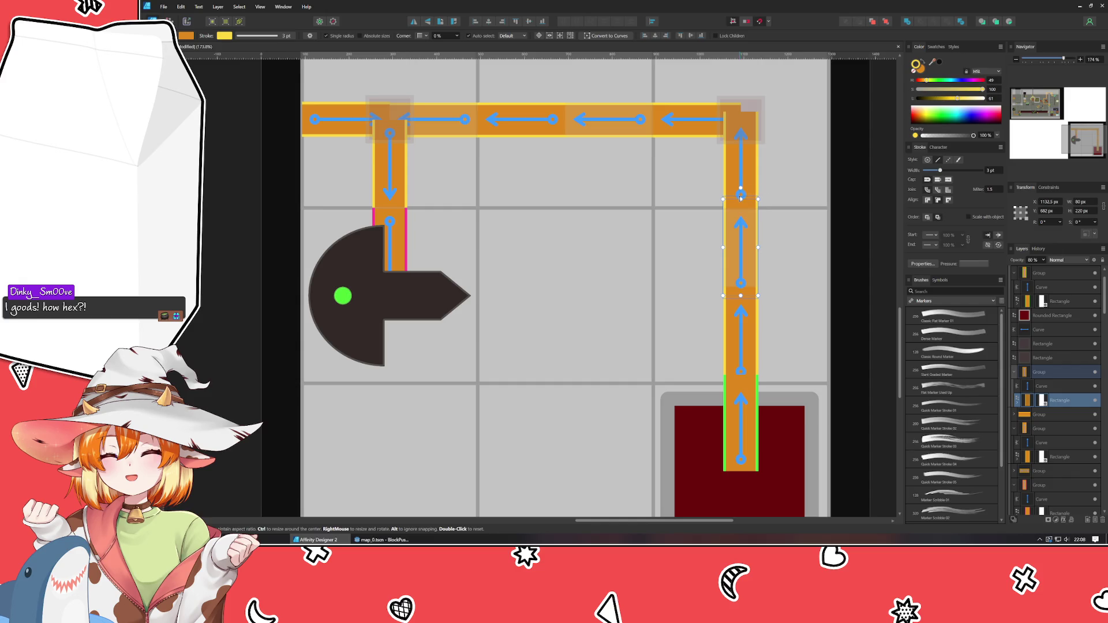
# Stretch the top bars leftward to 218.5, about 210, 217.5 and about 207 px
pyautogui.click(652, 120)
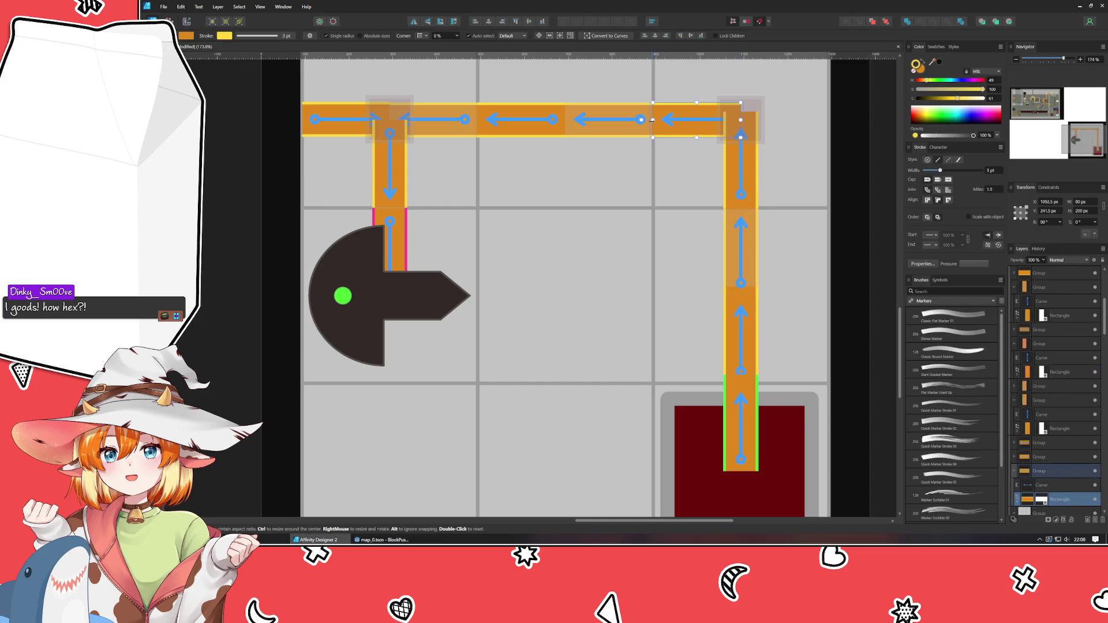
pyautogui.moveTo(651, 119); pyautogui.dragTo(642, 120)
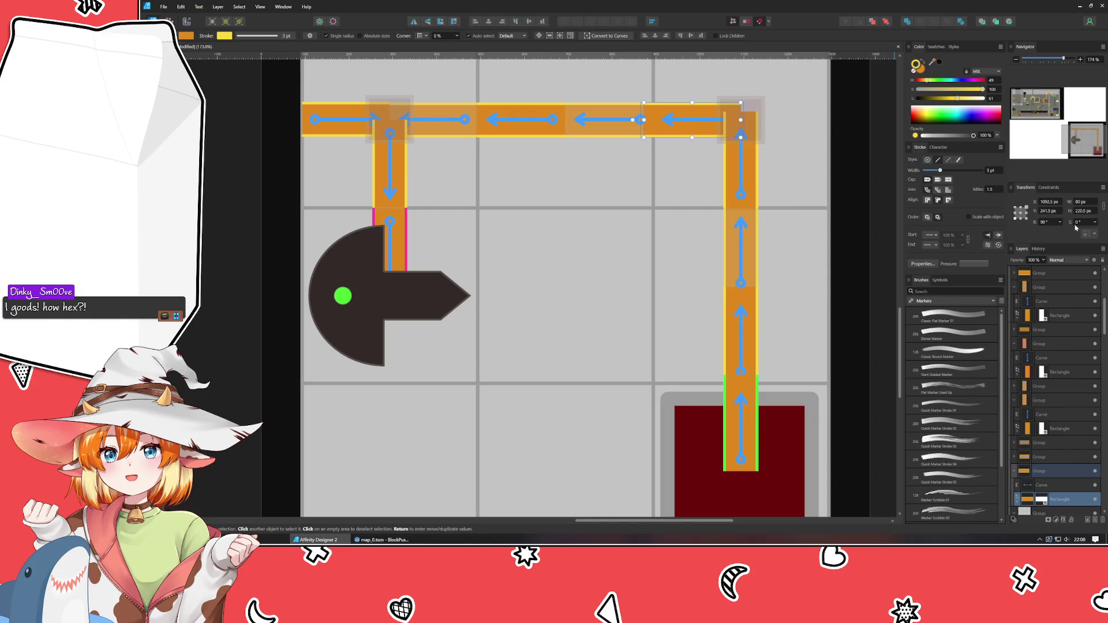
pyautogui.click(586, 134)
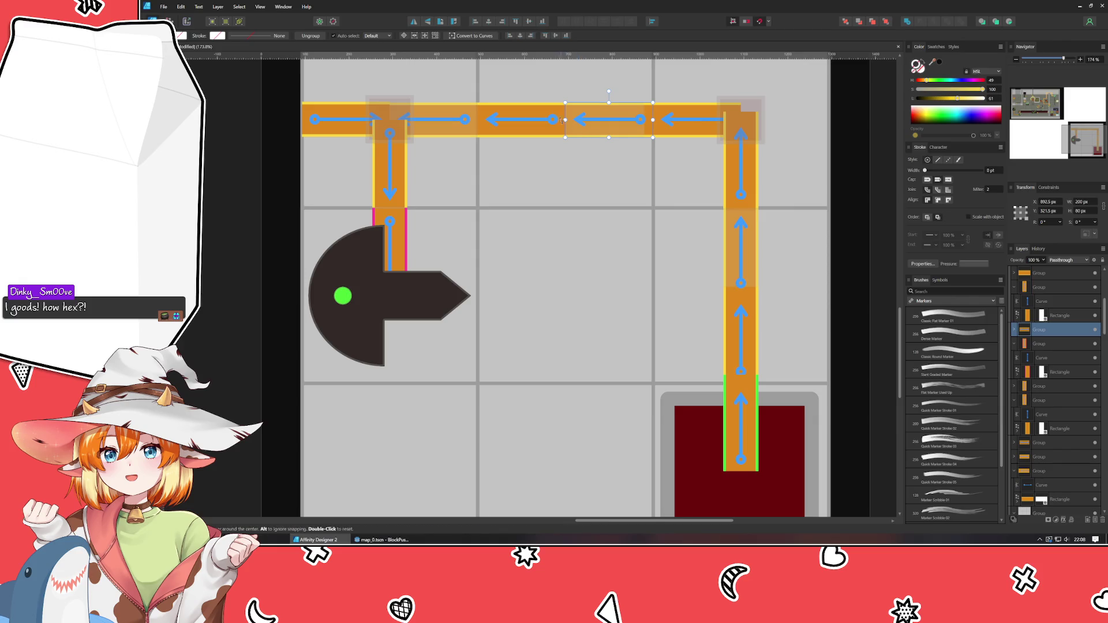
pyautogui.doubleClick(578, 133)
pyautogui.moveTo(565, 120); pyautogui.dragTo(555, 119)
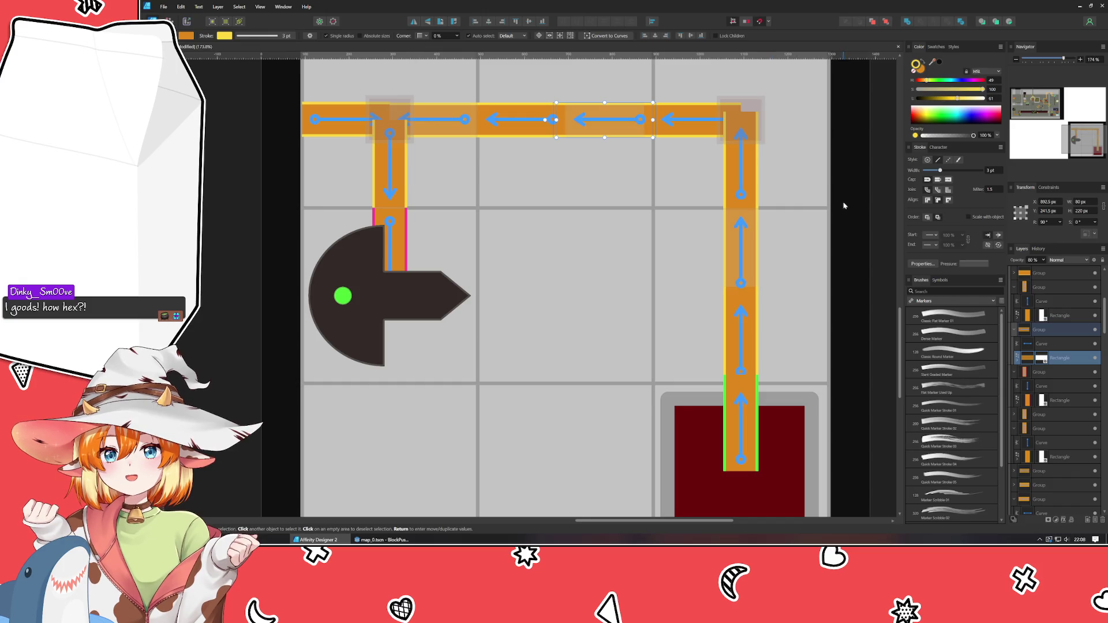
pyautogui.click(479, 119)
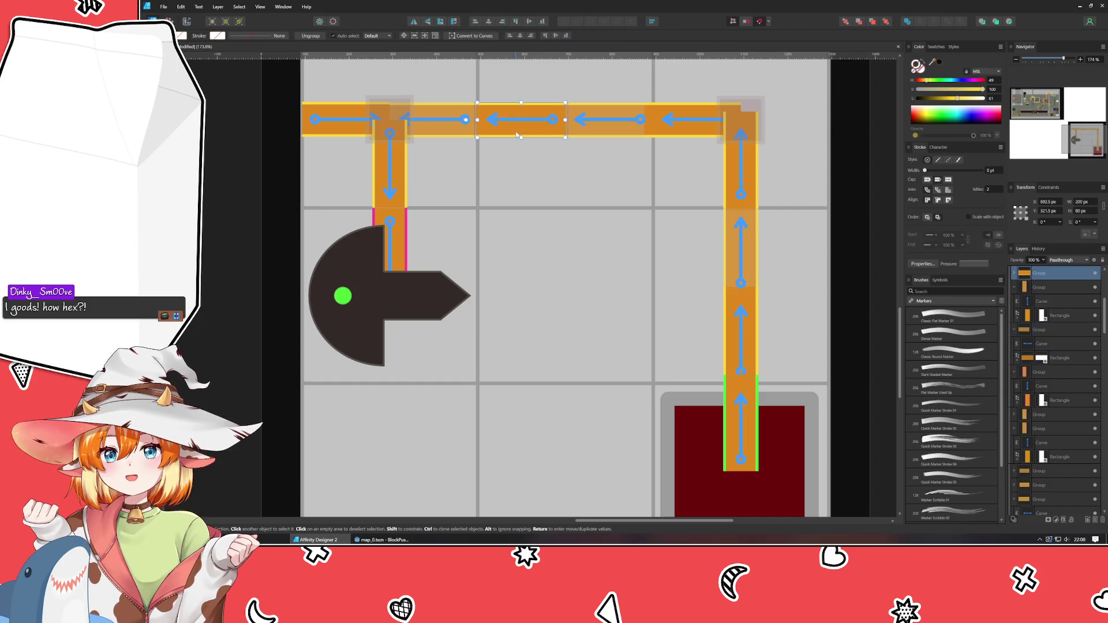
pyautogui.moveTo(478, 119); pyautogui.dragTo(468, 120)
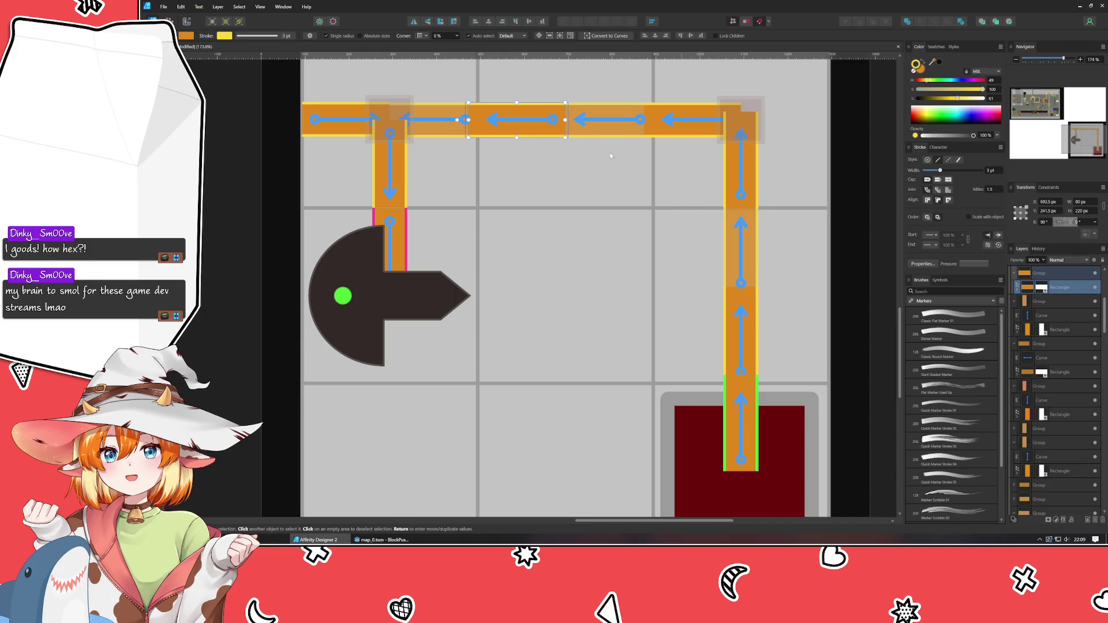
pyautogui.click(431, 133)
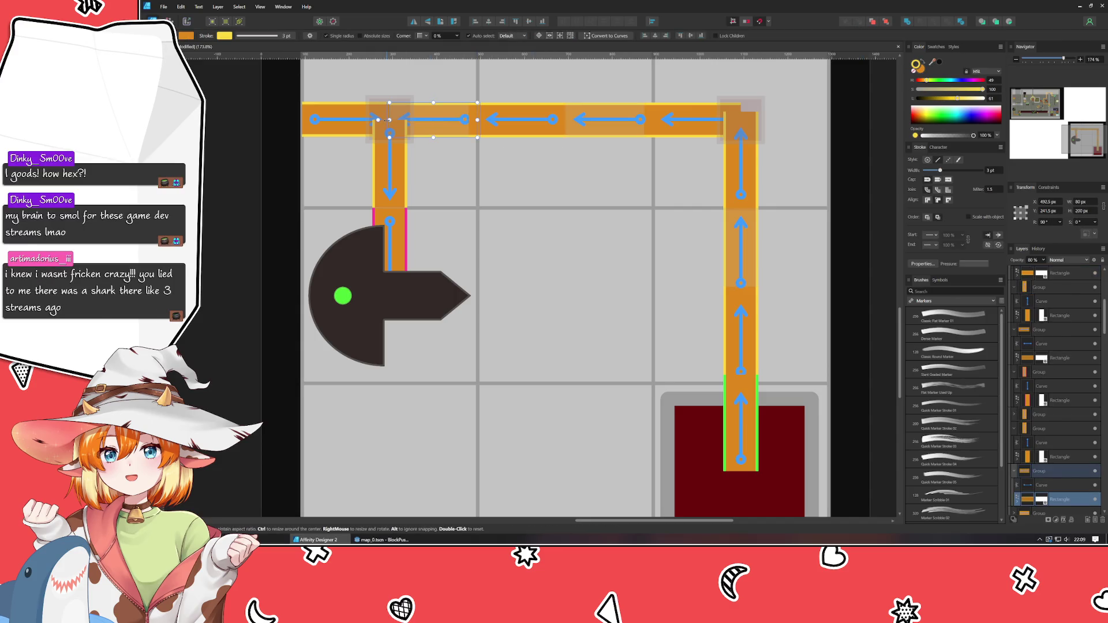
pyautogui.moveTo(390, 120); pyautogui.dragTo(377, 119)
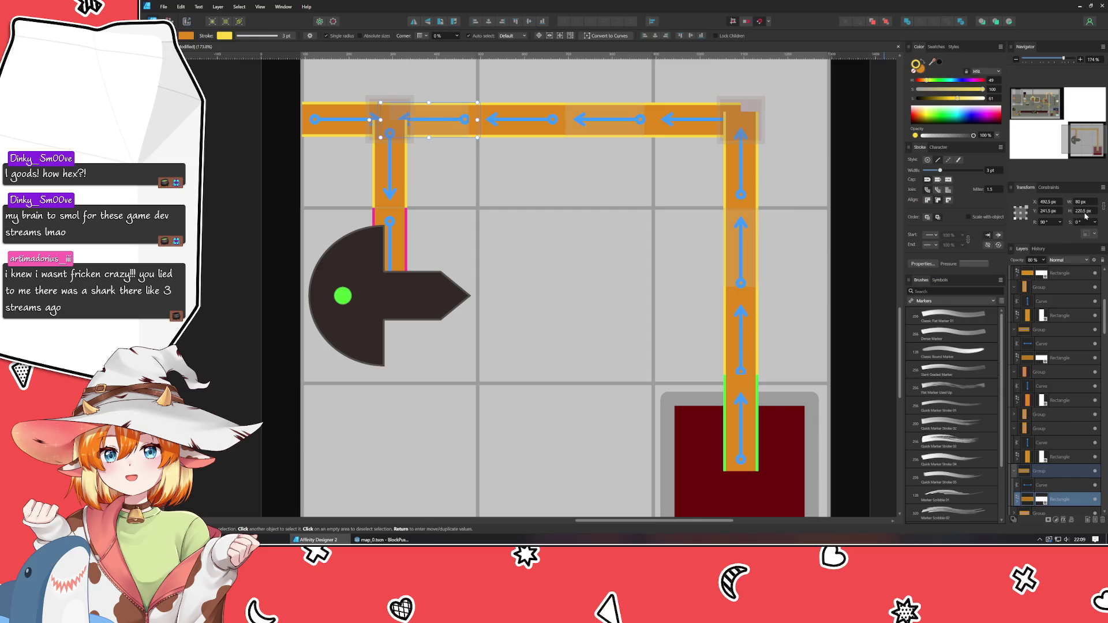
# Lengthen the leftmost top bar to about 208 px and the left vertical bar to 216 px
pyautogui.click(384, 121)
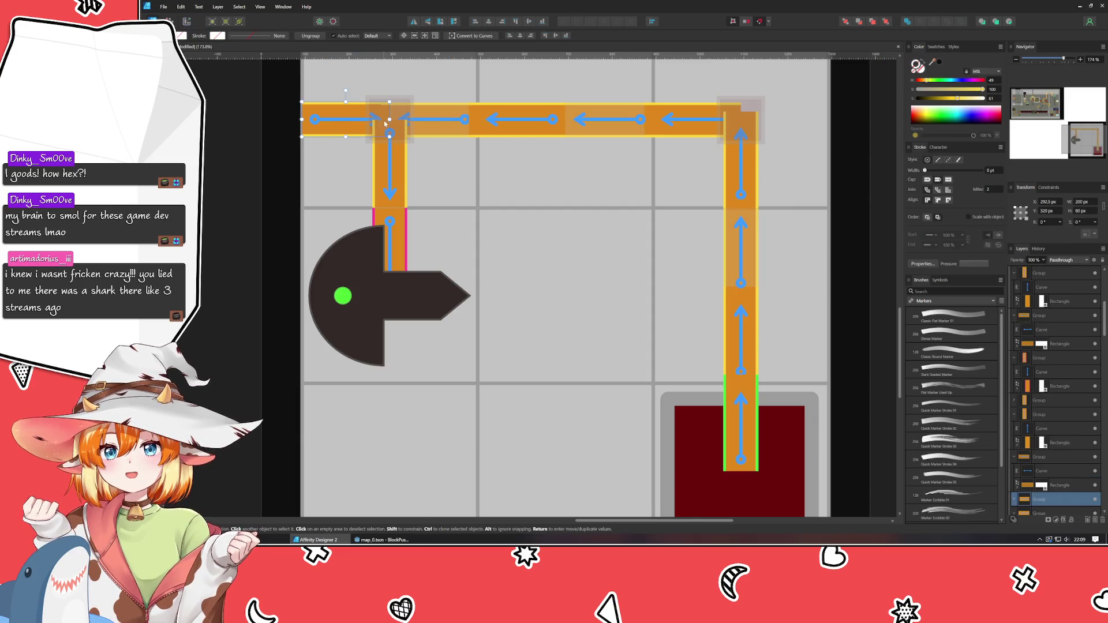
pyautogui.doubleClick(334, 133)
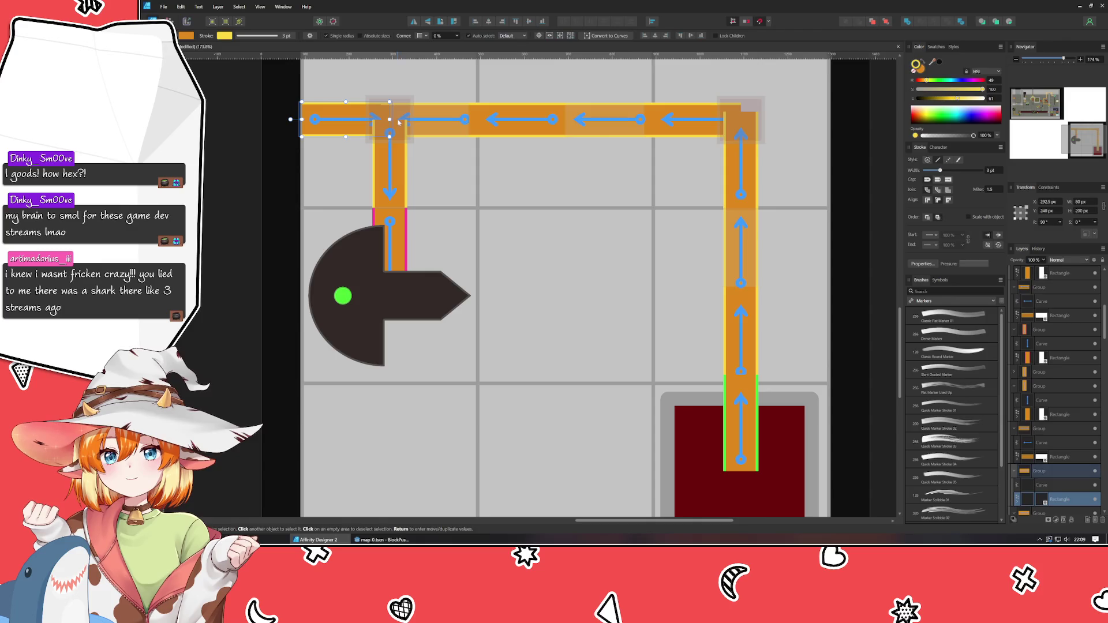
pyautogui.moveTo(389, 119); pyautogui.dragTo(400, 120)
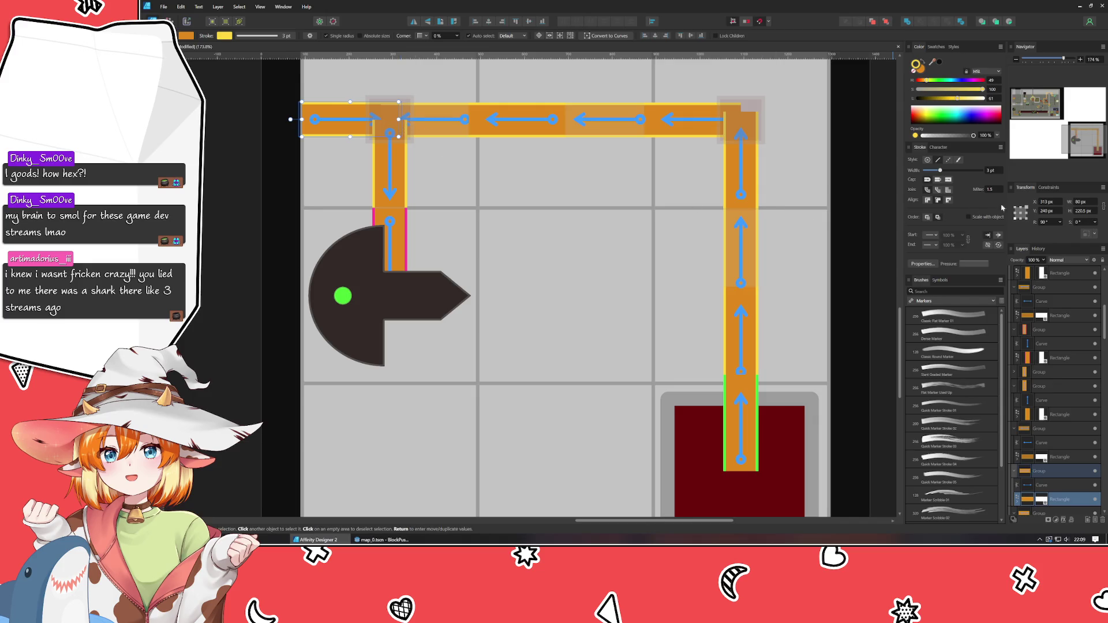
pyautogui.click(406, 178)
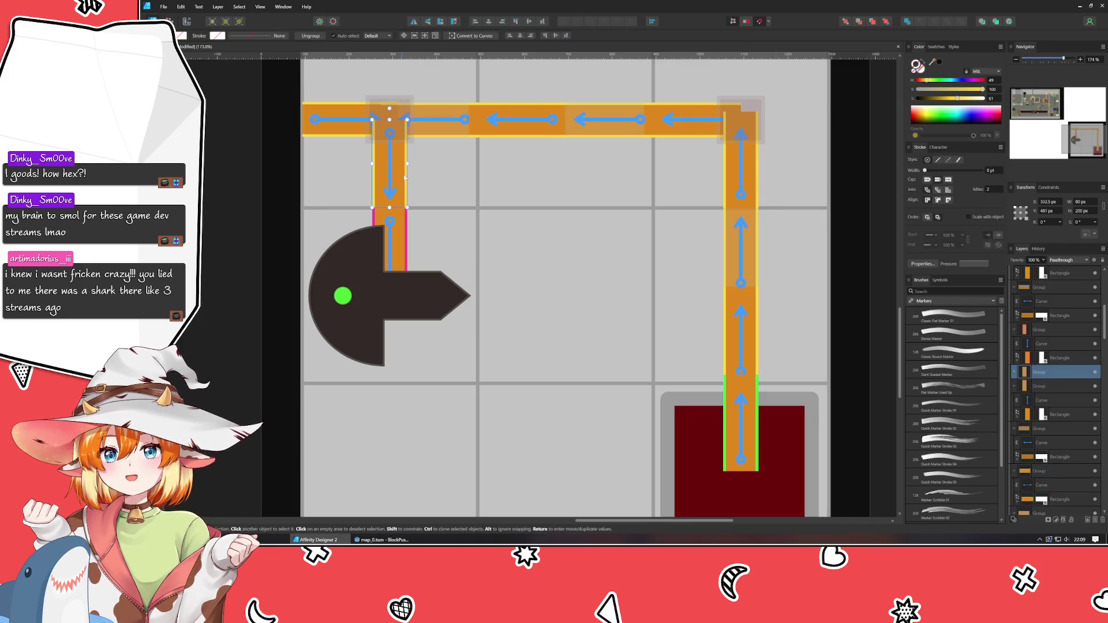
pyautogui.doubleClick(400, 160)
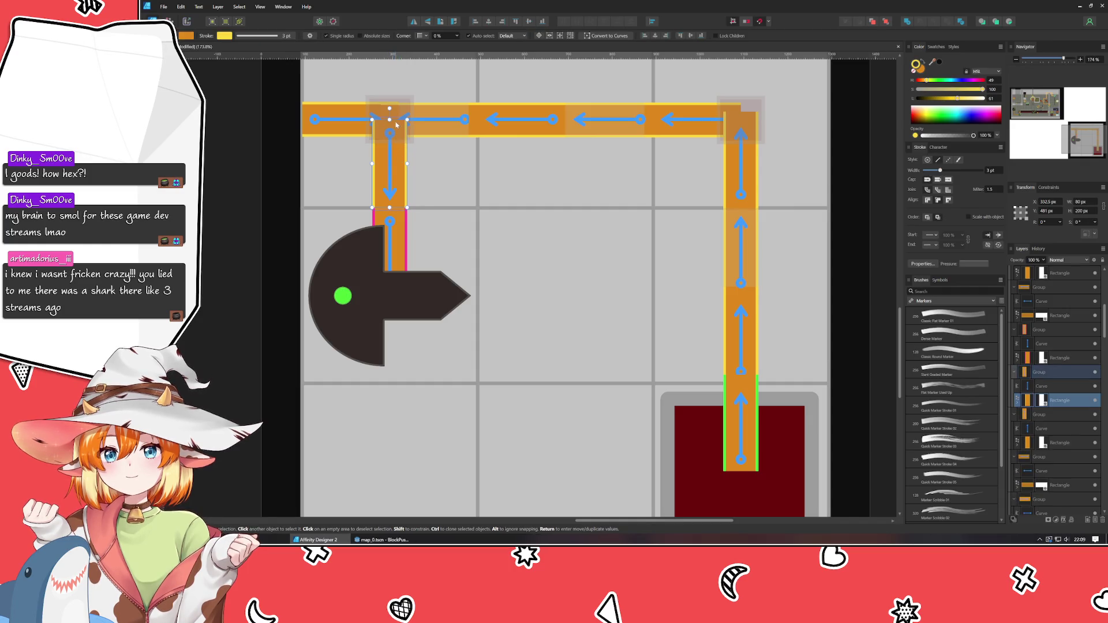
pyautogui.moveTo(388, 116); pyautogui.dragTo(389, 108)
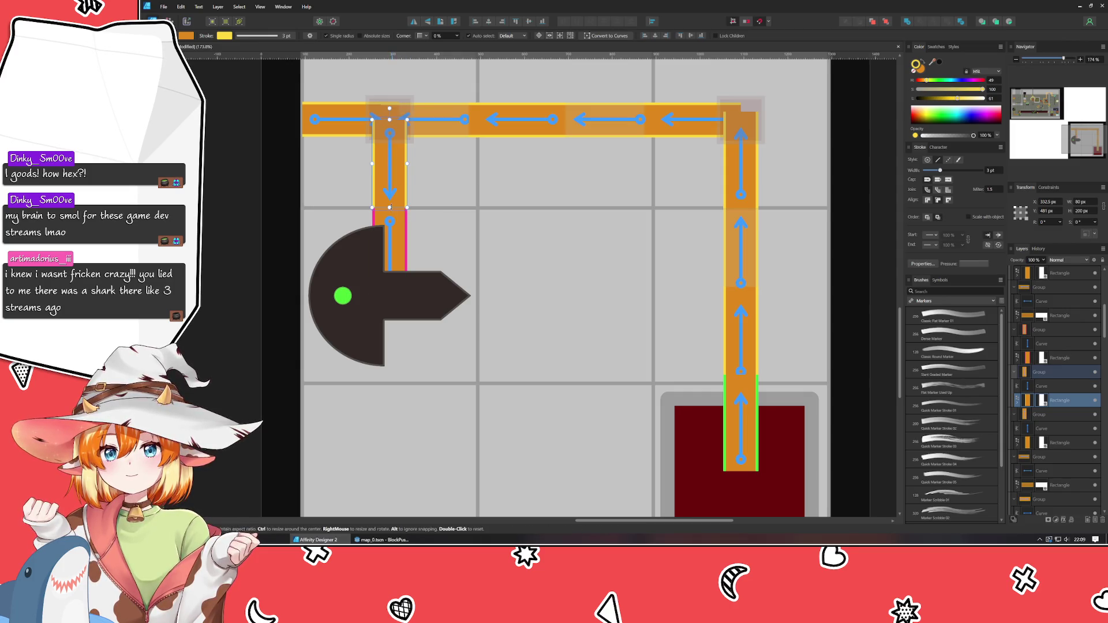
pyautogui.moveTo(389, 207); pyautogui.dragTo(389, 216)
# Extend the lower left vertical bar downward to 213 px
pyautogui.click(400, 219)
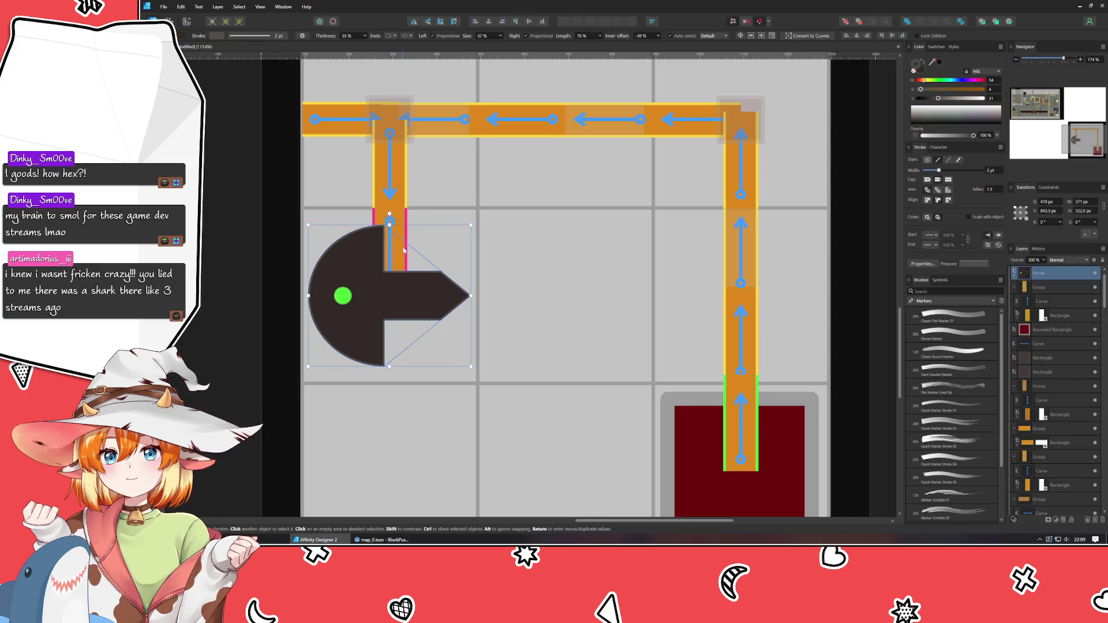
pyautogui.doubleClick(399, 216)
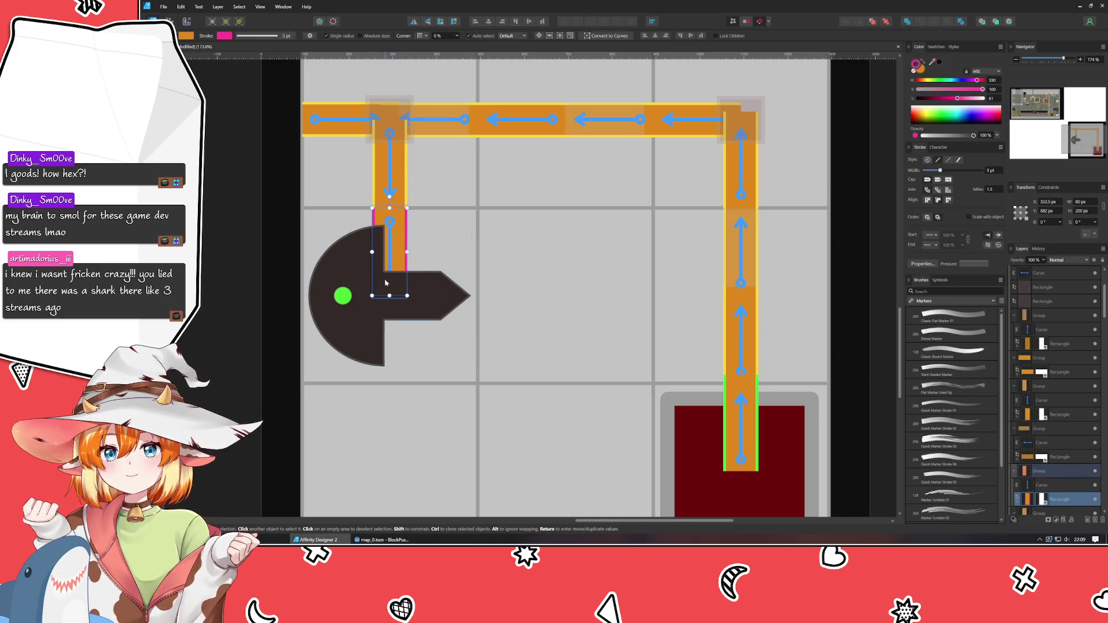
pyautogui.moveTo(389, 296); pyautogui.dragTo(389, 297)
# Set the dark arrow shape and the grouped red goal block to 30% opacity
pyautogui.doubleClick(729, 389)
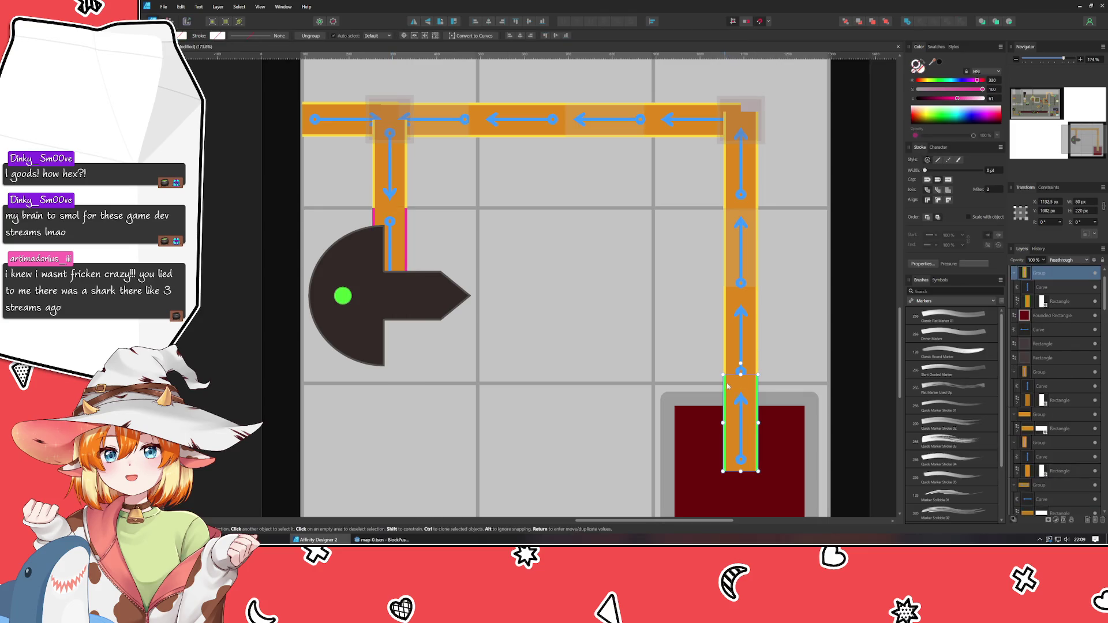
pyautogui.click(550, 305)
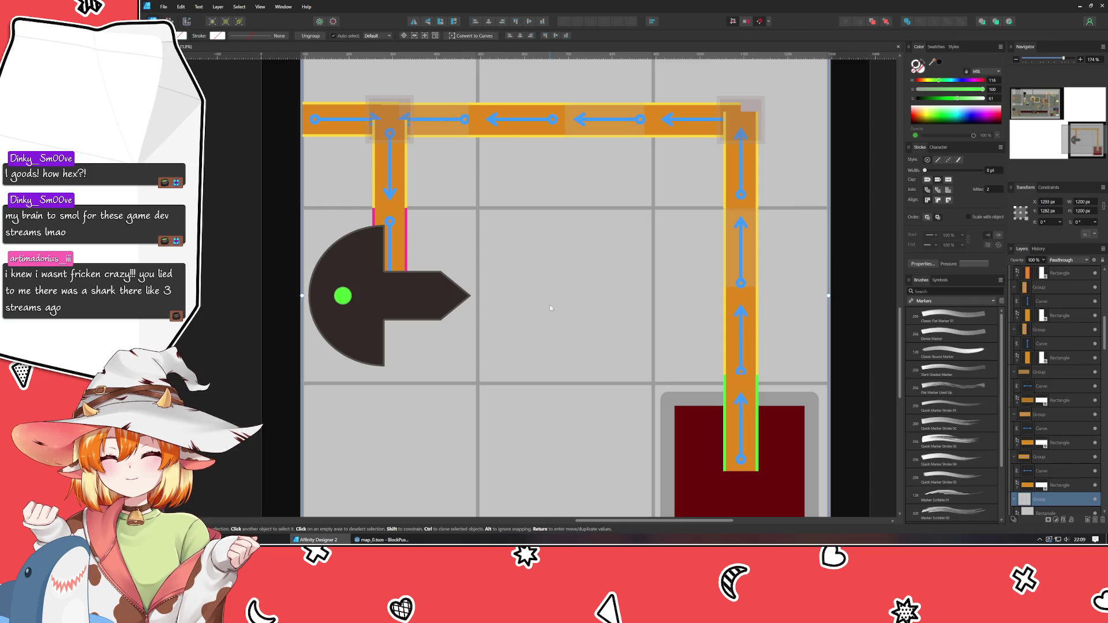
pyautogui.click(377, 314)
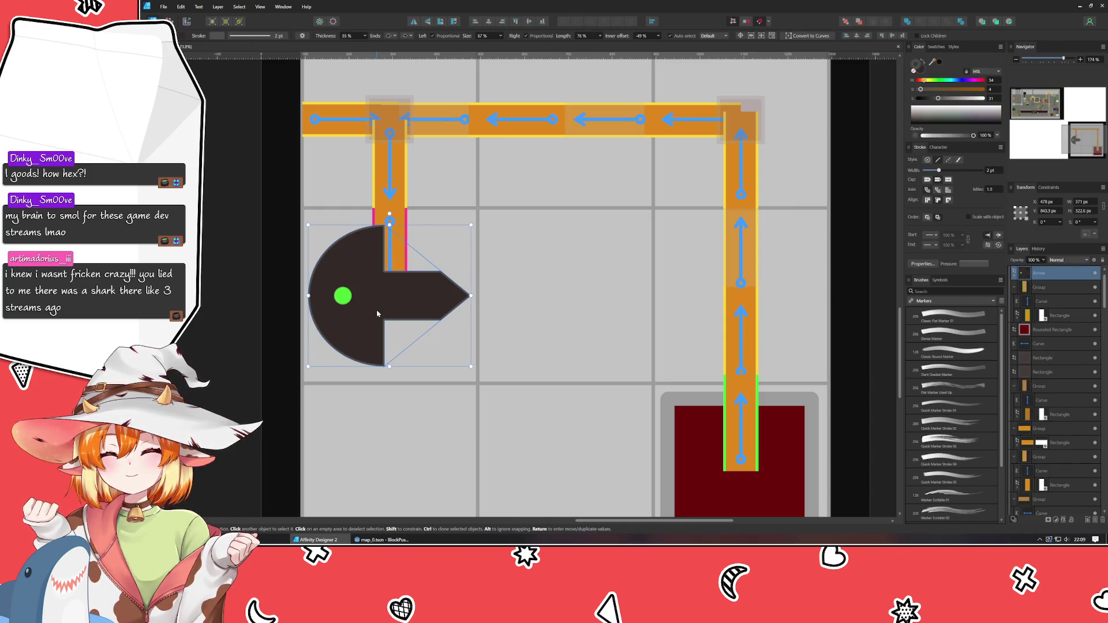
pyautogui.press('3')
pyautogui.click(693, 458)
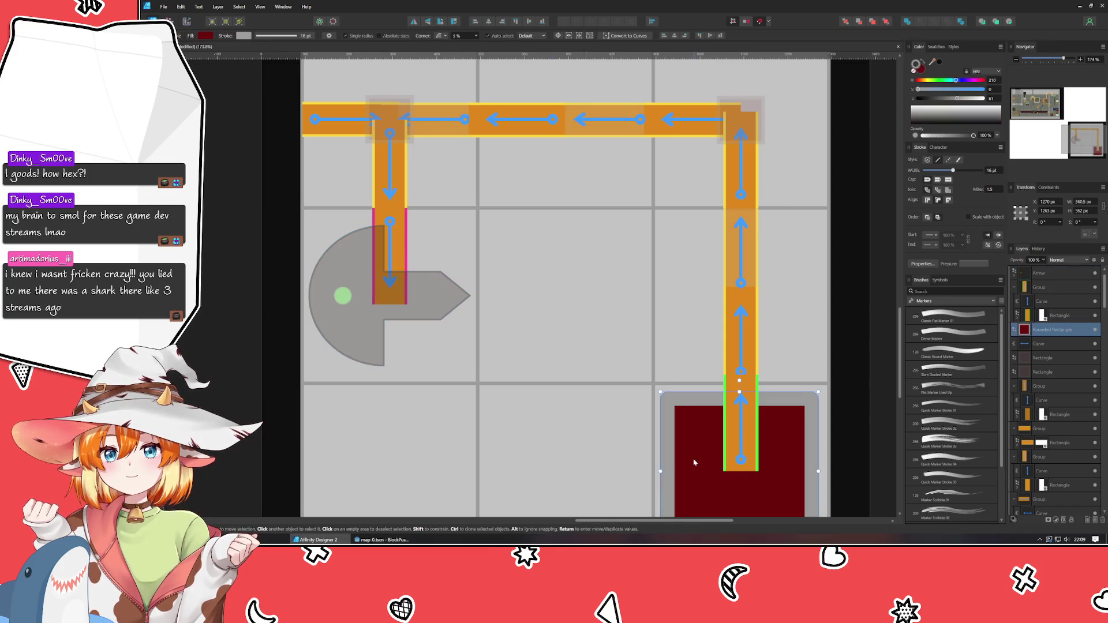
pyautogui.click(888, 26)
pyautogui.press('3')
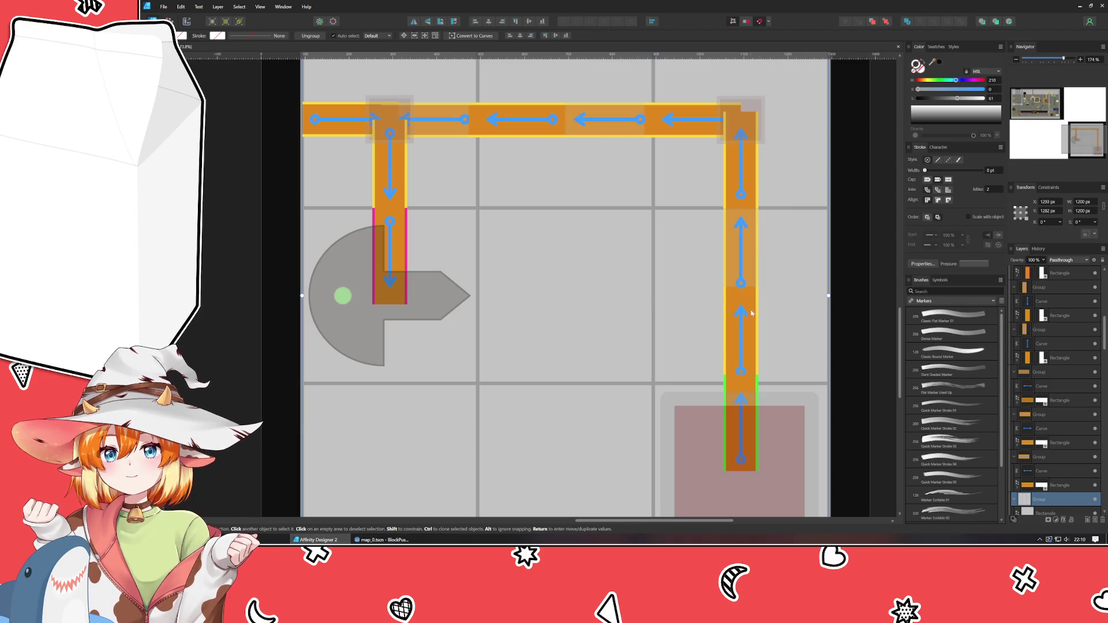
pyautogui.click(322, 138)
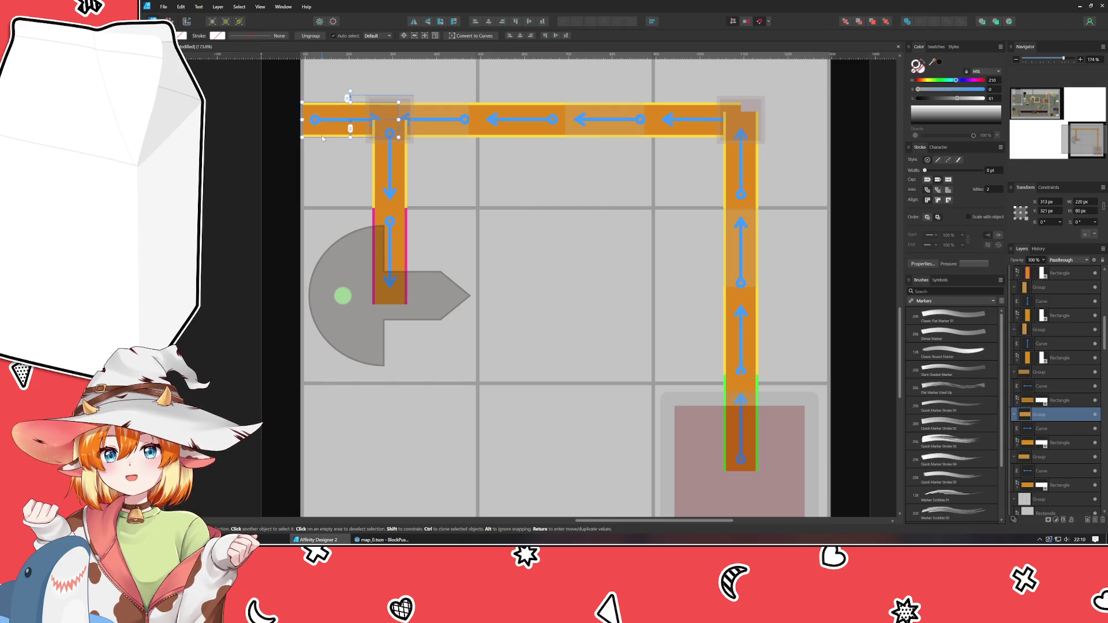
pyautogui.click(522, 237)
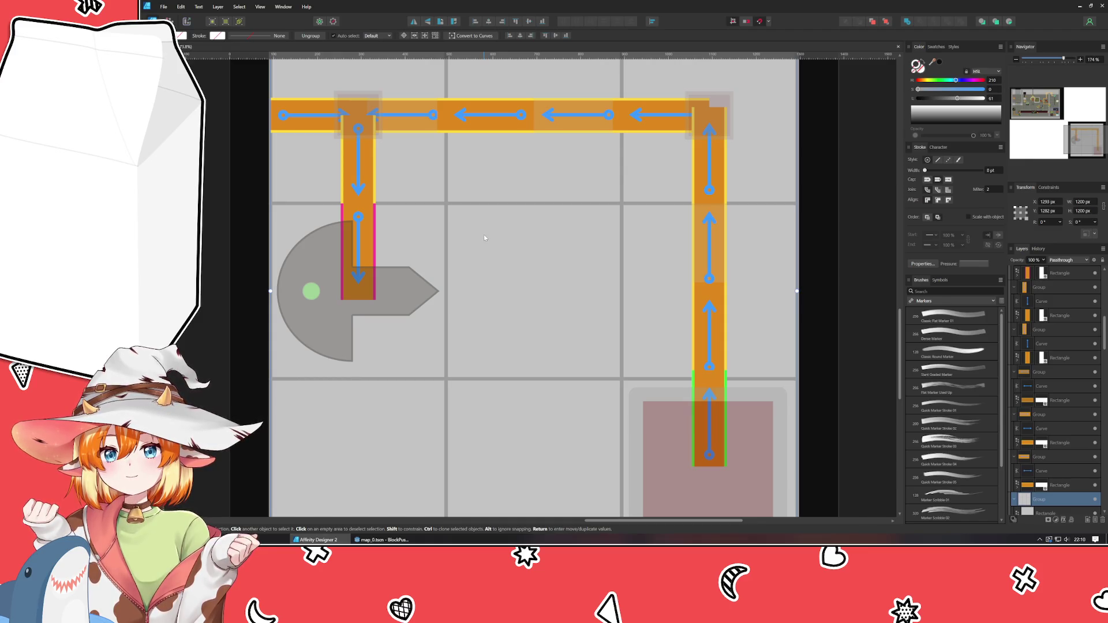
pyautogui.click(696, 378)
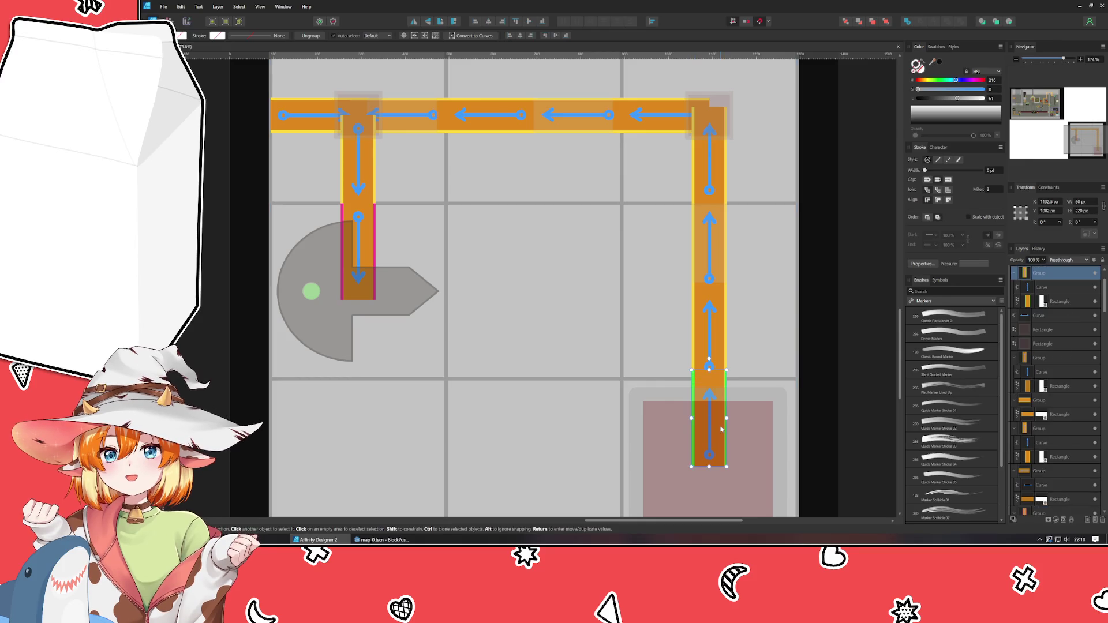
pyautogui.click(737, 459)
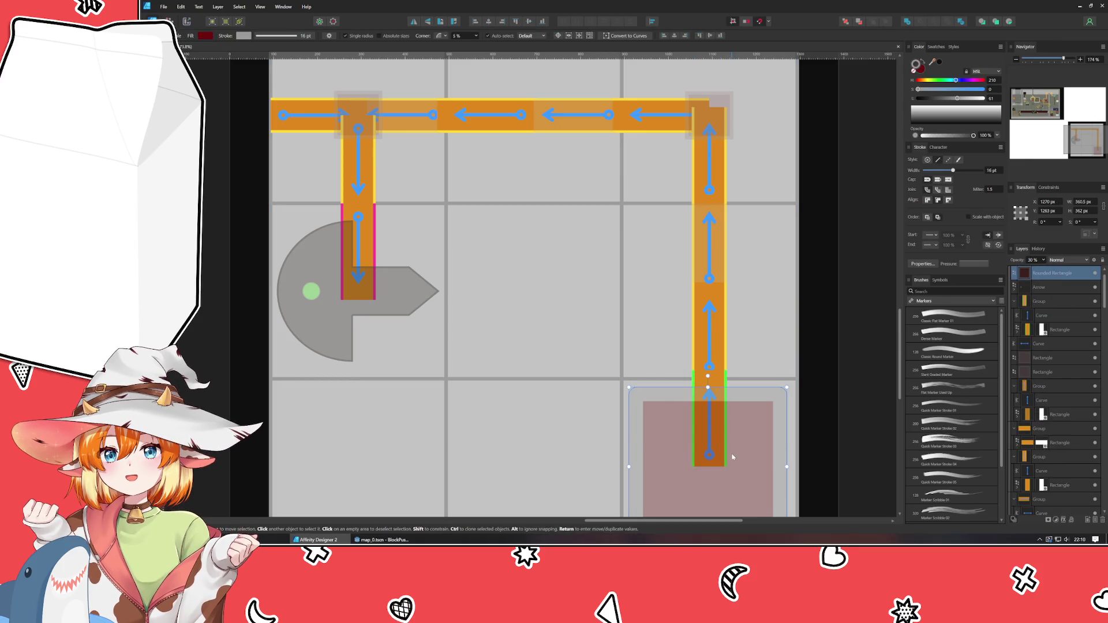
pyautogui.click(716, 380)
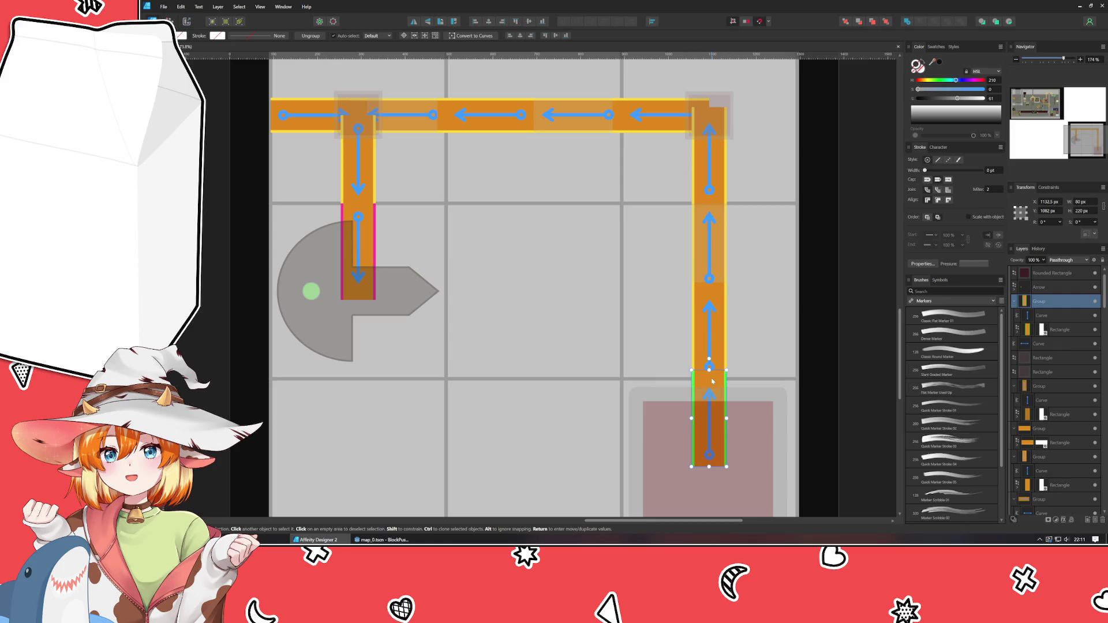
pyautogui.click(559, 352)
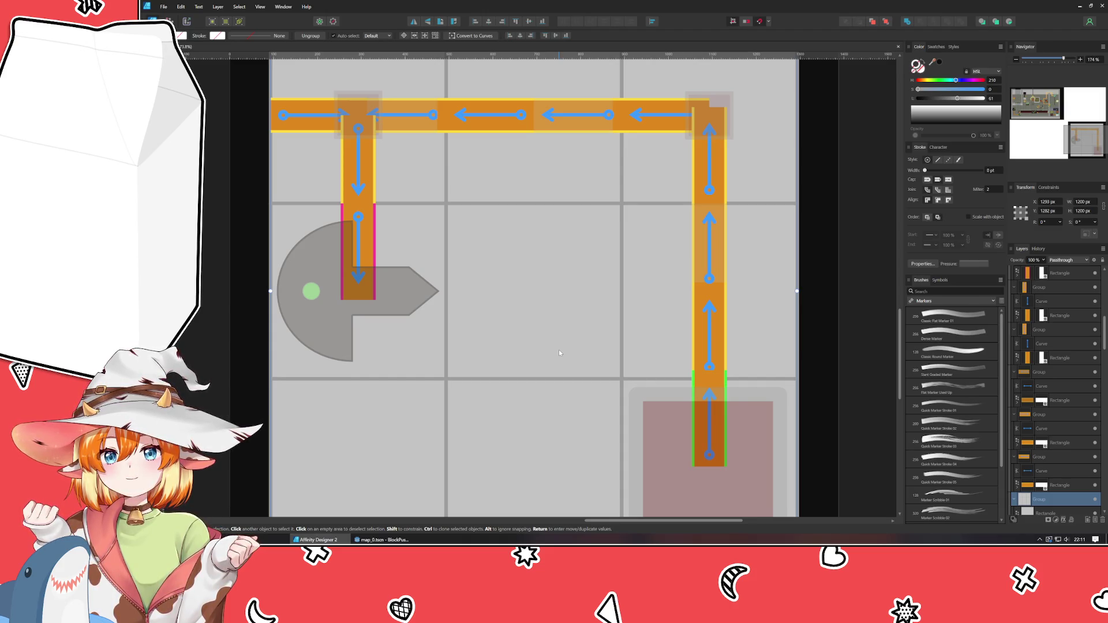
# Move the right path's lower arrow piece down into the bottom cell, then check the pieces above
pyautogui.click(725, 330)
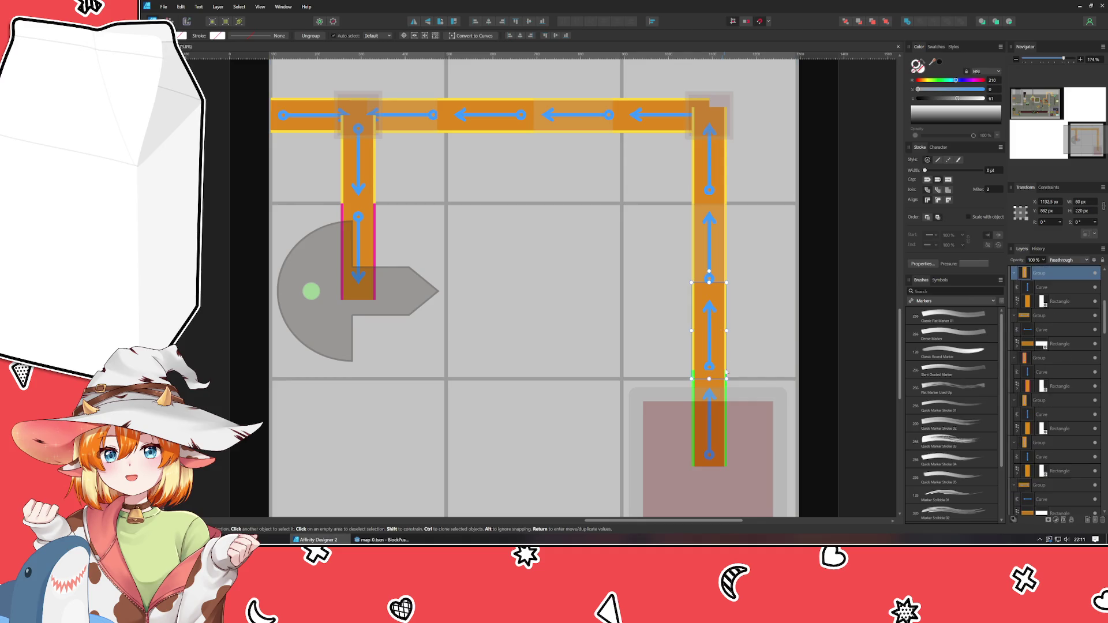
pyautogui.moveTo(719, 291)
pyautogui.mouseDown()
pyautogui.moveTo(719, 392)
pyautogui.moveTo(719, 378)
pyautogui.mouseUp()
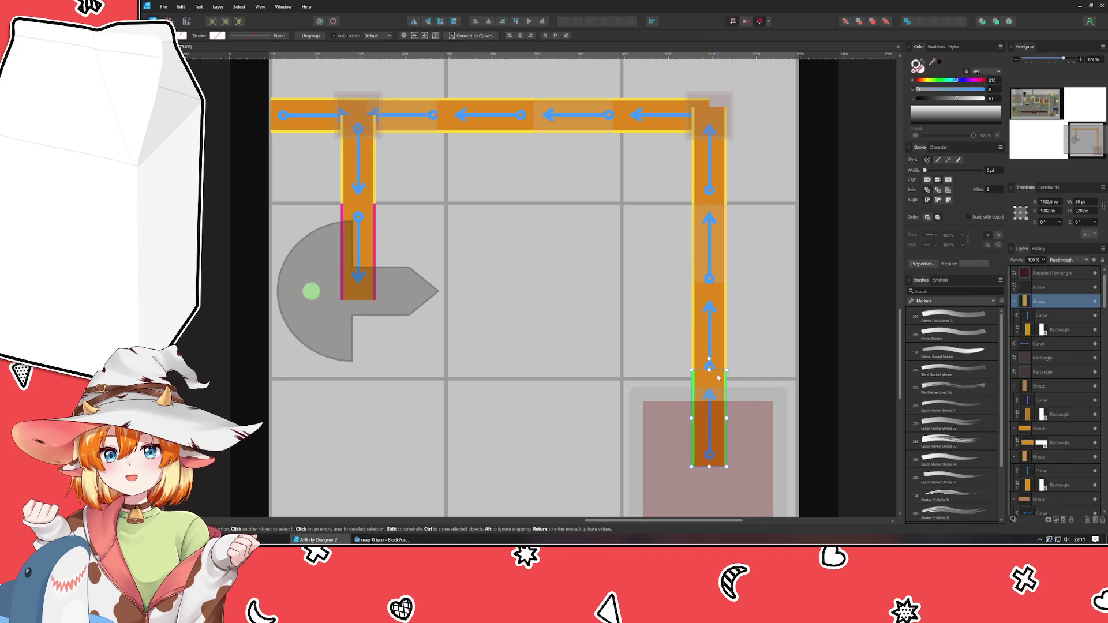
pyautogui.click(709, 330)
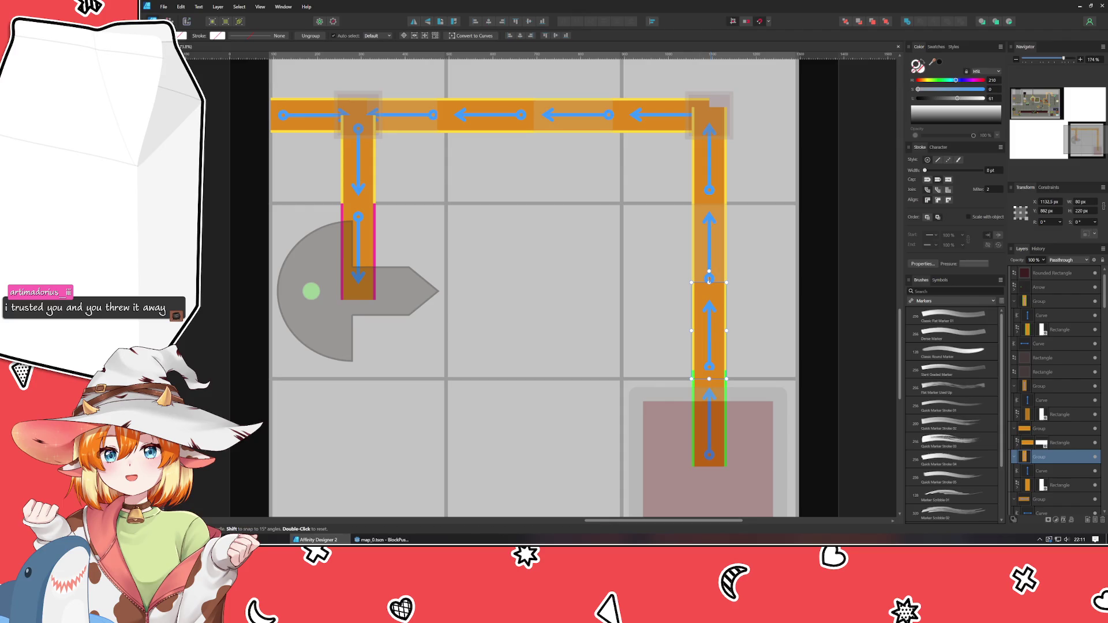
pyautogui.click(729, 385)
pyautogui.click(720, 387)
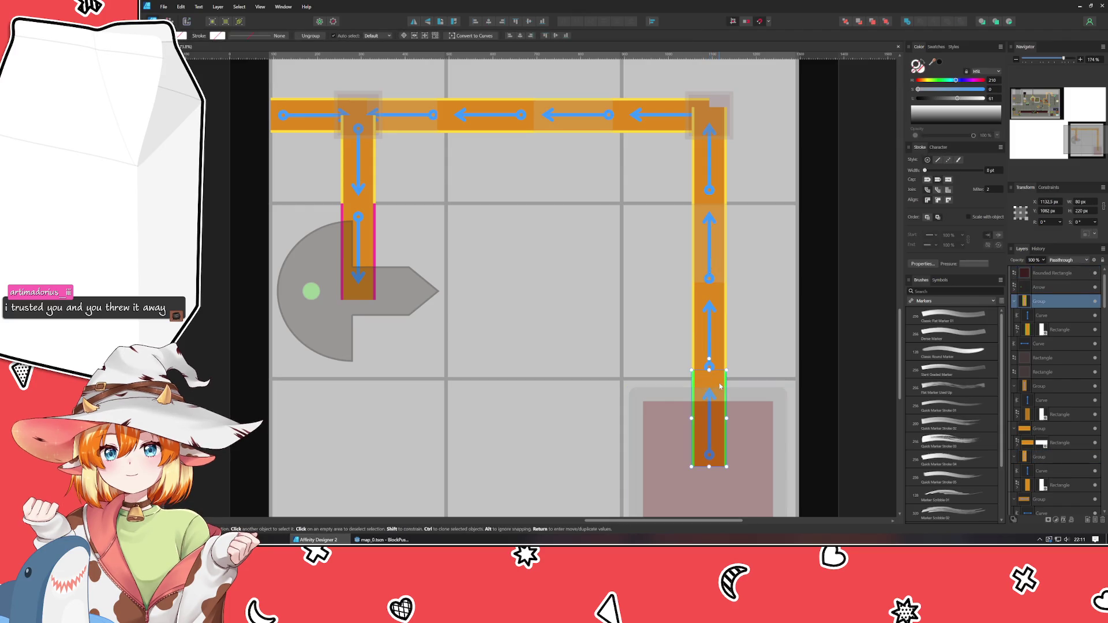
pyautogui.click(724, 280)
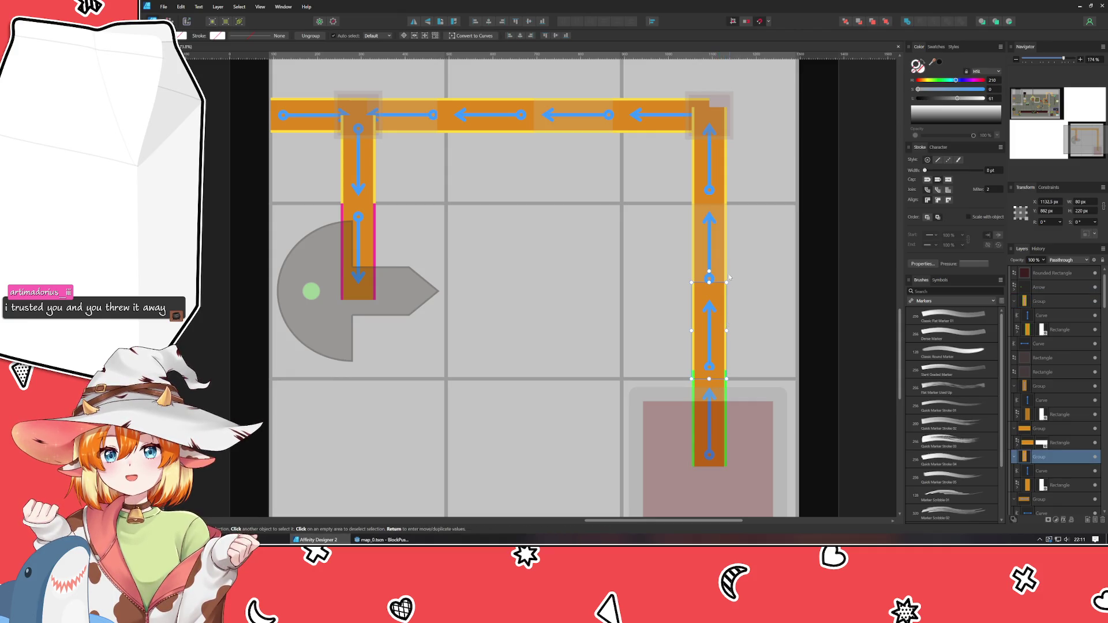
pyautogui.click(718, 252)
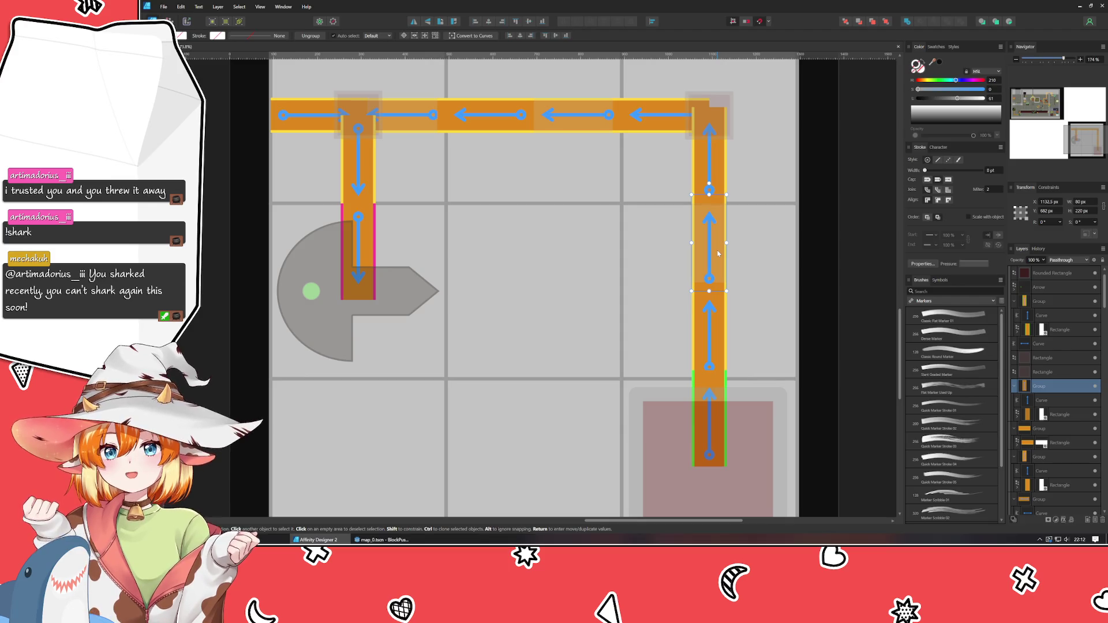
# Turn the right path's top piece horizontal and slide a top-row piece into the top-left cell
pyautogui.click(694, 170)
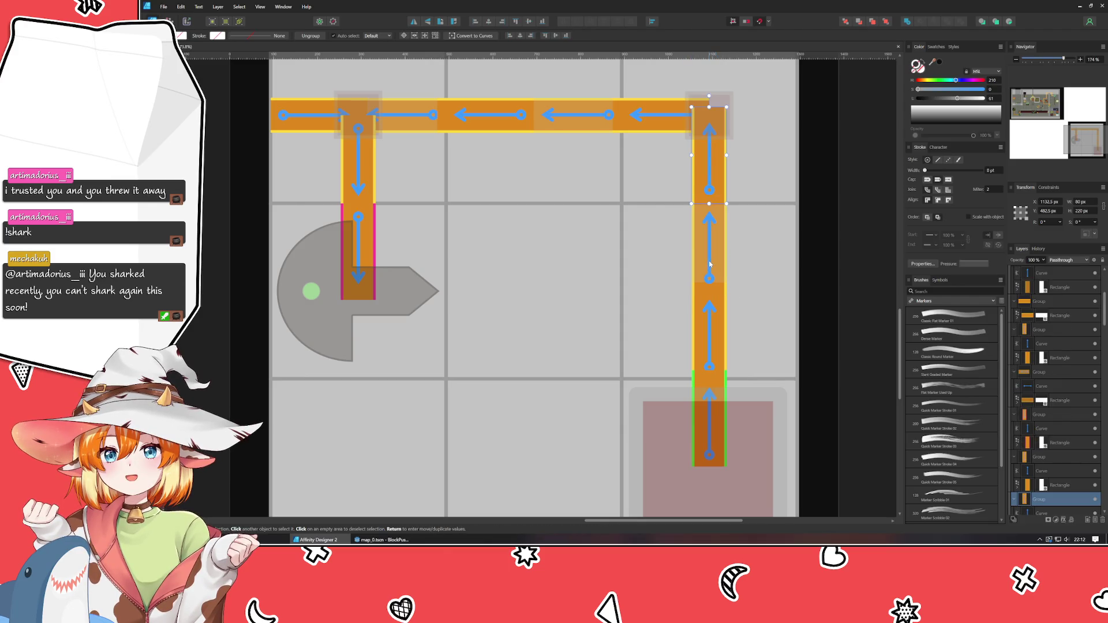
pyautogui.moveTo(693, 170); pyautogui.dragTo(711, 128)
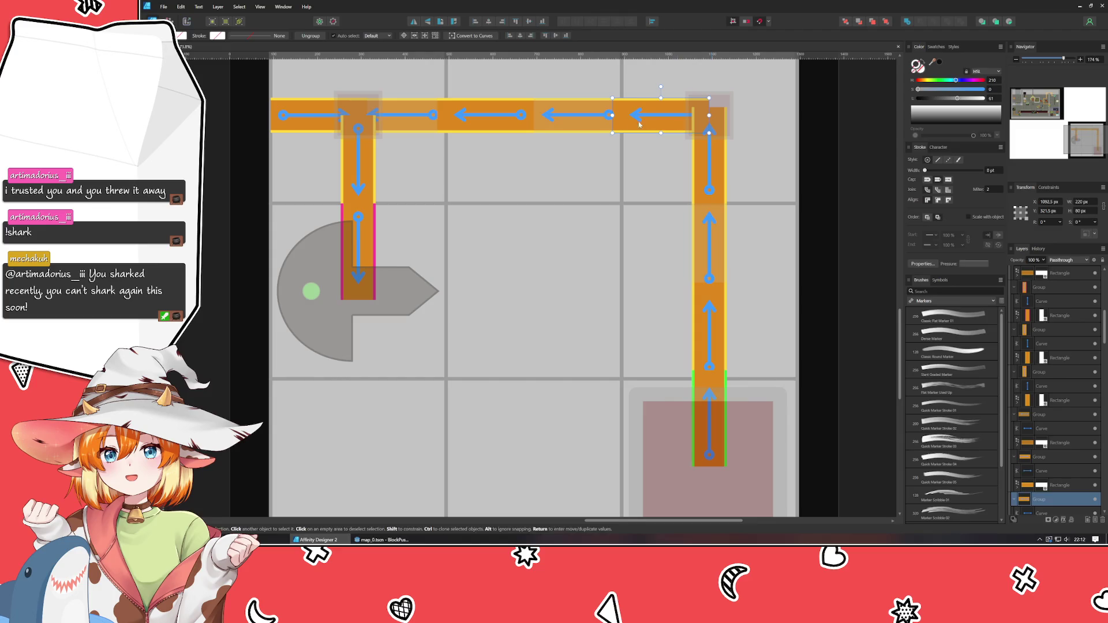
pyautogui.click(504, 123)
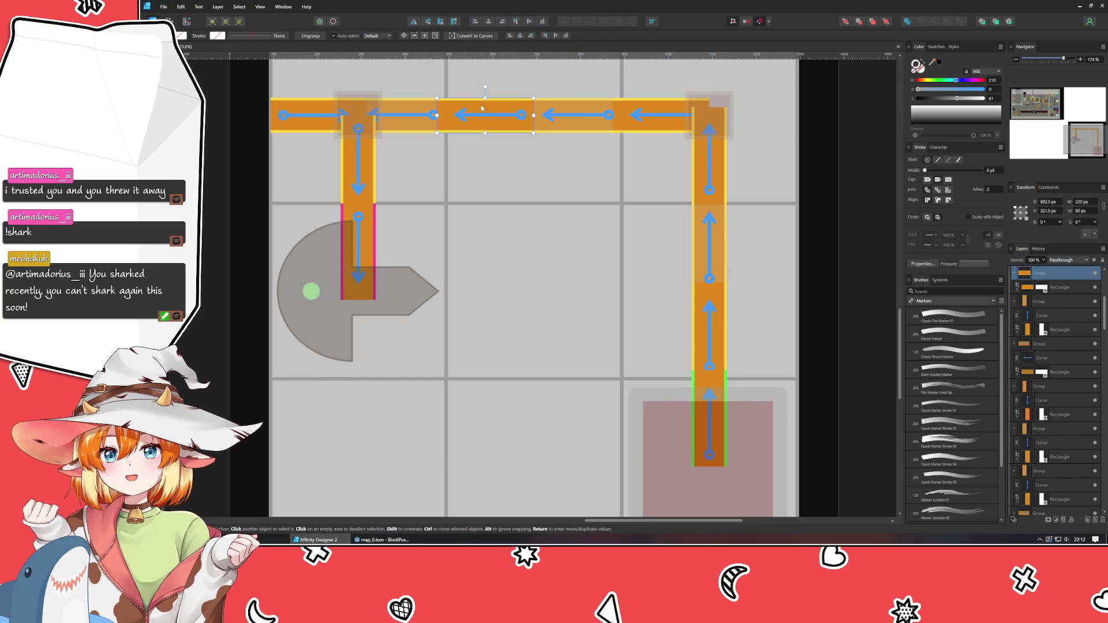
pyautogui.click(404, 122)
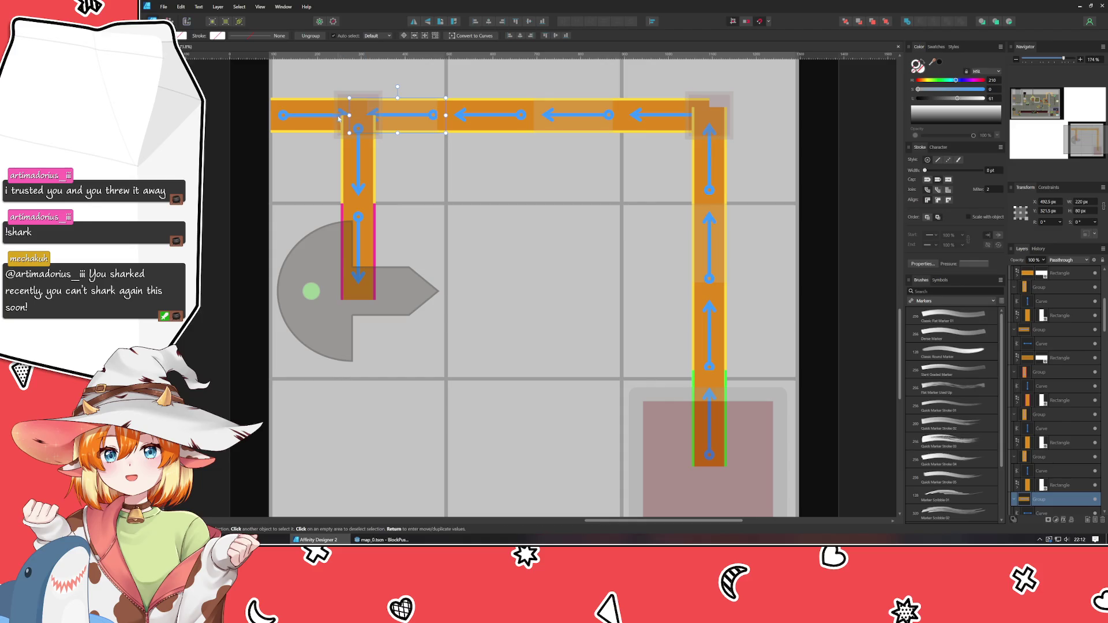
pyautogui.moveTo(398, 116); pyautogui.dragTo(320, 115)
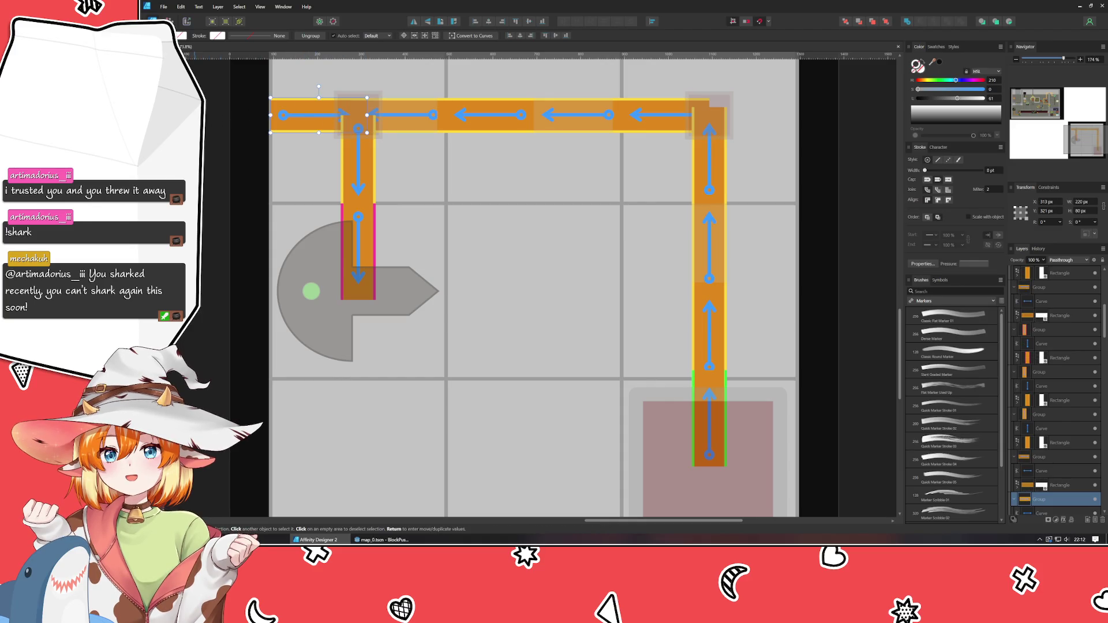
# Select the left path's arrow pieces and the background grid in turn, ending on the left vertical piece
pyautogui.click(414, 176)
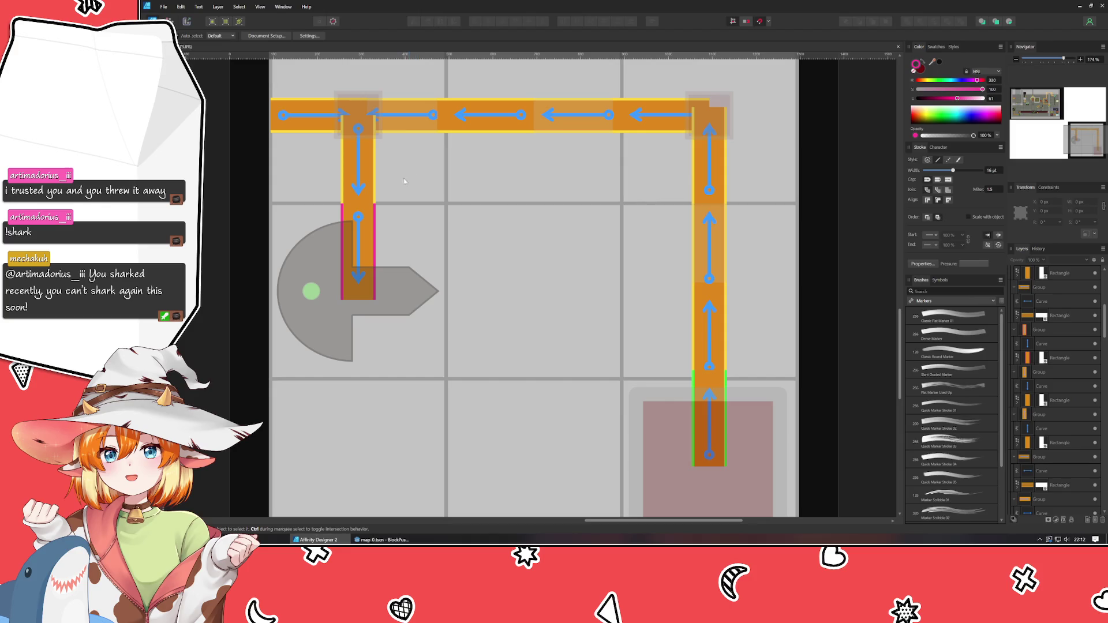
pyautogui.click(355, 113)
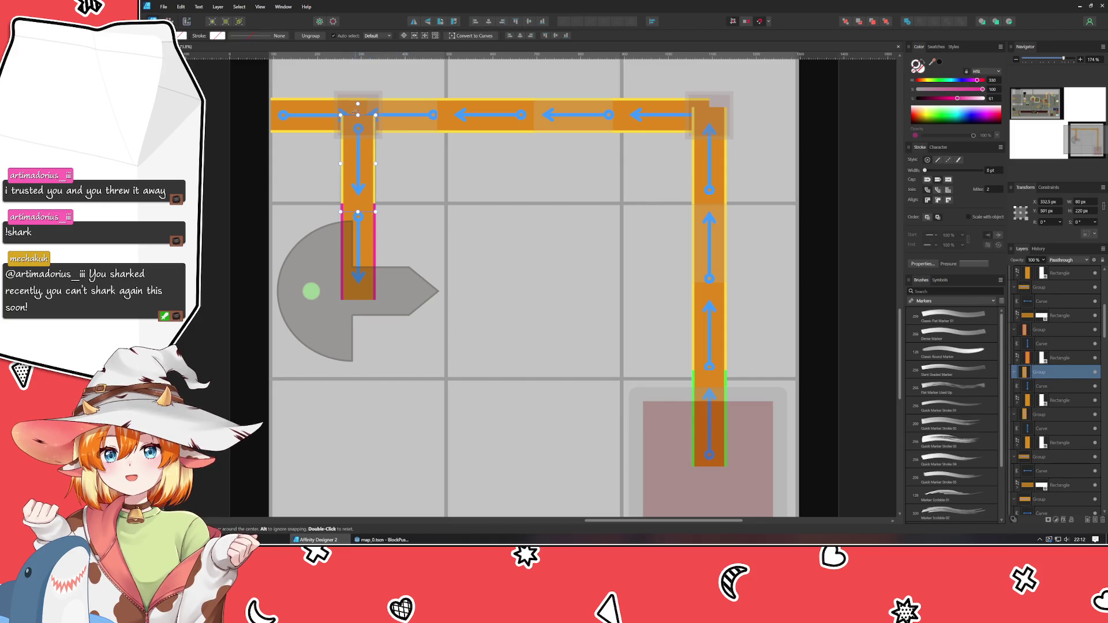
pyautogui.click(392, 109)
pyautogui.click(311, 110)
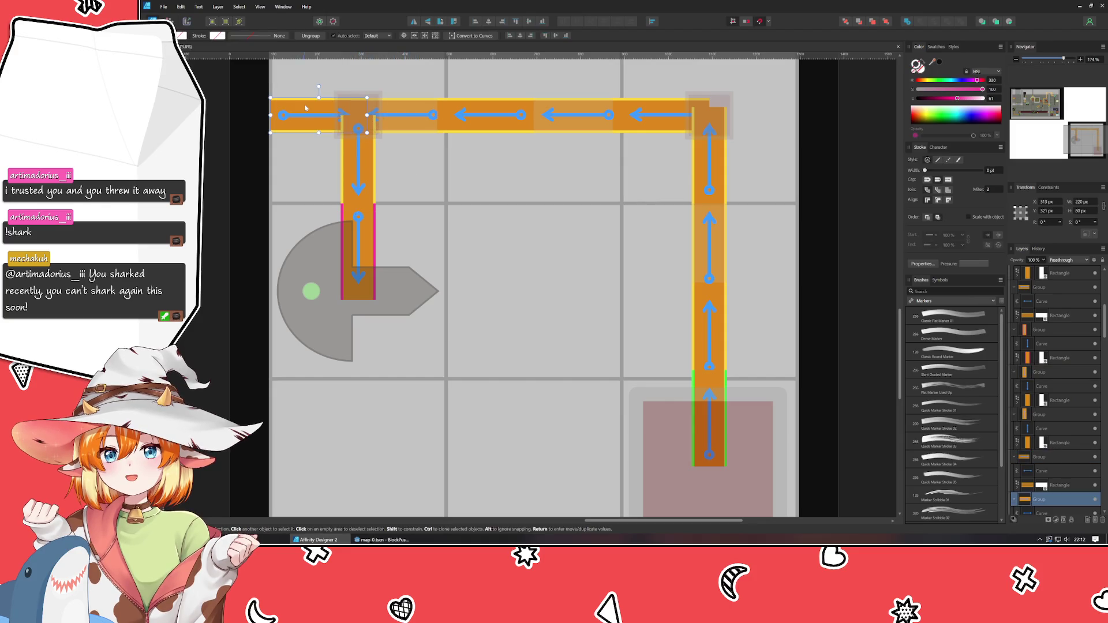
pyautogui.keyDown('alt'); pyautogui.click(295, 101); pyautogui.keyUp('alt')
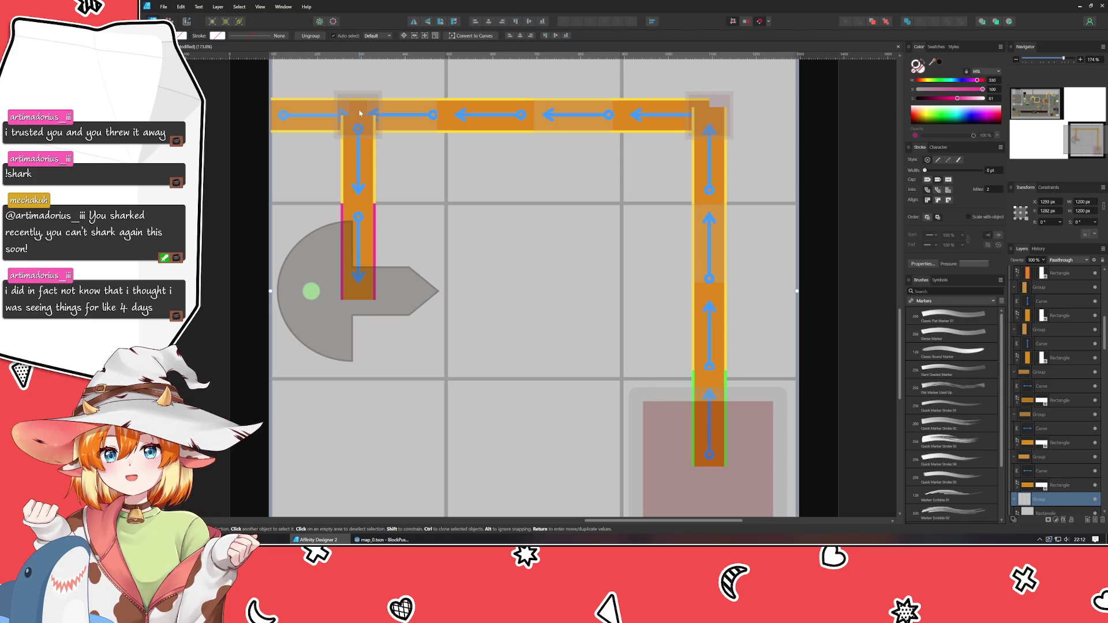
pyautogui.click(367, 167)
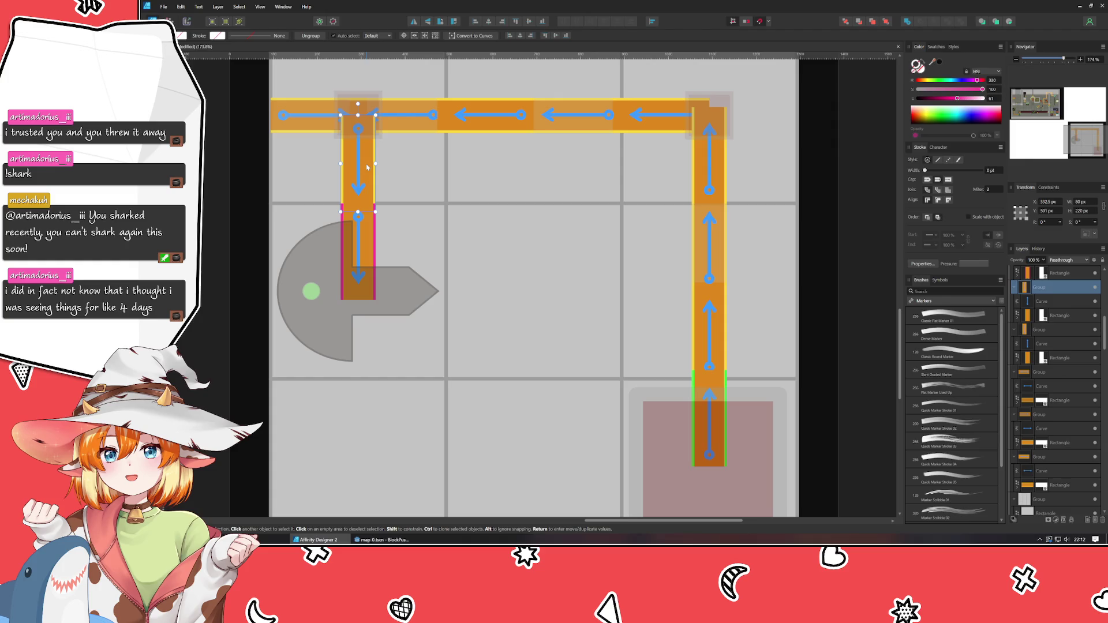
# Turn the pink rounded rectangle in the bottom-right cell green
pyautogui.click(700, 415)
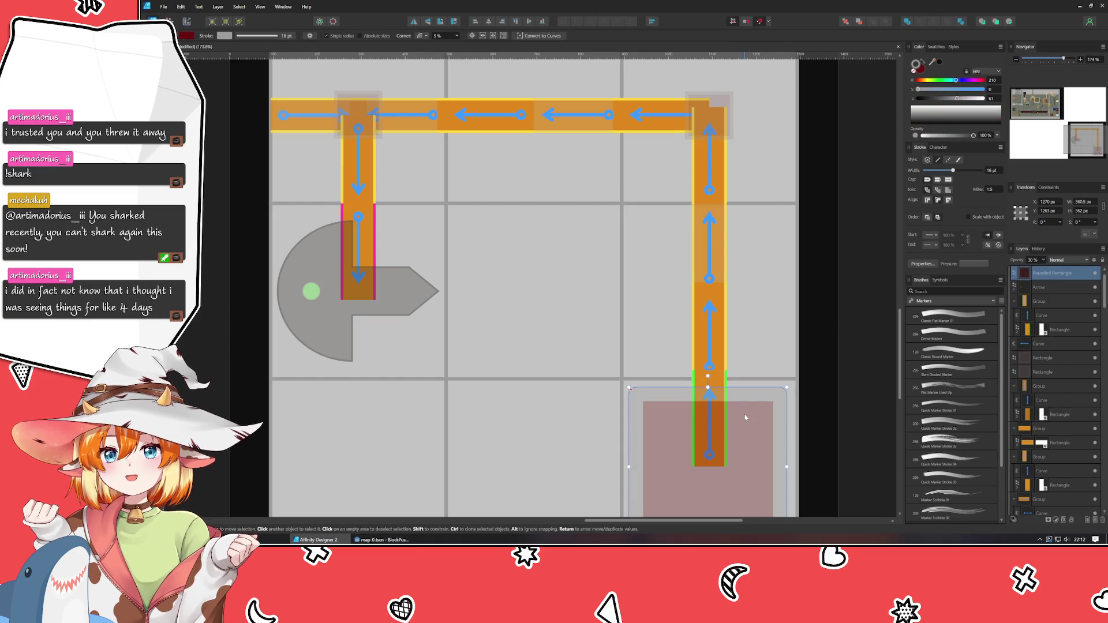
pyautogui.click(919, 68)
pyautogui.click(935, 80)
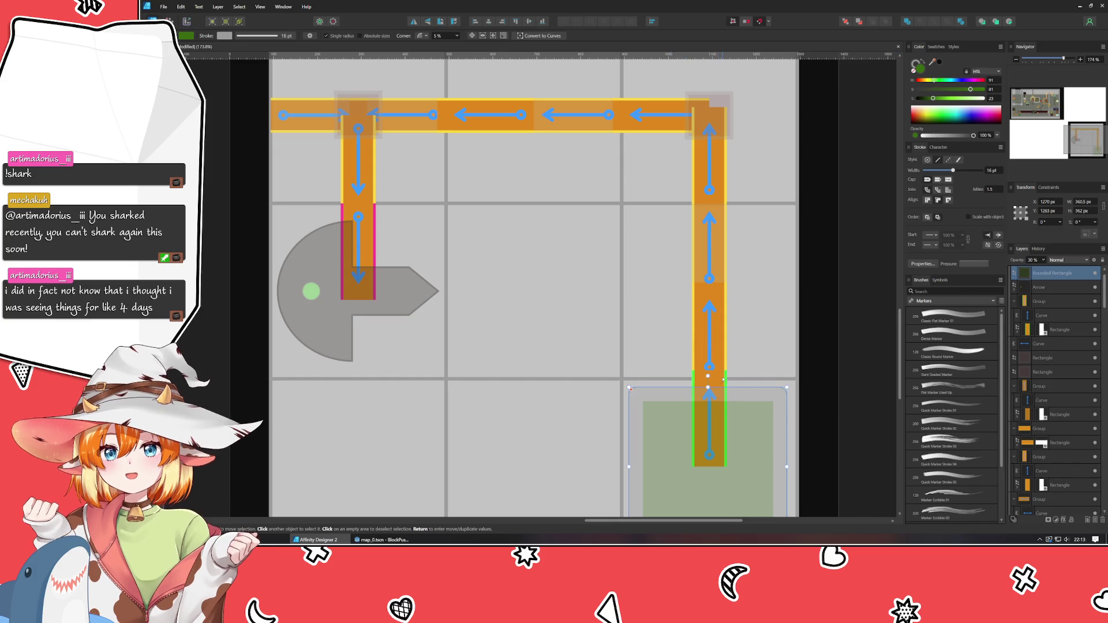
# Lighten the orange fill of the right path's vertical pieces using a saved swatch
pyautogui.click(1057, 330)
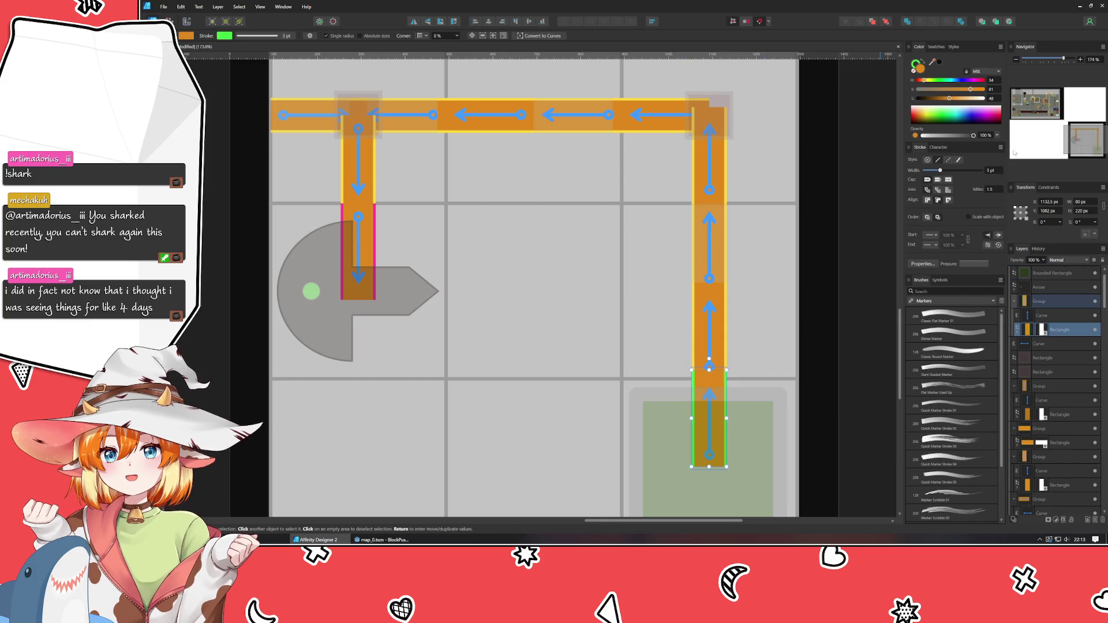
pyautogui.click(959, 98)
pyautogui.click(709, 334)
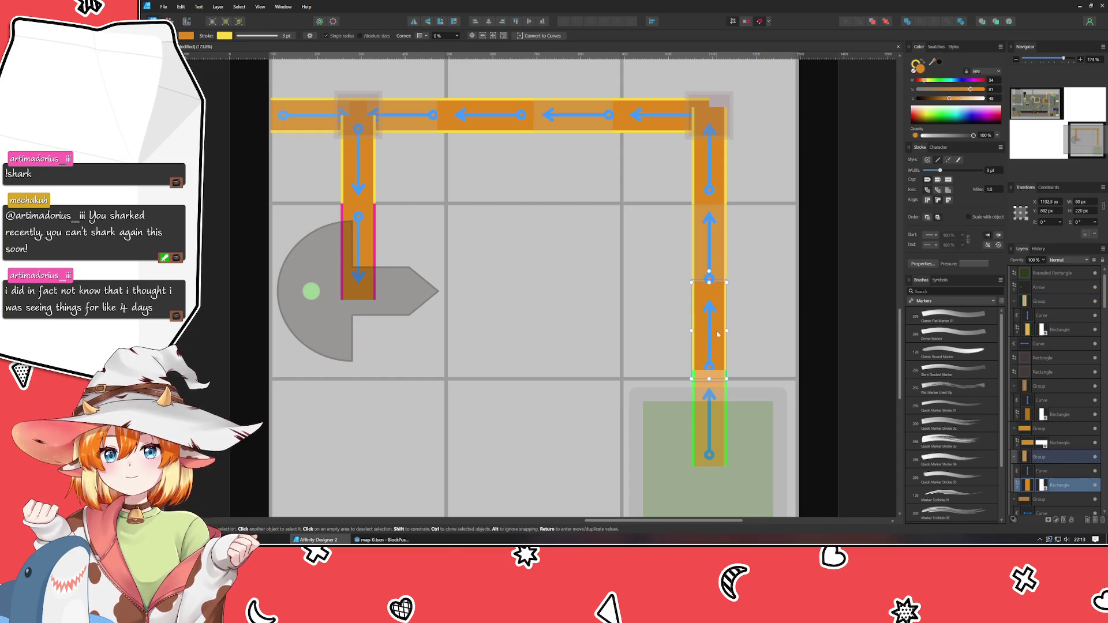
pyautogui.click(957, 98)
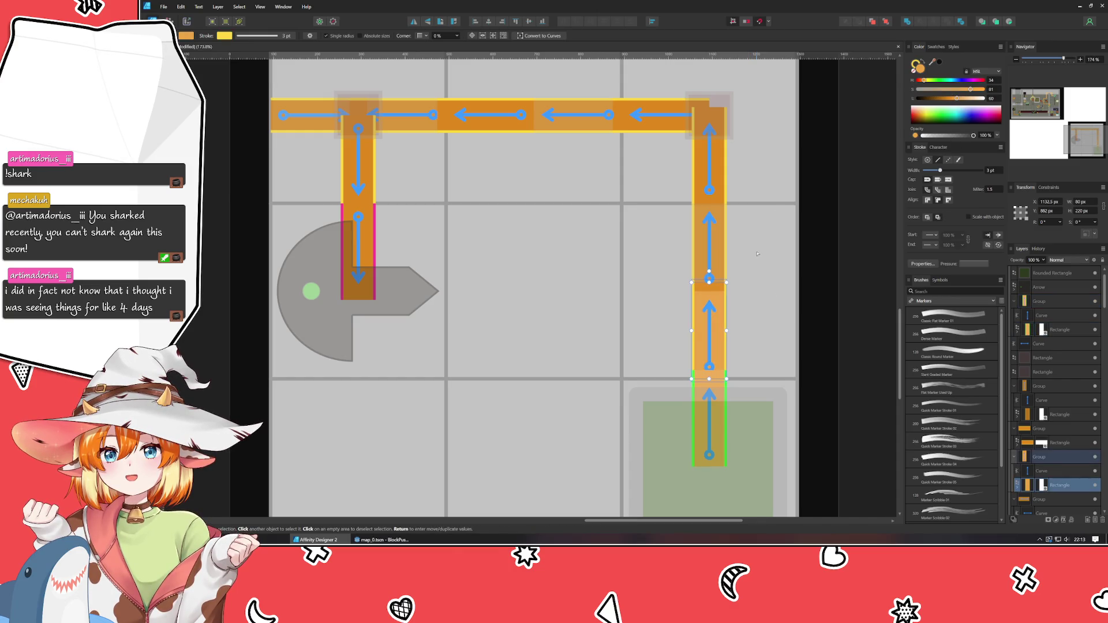
pyautogui.click(937, 47)
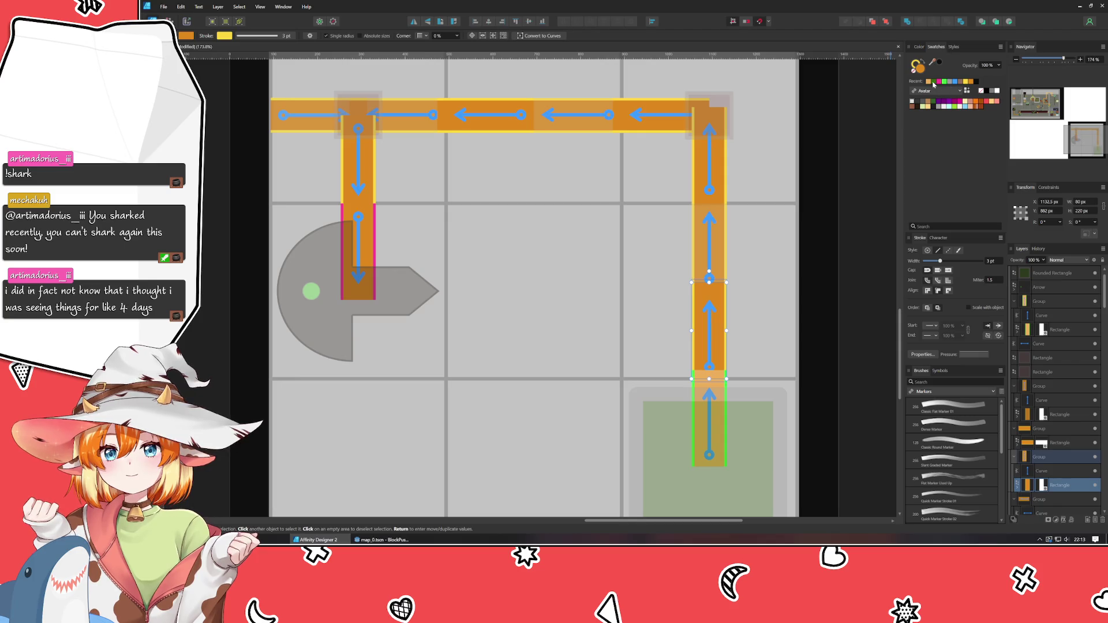
pyautogui.click(725, 241)
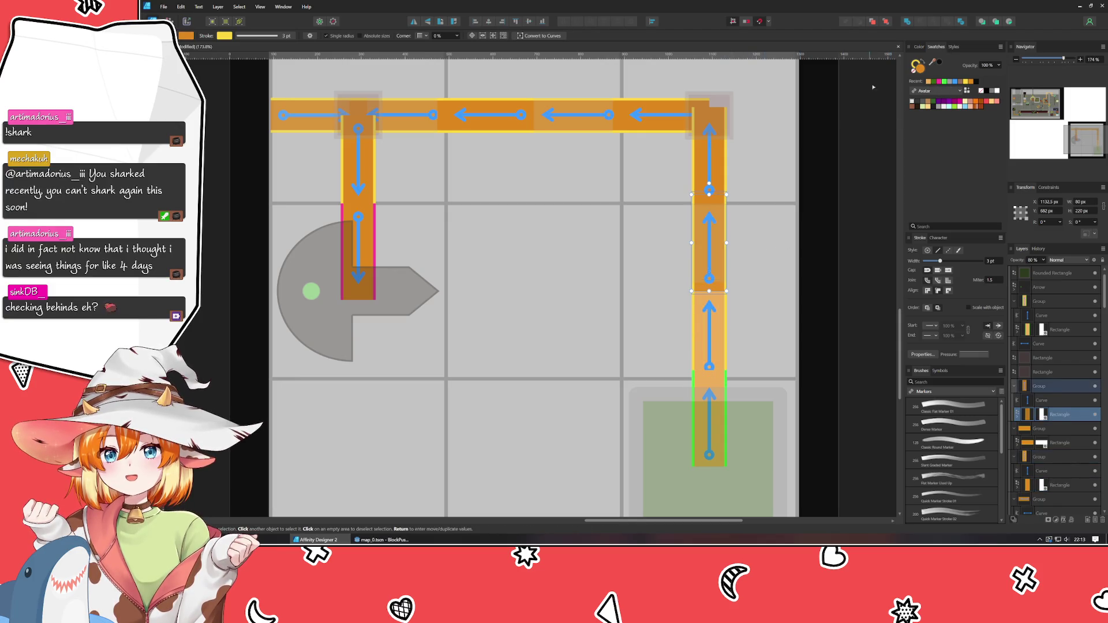
pyautogui.click(928, 82)
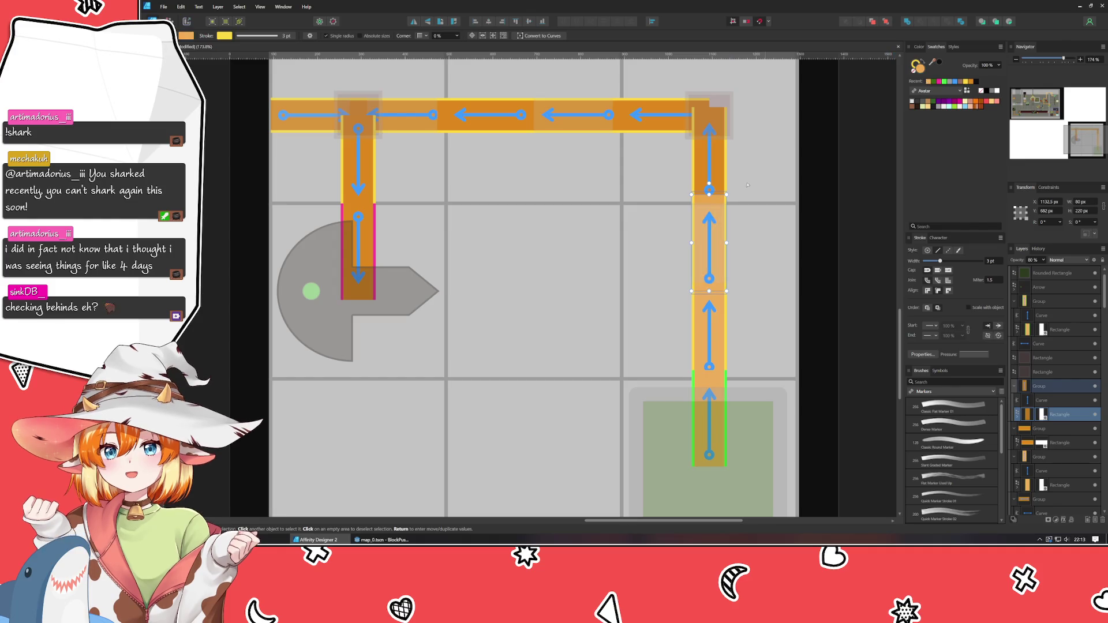
pyautogui.click(722, 167)
# Give the top row's horizontal pieces the same lighter orange, then select the left vertical piece
pyautogui.click(927, 82)
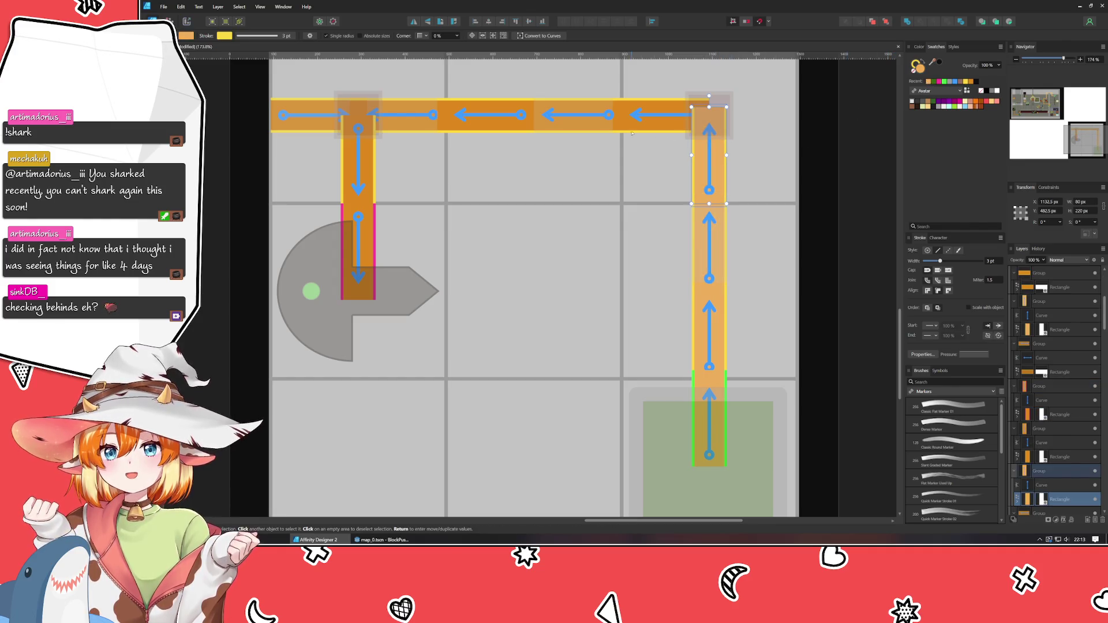
pyautogui.click(659, 115)
pyautogui.click(930, 83)
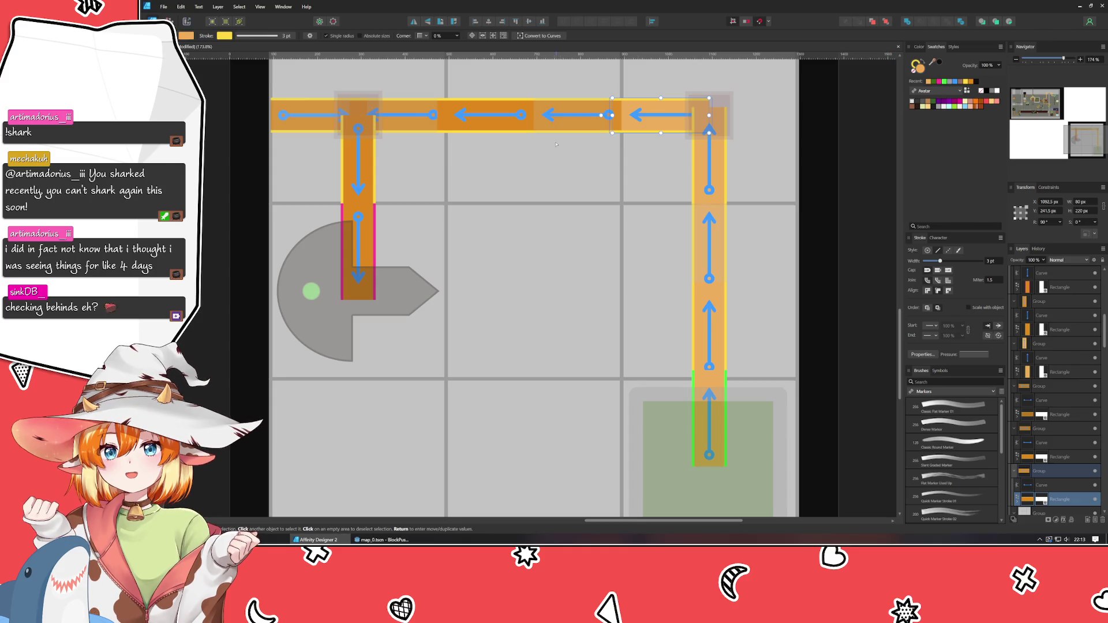
pyautogui.click(571, 116)
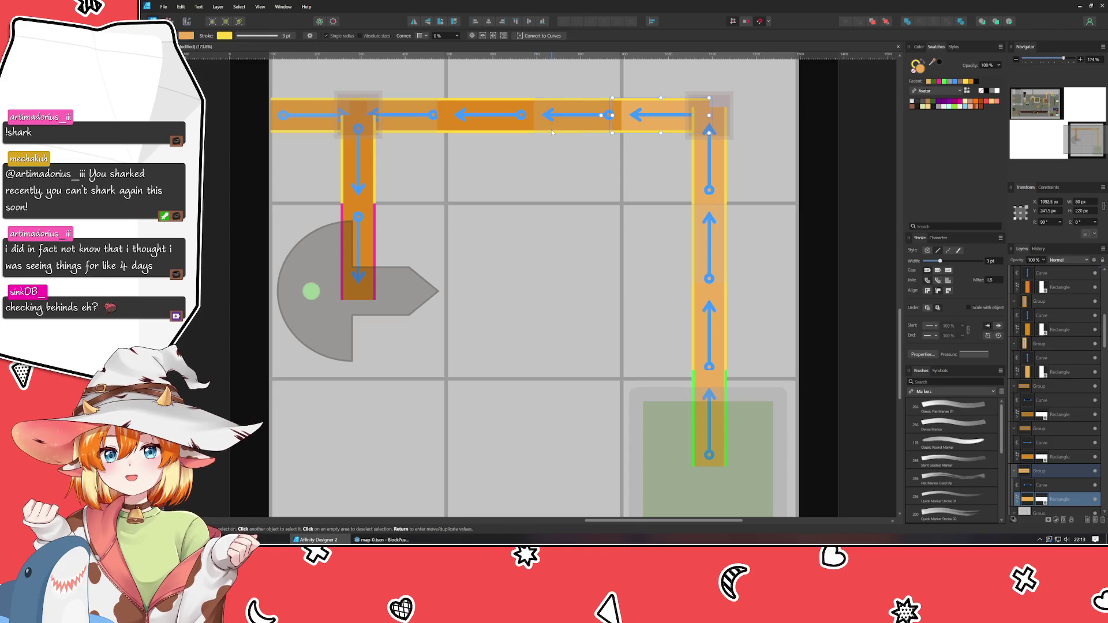
pyautogui.click(928, 82)
pyautogui.click(485, 115)
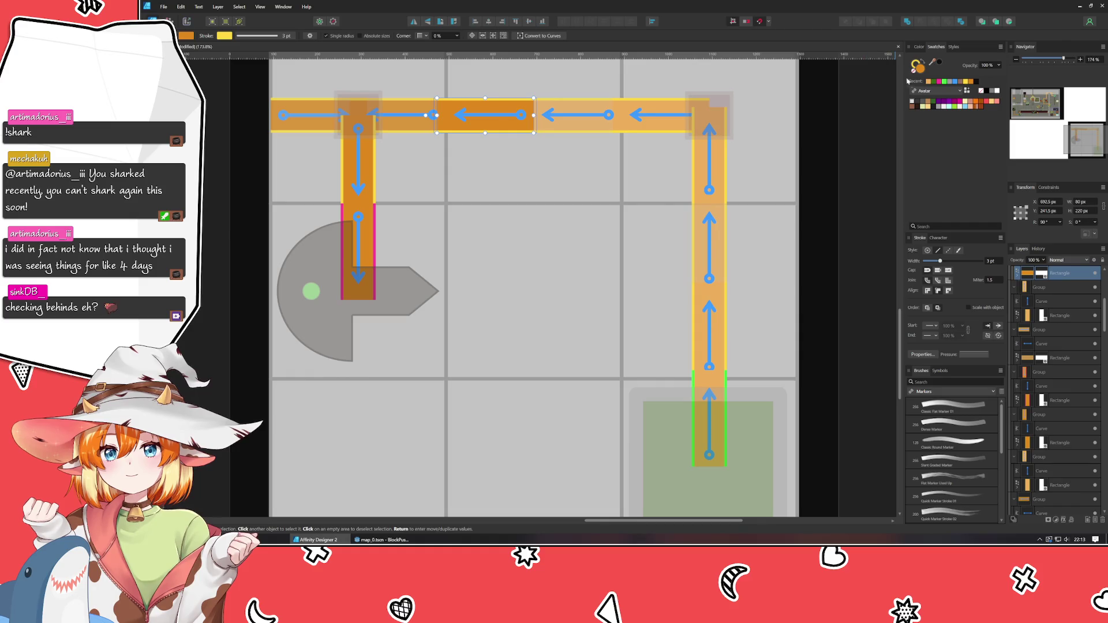
pyautogui.click(929, 83)
pyautogui.click(431, 119)
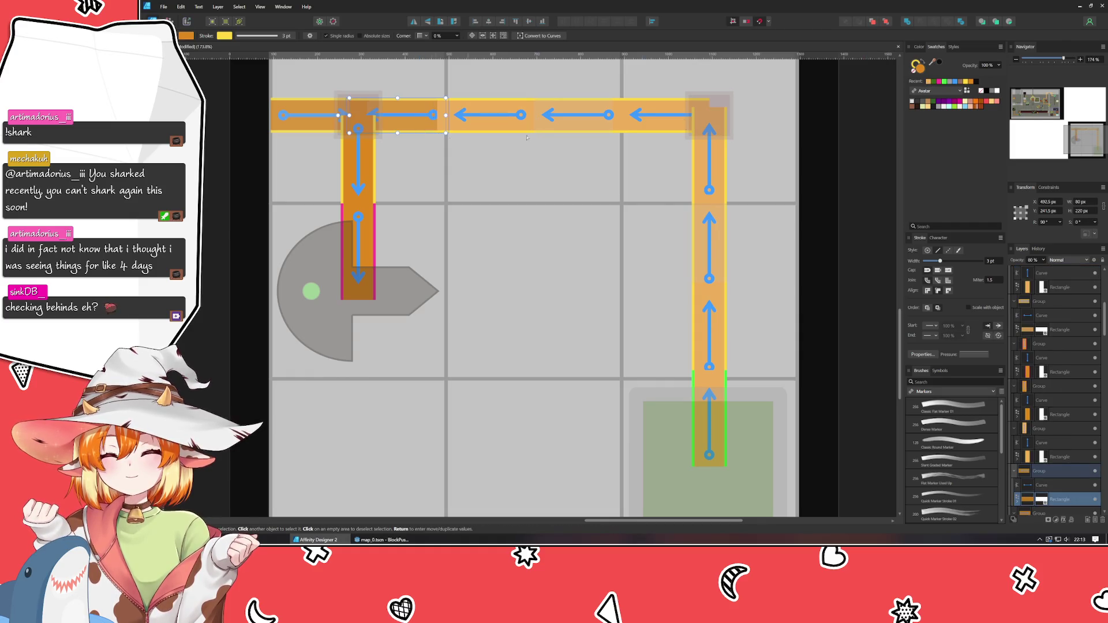
pyautogui.click(928, 82)
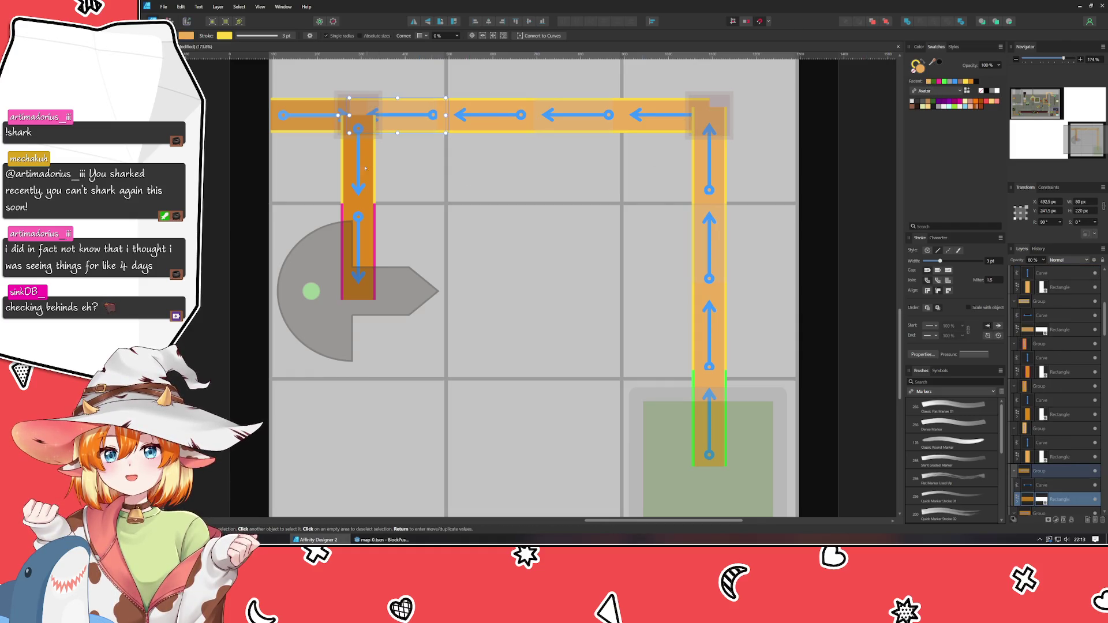
pyautogui.click(366, 170)
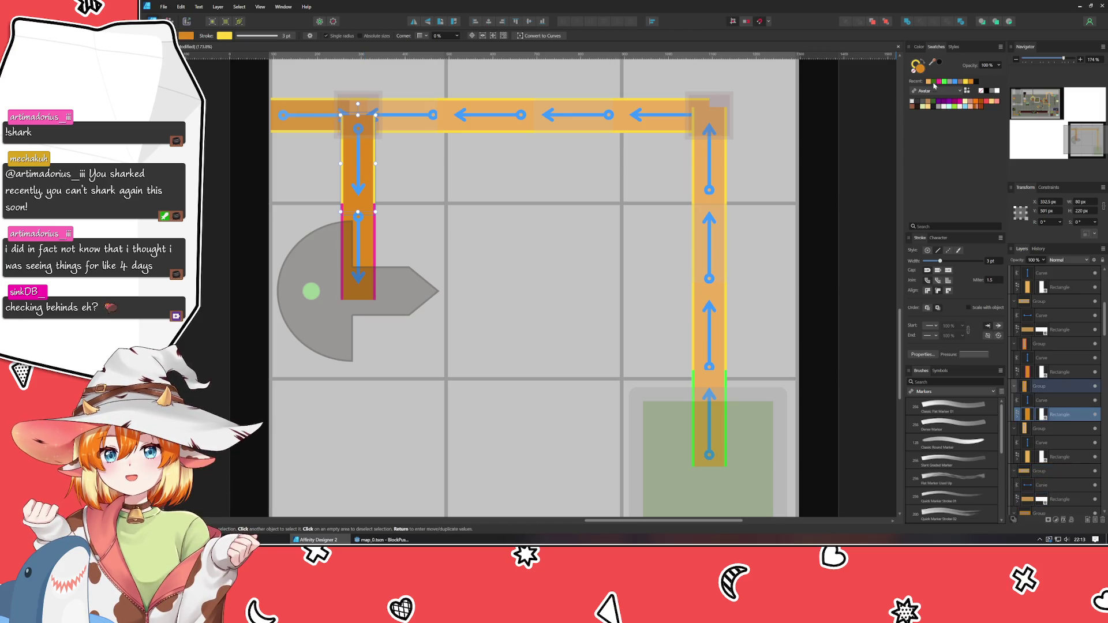
pyautogui.click(919, 47)
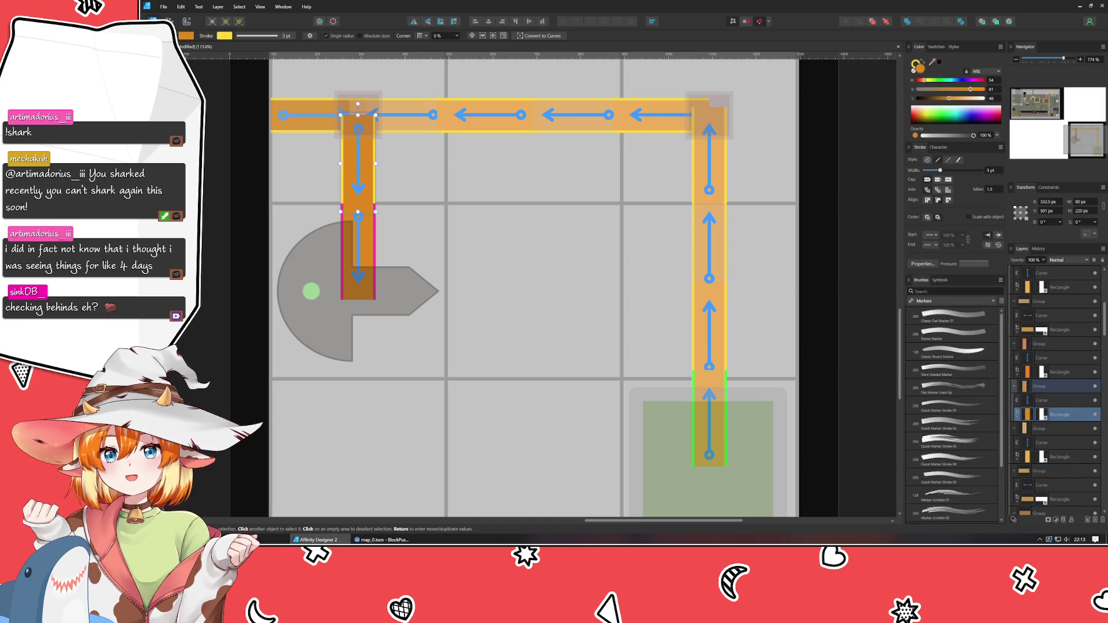
# Draw a six-point zig-zag line across the left vertical bar with the Pen tool
pyautogui.press('p')
pyautogui.click(327, 135)
pyautogui.click(394, 131)
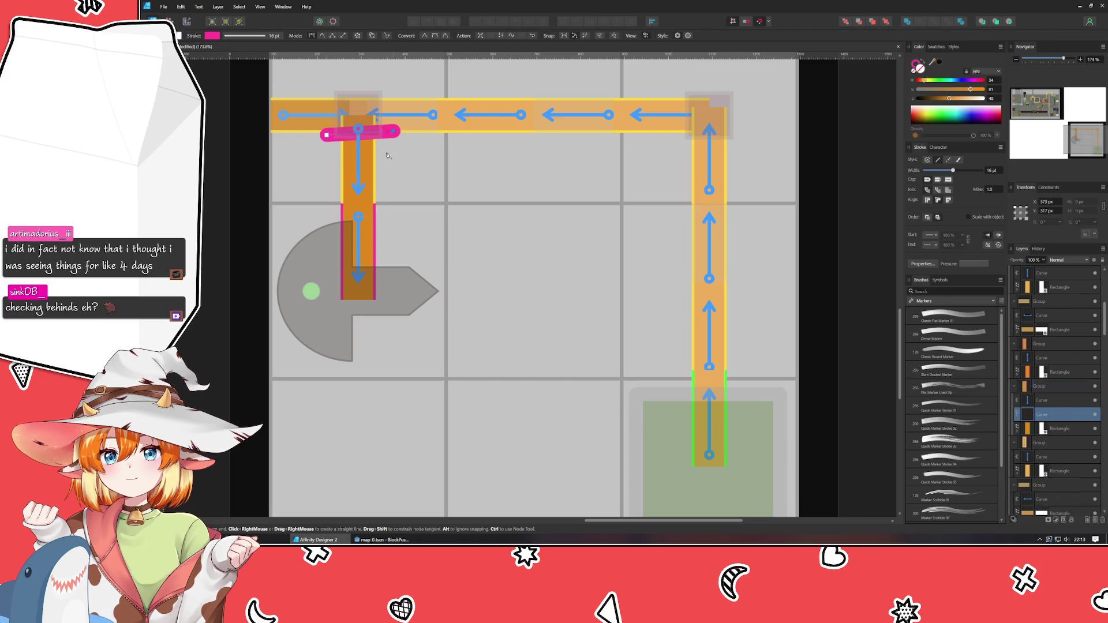
pyautogui.click(387, 152)
pyautogui.click(326, 160)
pyautogui.click(328, 186)
pyautogui.click(394, 181)
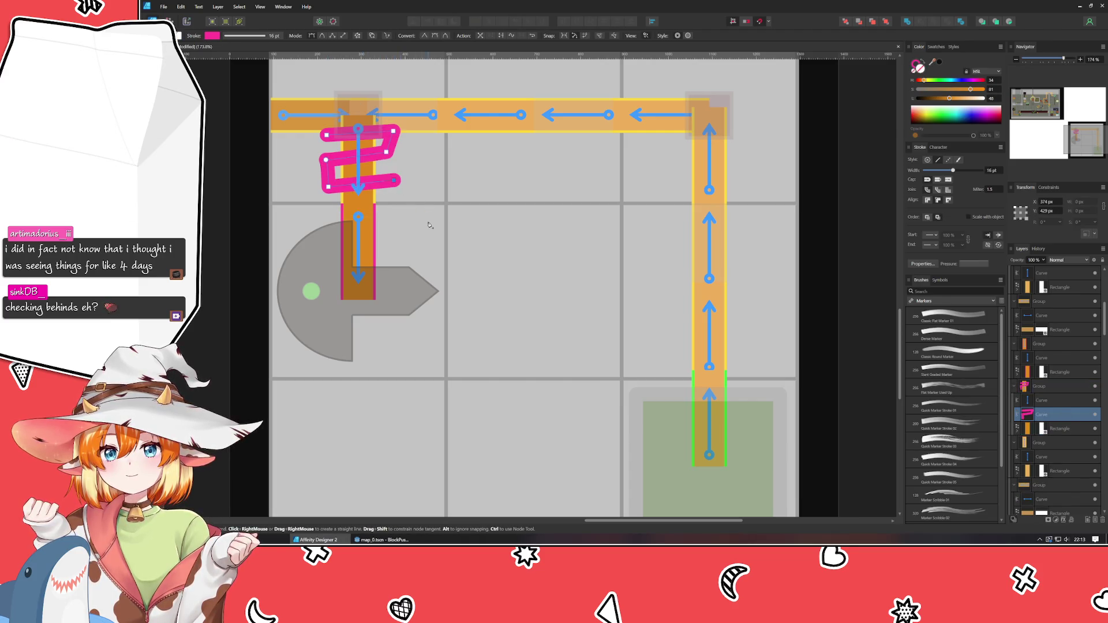
pyautogui.press('v')
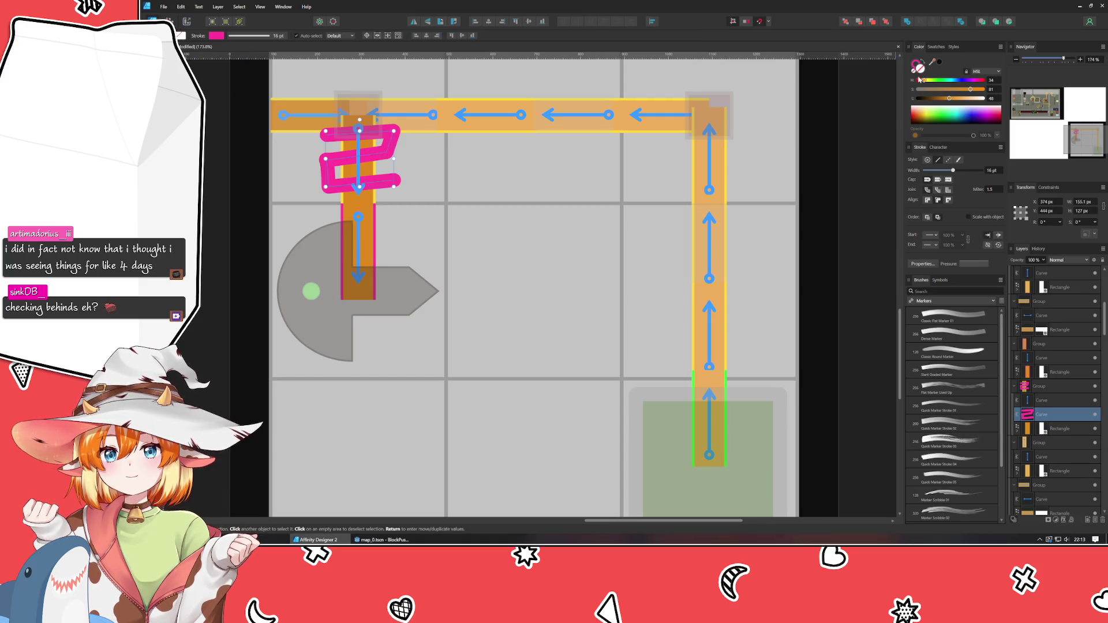
# Colour the zig-zag's stroke with the path's orange and clip it inside the vertical bar
pyautogui.moveTo(932, 61)
pyautogui.mouseDown()
pyautogui.moveTo(947, 67)
pyautogui.moveTo(612, 124)
pyautogui.moveTo(622, 131)
pyautogui.mouseUp()
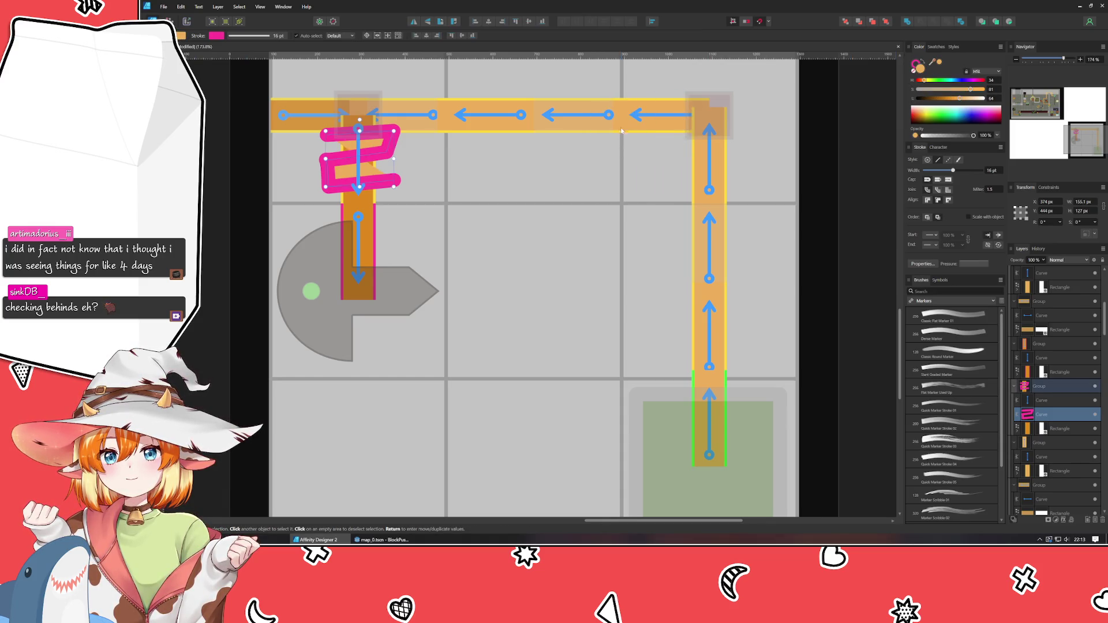
pyautogui.click(915, 63)
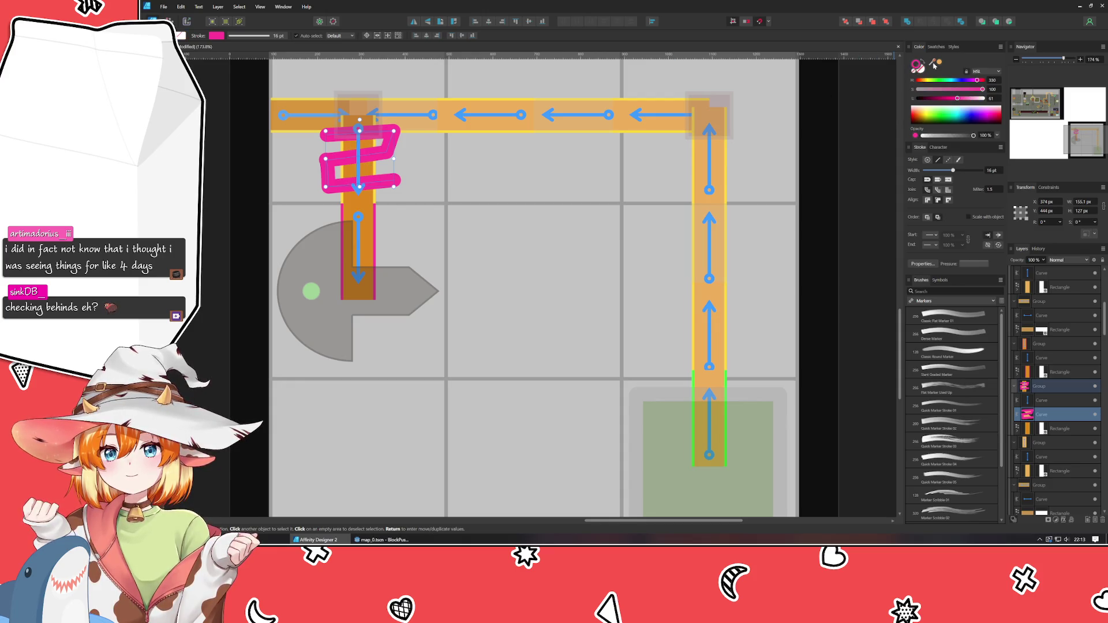
pyautogui.click(940, 61)
pyautogui.moveTo(1043, 415); pyautogui.dragTo(1060, 428)
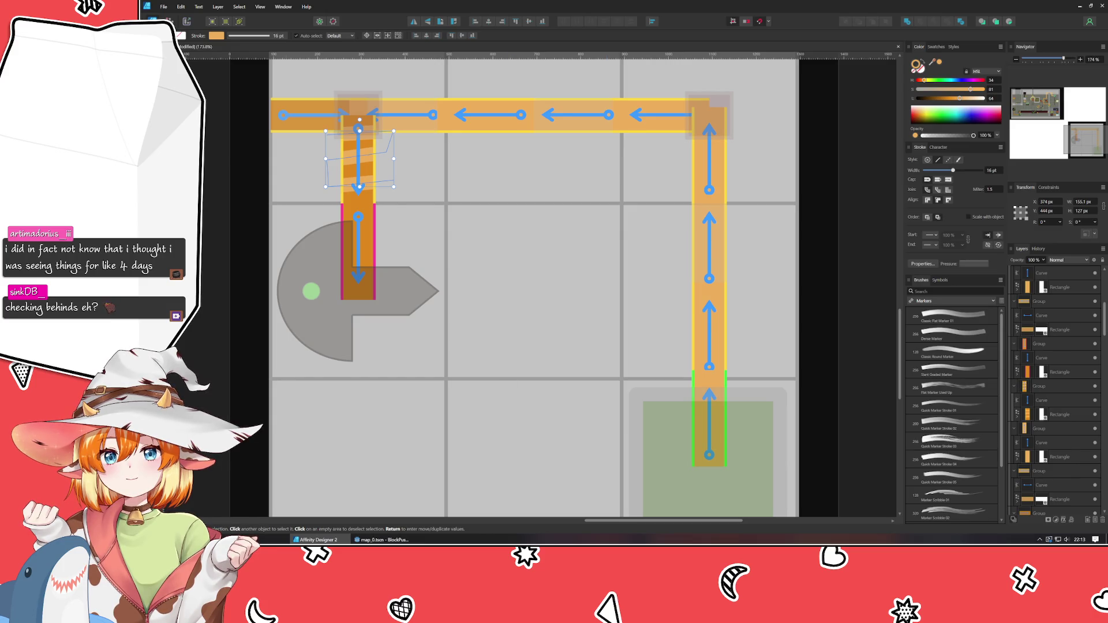
pyautogui.click(498, 281)
# Duplicate the clipped zig-zag and lift the copy above the other layers
pyautogui.click(370, 181)
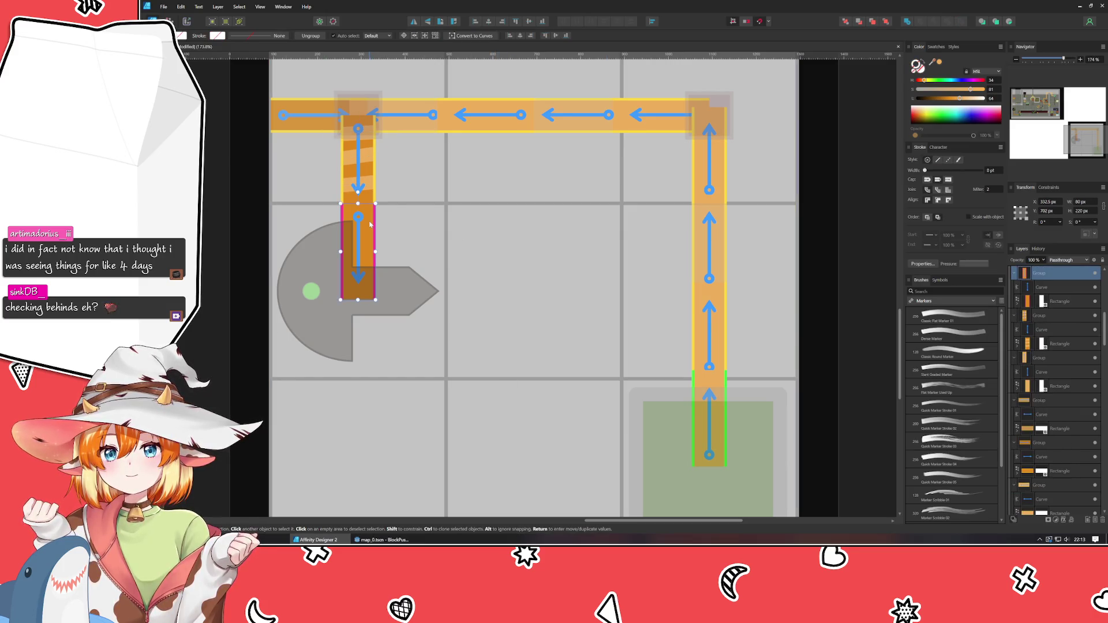
pyautogui.doubleClick(370, 185)
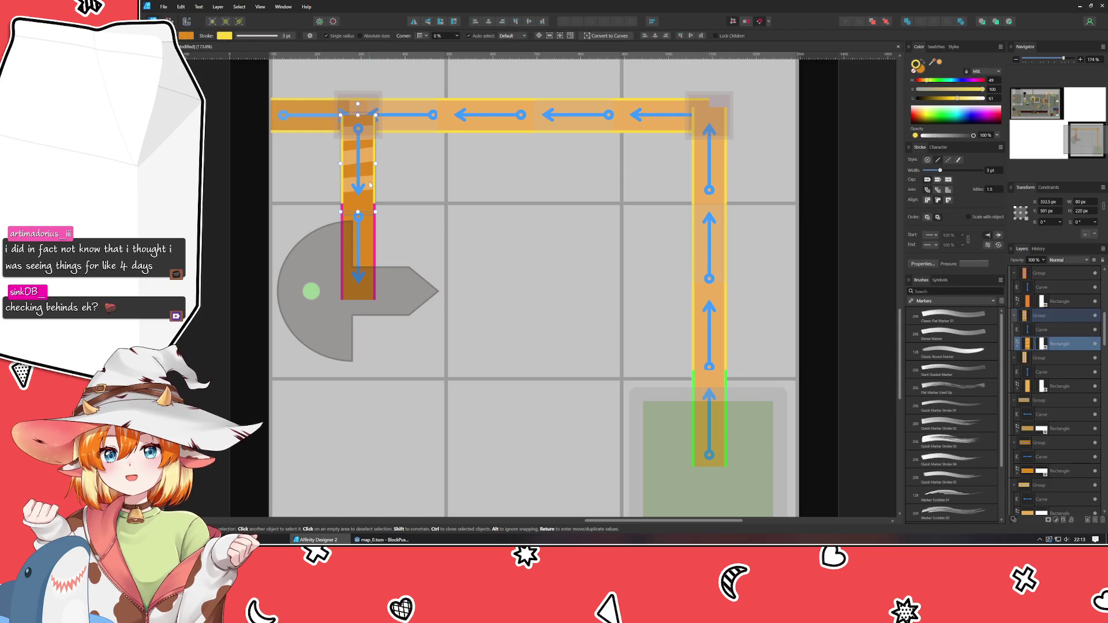
pyautogui.click(1019, 348)
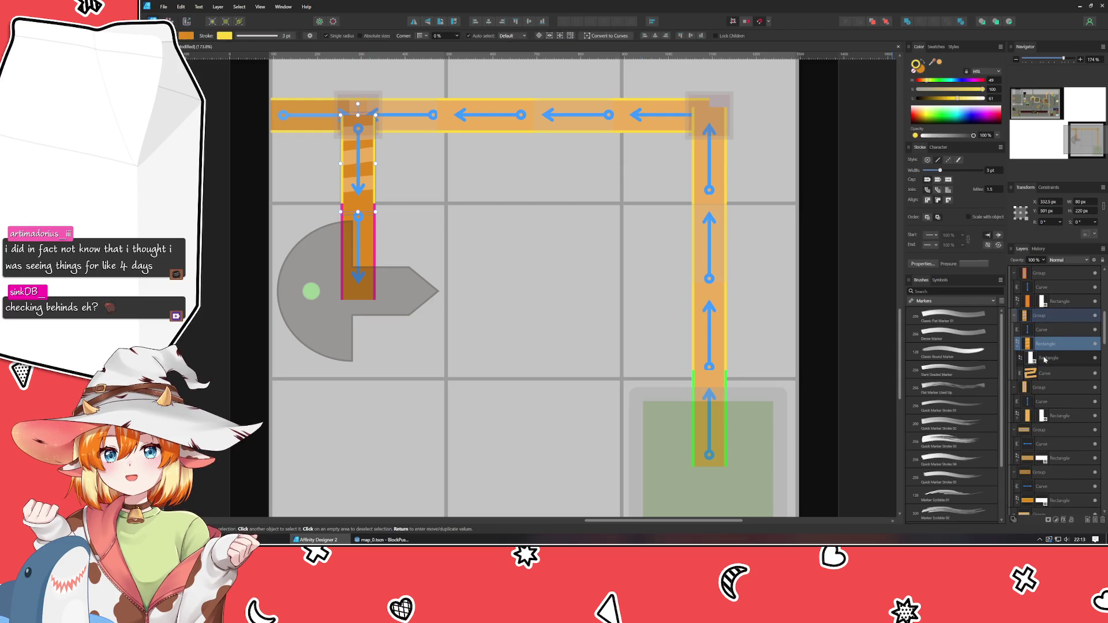
pyautogui.click(1046, 372)
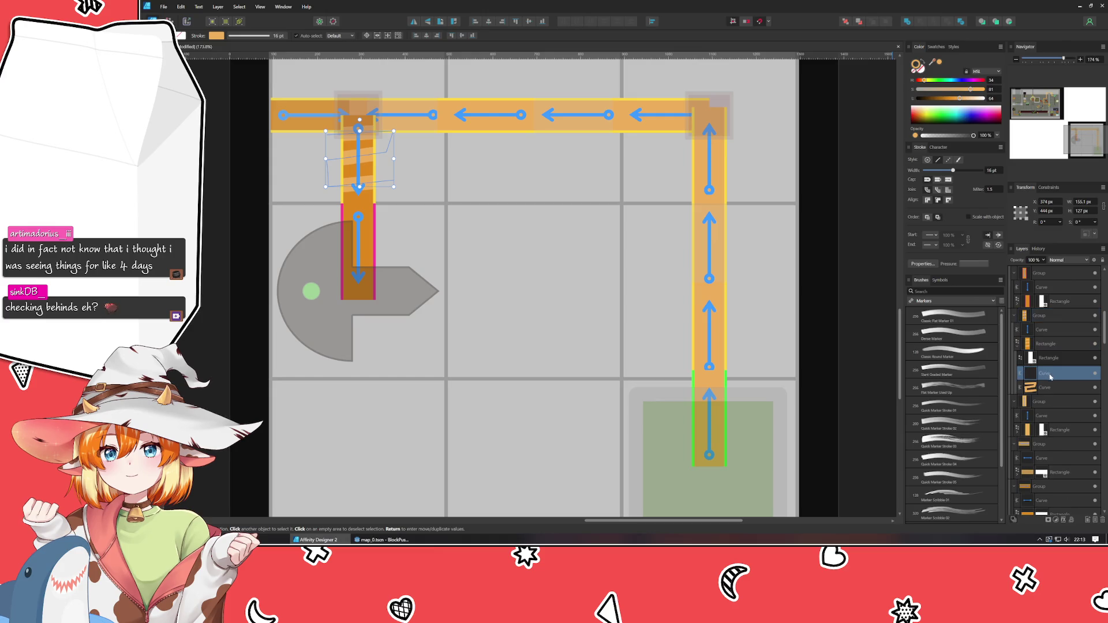
pyautogui.hotkey('ctrl', 'j')
pyautogui.moveTo(1065, 288); pyautogui.dragTo(1065, 282)
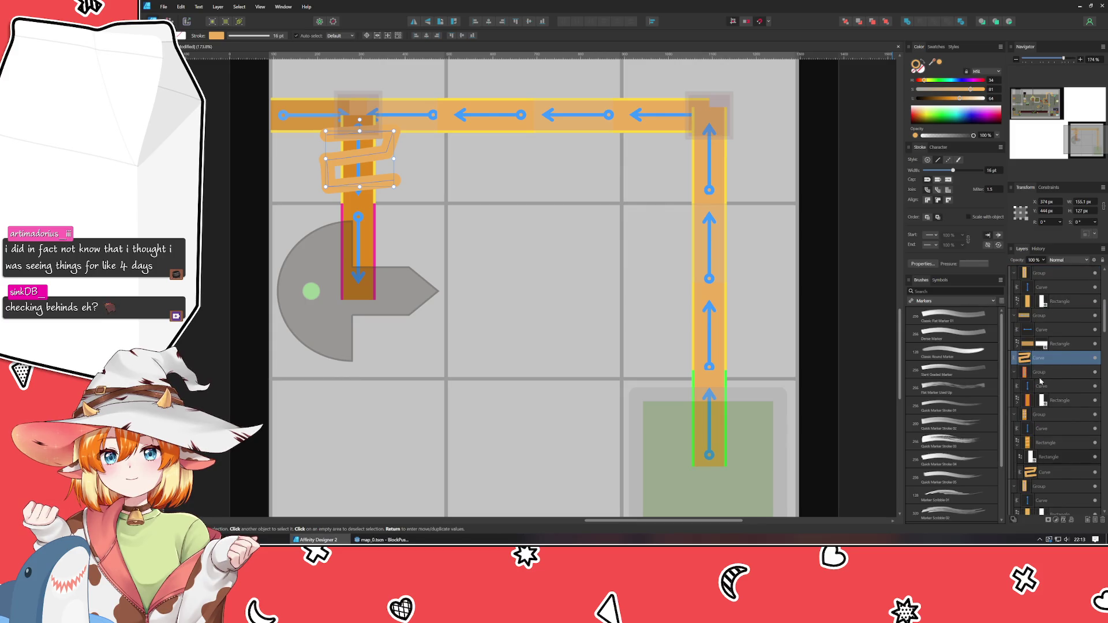
# Move the zig-zag copy down and clip it inside the pink lower section
pyautogui.click(1060, 373)
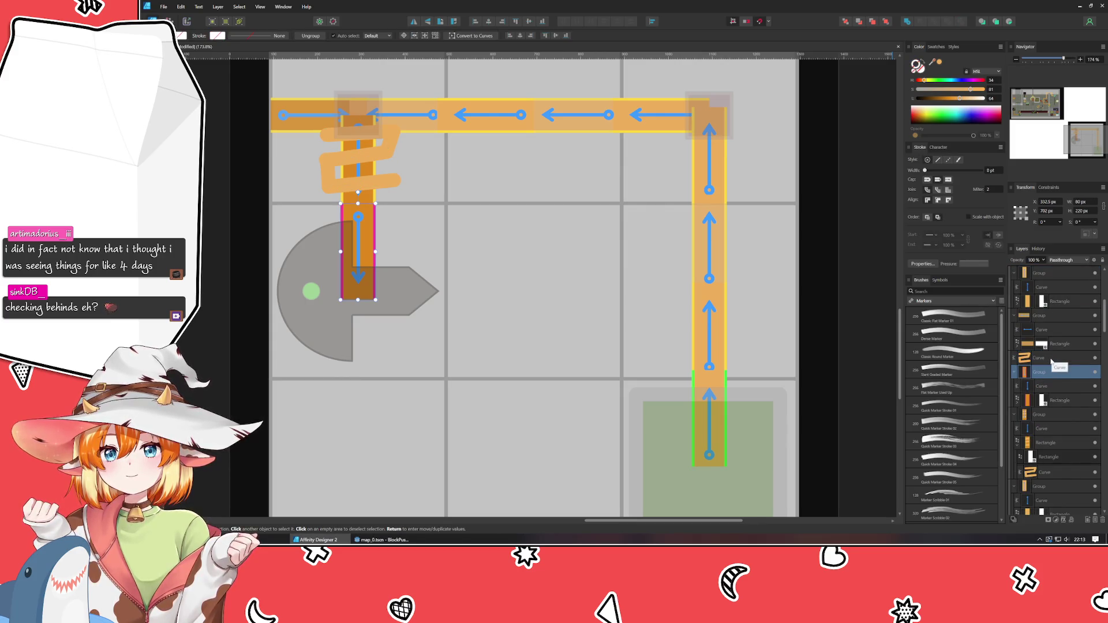
pyautogui.click(385, 156)
pyautogui.moveTo(385, 156); pyautogui.dragTo(386, 248)
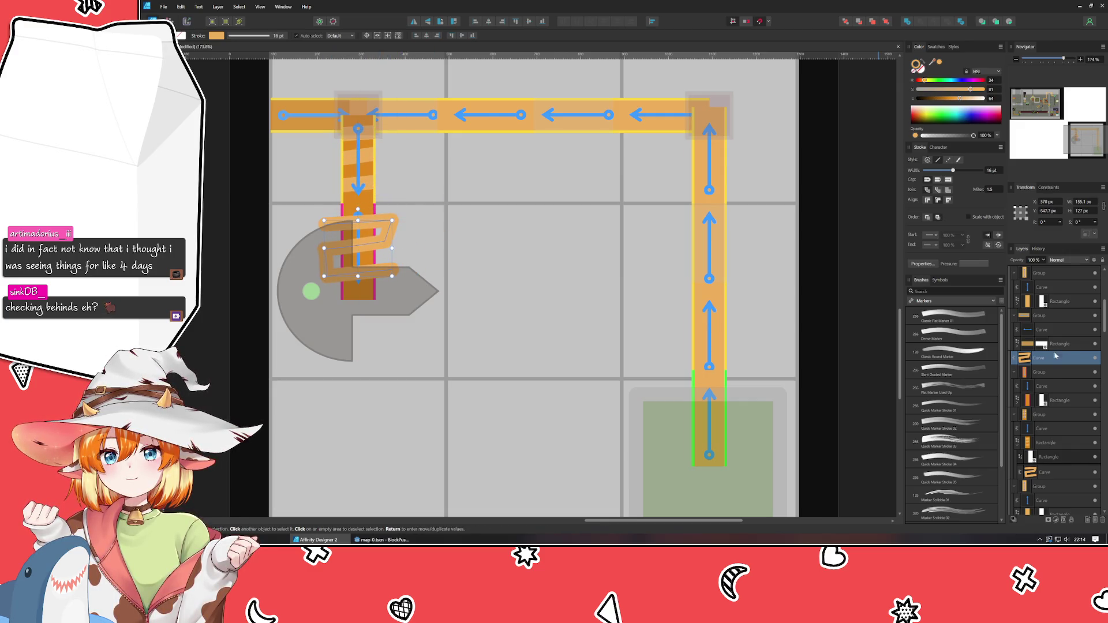
pyautogui.moveTo(1049, 360); pyautogui.dragTo(1062, 398)
pyautogui.click(545, 366)
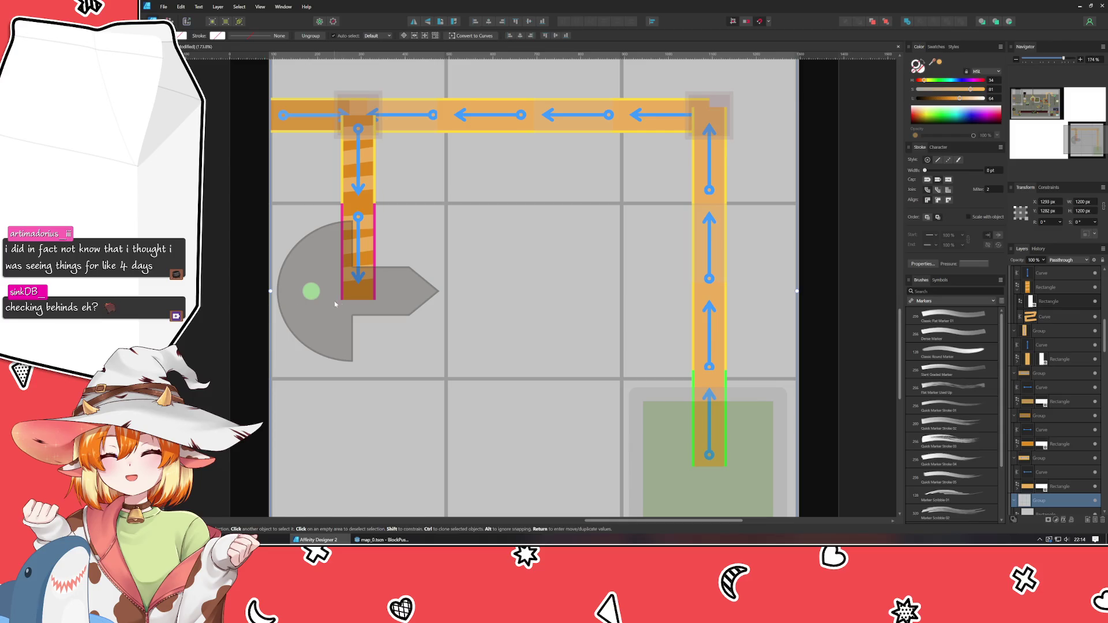
# Change the green dot on the grey arrow piece to red
pyautogui.click(310, 293)
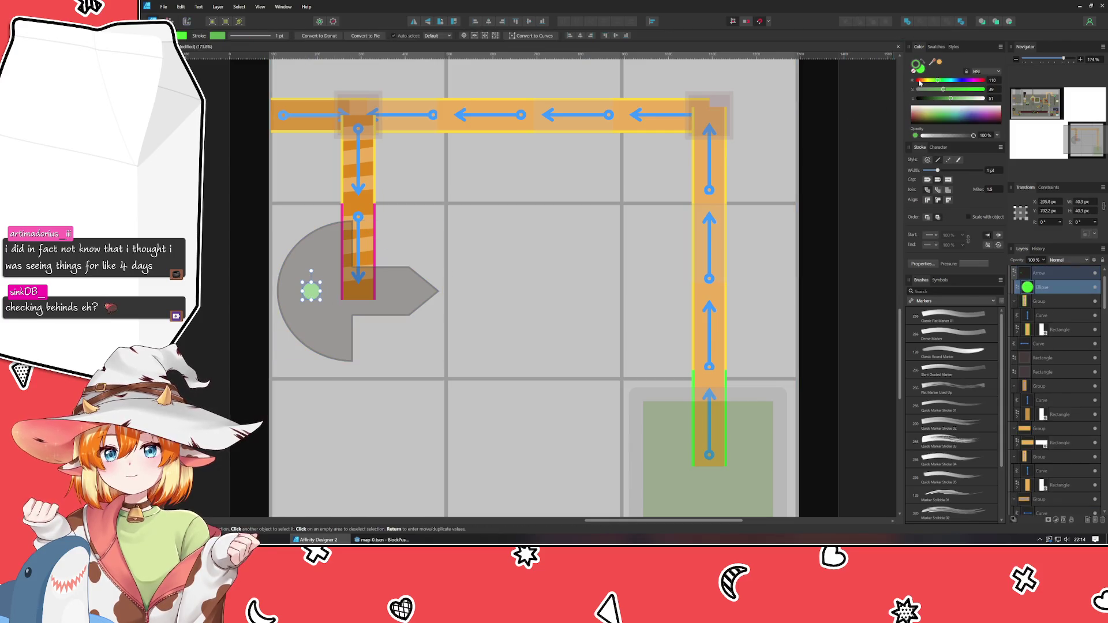
pyautogui.click(920, 83)
pyautogui.click(474, 352)
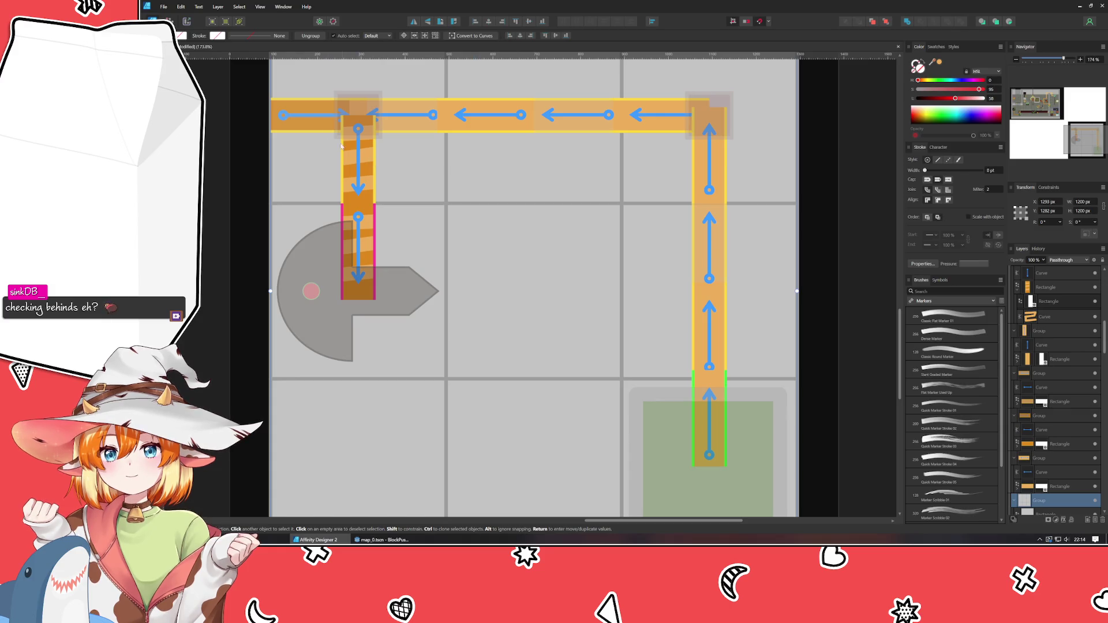
# Undo a fill change on the vertical path piece and drag it down over the pink section
pyautogui.click(312, 118)
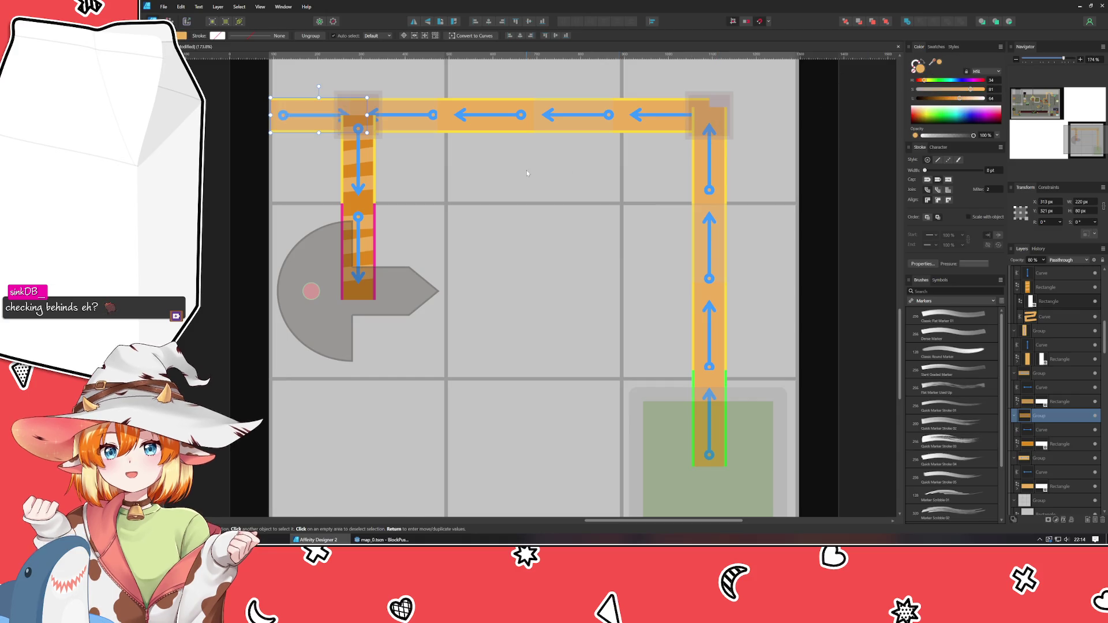
pyautogui.click(372, 198)
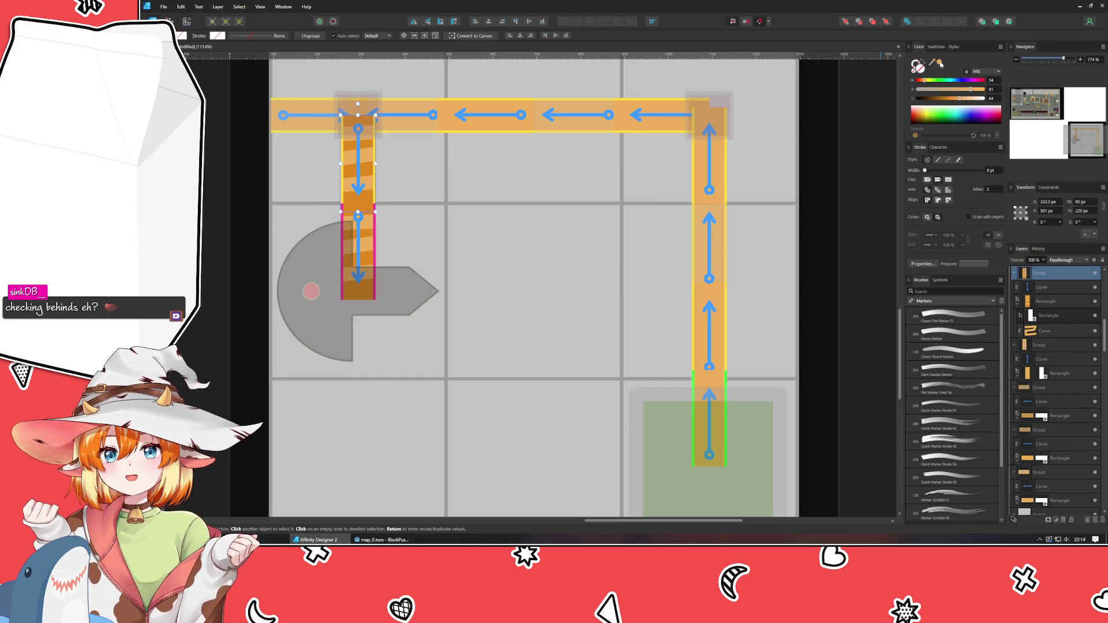
pyautogui.hotkey('ctrl', 'z')
pyautogui.moveTo(371, 230); pyautogui.dragTo(379, 274)
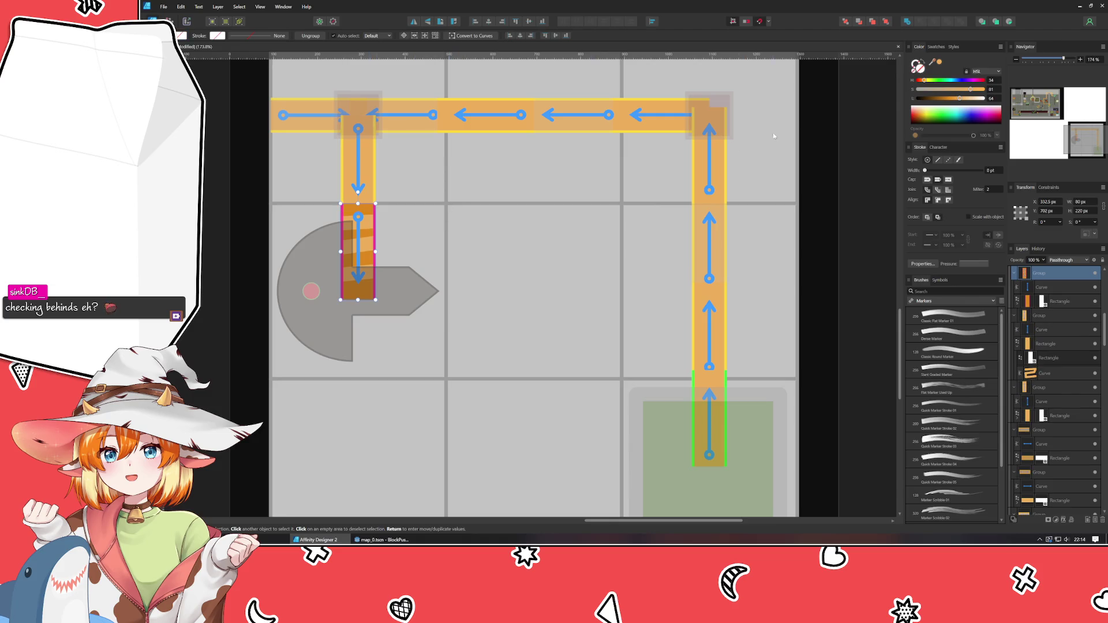
# Try green on the red dot, undo the trial changes, and select the whole map group
pyautogui.click(311, 291)
pyautogui.click(936, 80)
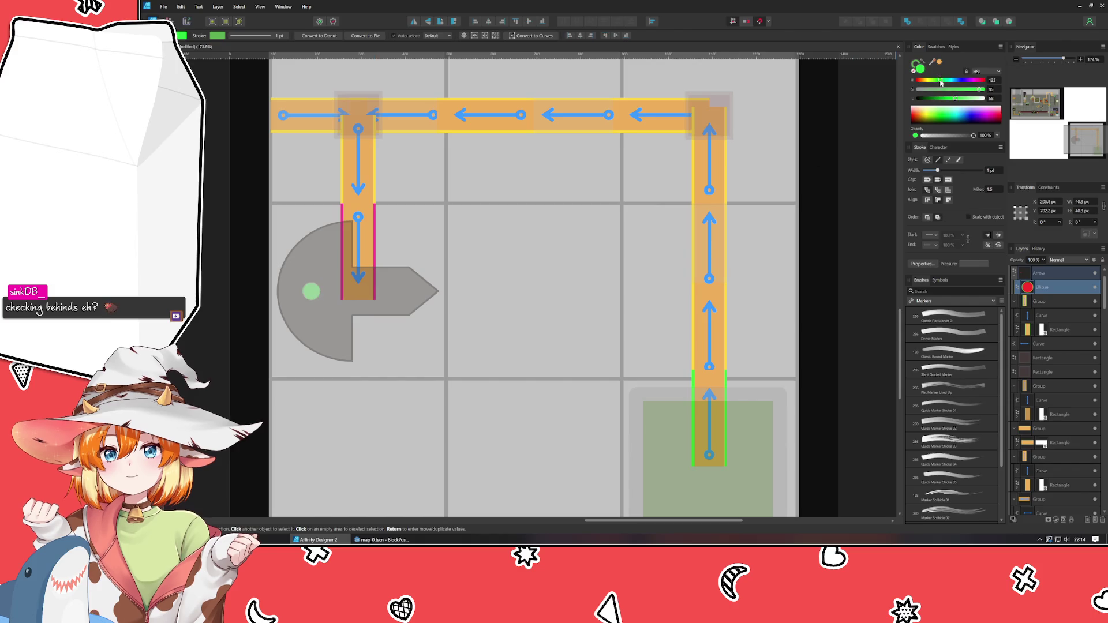
pyautogui.click(442, 339)
pyautogui.hotkey('ctrl', 'z')
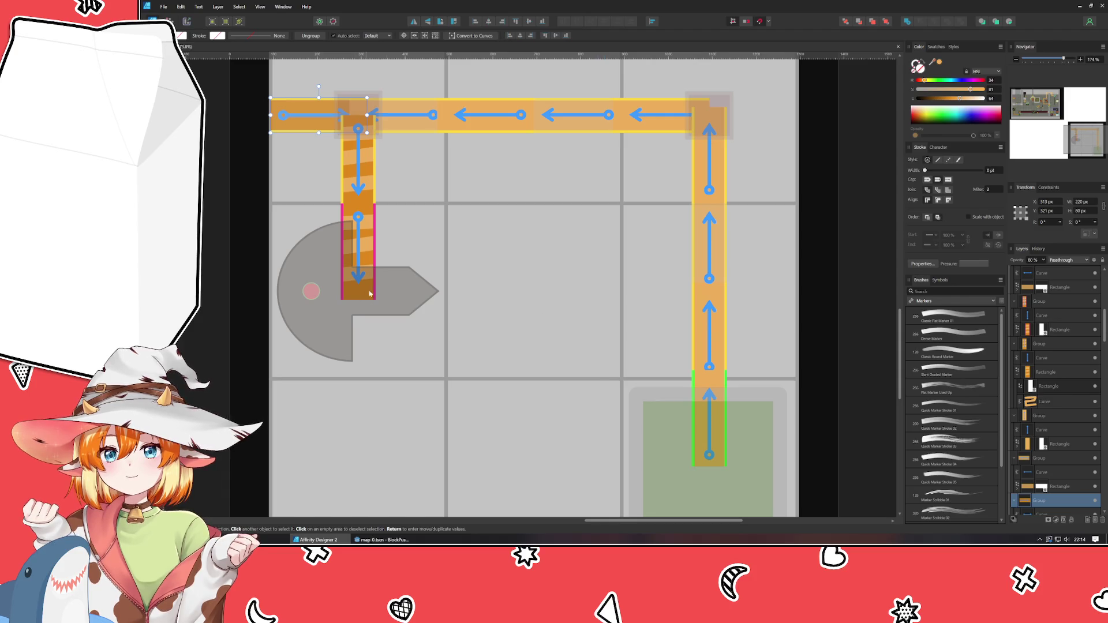
pyautogui.click(515, 253)
# Zoom out to see the full map artboard, then switch to Godot's map_0 scene
pyautogui.keyDown('ctrl'); pyautogui.scroll(-4, 514, 252); pyautogui.keyUp('ctrl')
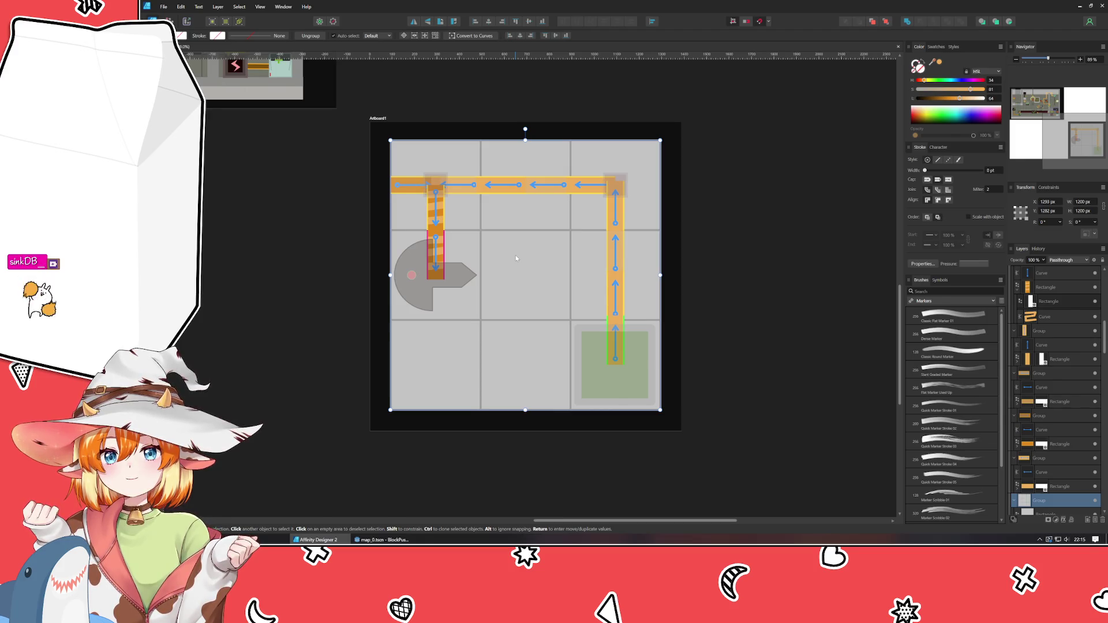
pyautogui.click(381, 540)
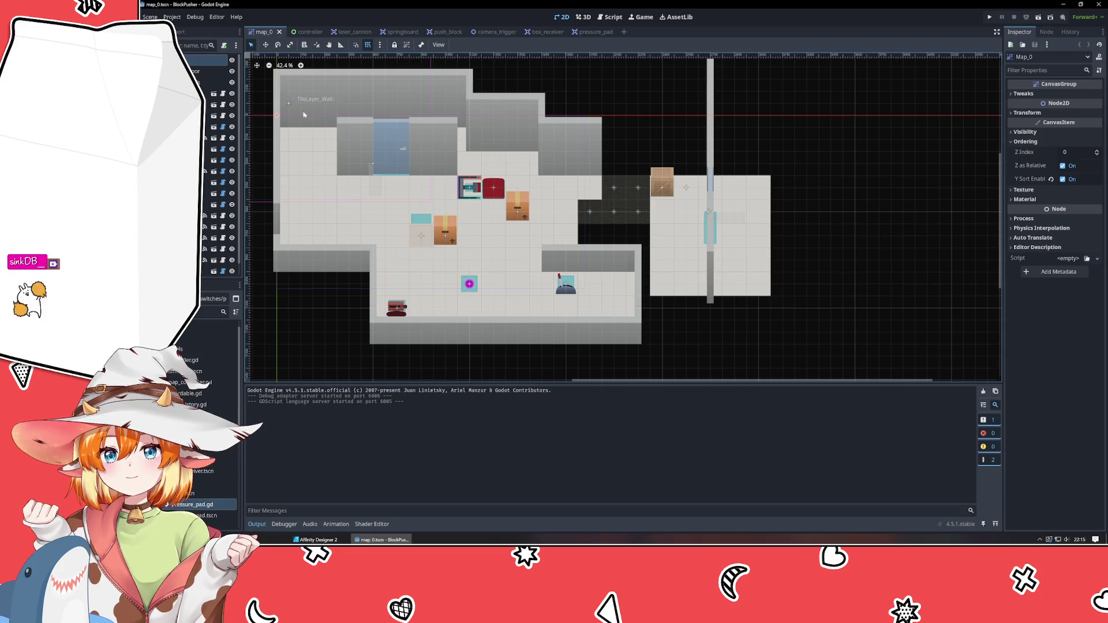
# Nudge PushBlock2 to (1050, 750) in map_0 and save map_0.tscn
pyautogui.moveTo(446, 229)
pyautogui.mouseDown()
pyautogui.moveTo(422, 228)
pyautogui.moveTo(422, 206)
pyautogui.moveTo(424, 239)
pyautogui.moveTo(461, 239)
pyautogui.moveTo(448, 239)
pyautogui.mouseUp()
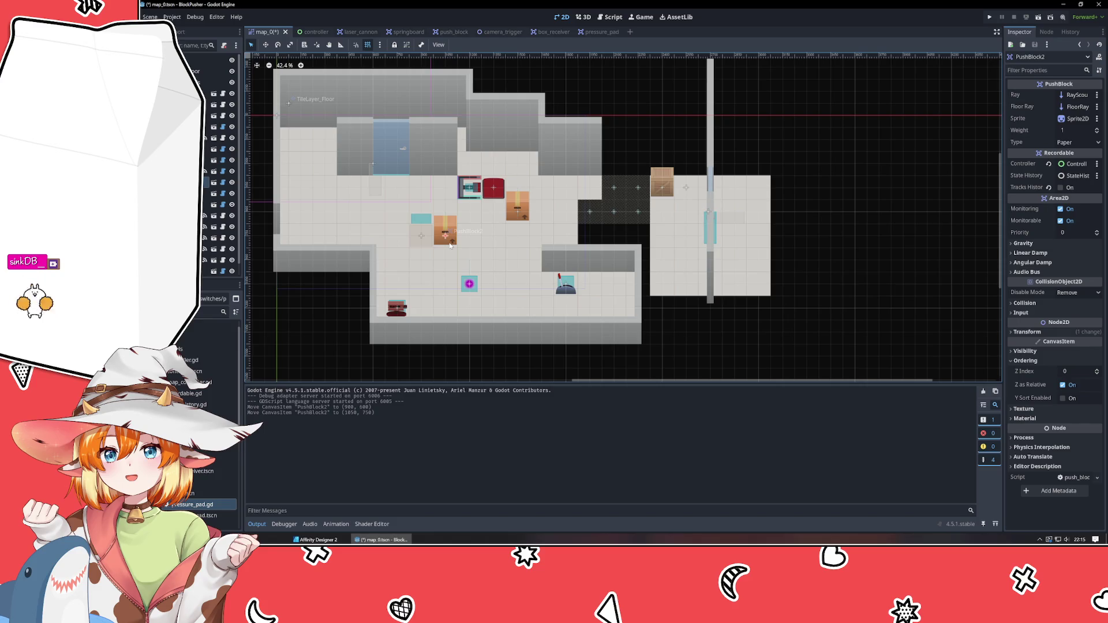
pyautogui.hotkey('ctrl', 's')
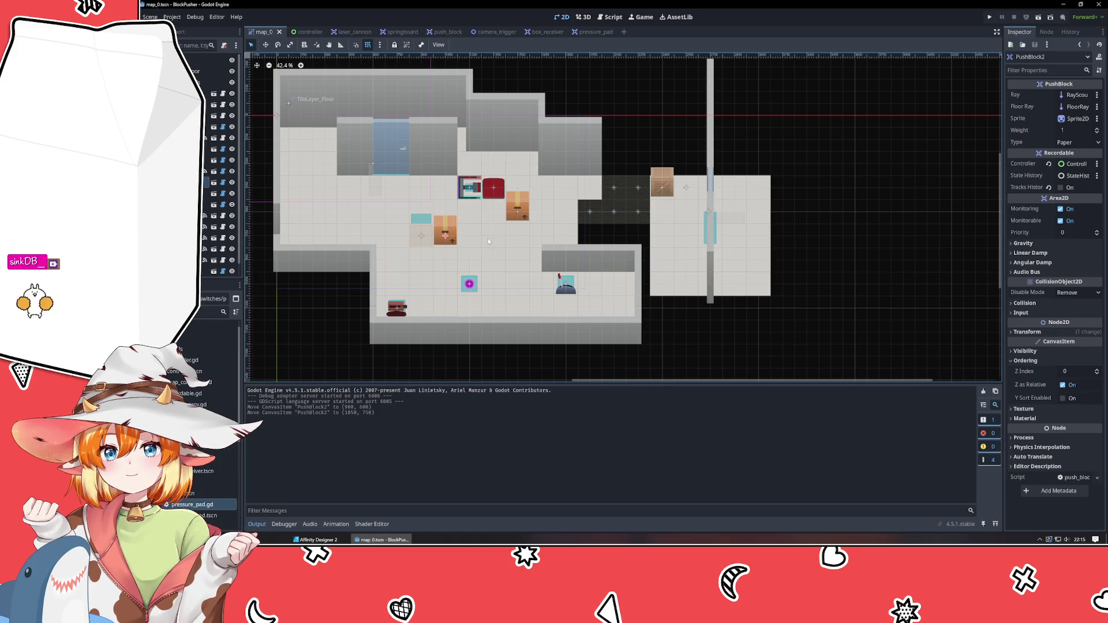
# Return to Affinity Designer and bring the planning artboard into view
pyautogui.click(316, 540)
pyautogui.scroll(-2, 233, 273)
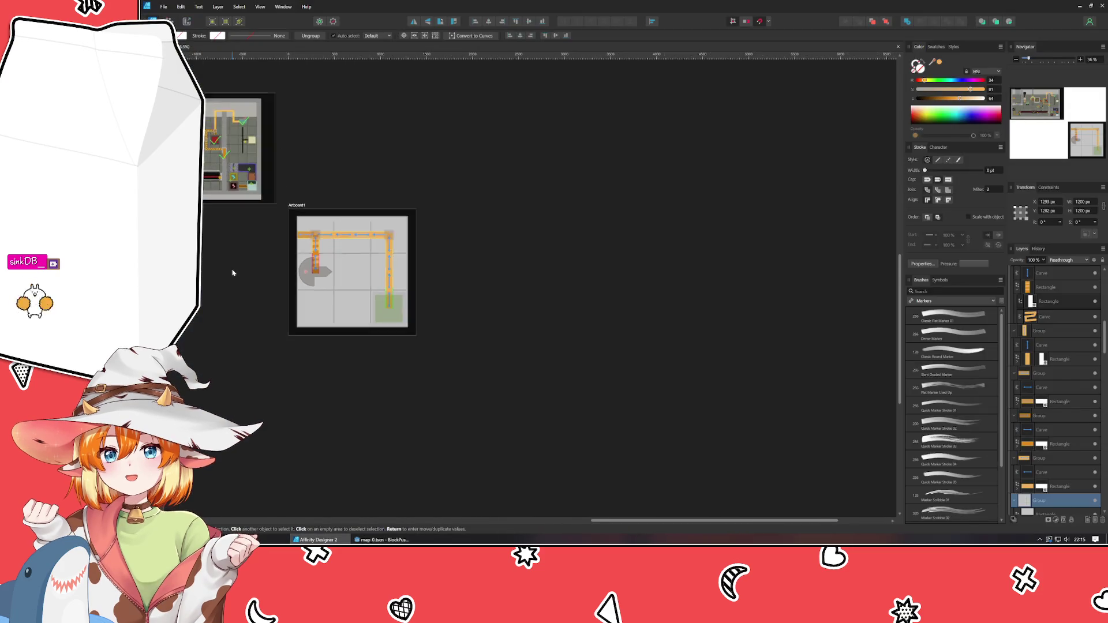
pyautogui.moveTo(233, 273); pyautogui.dragTo(451, 354)
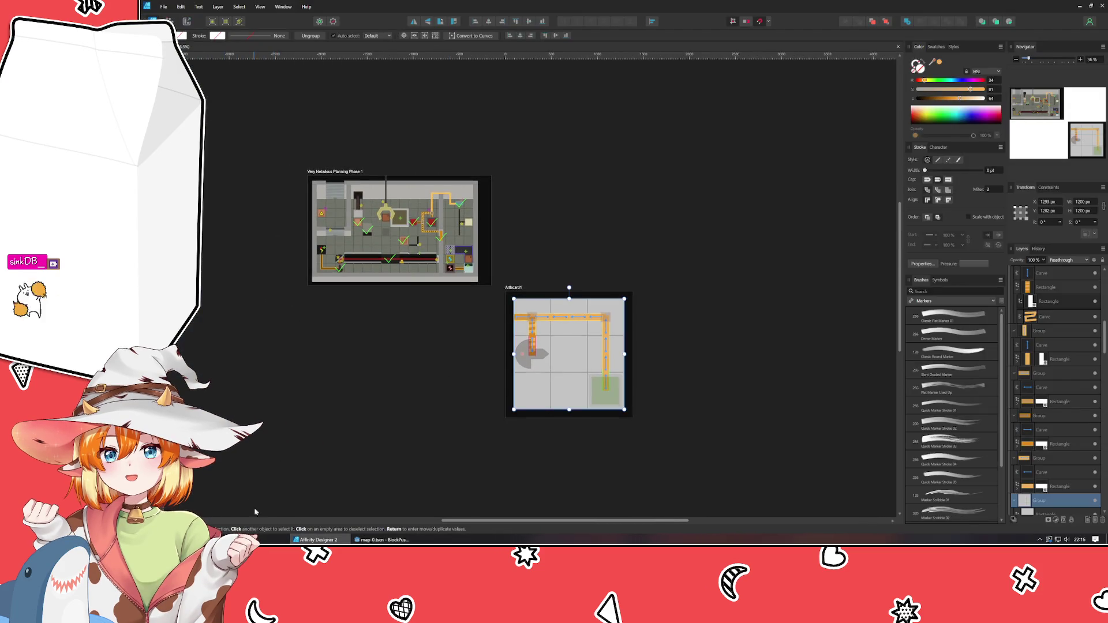
# Open the full-edit sprite sheet from the assets folder, inspect a wall sprite, then return to Godot
pyautogui.click(271, 540)
pyautogui.doubleClick(298, 322)
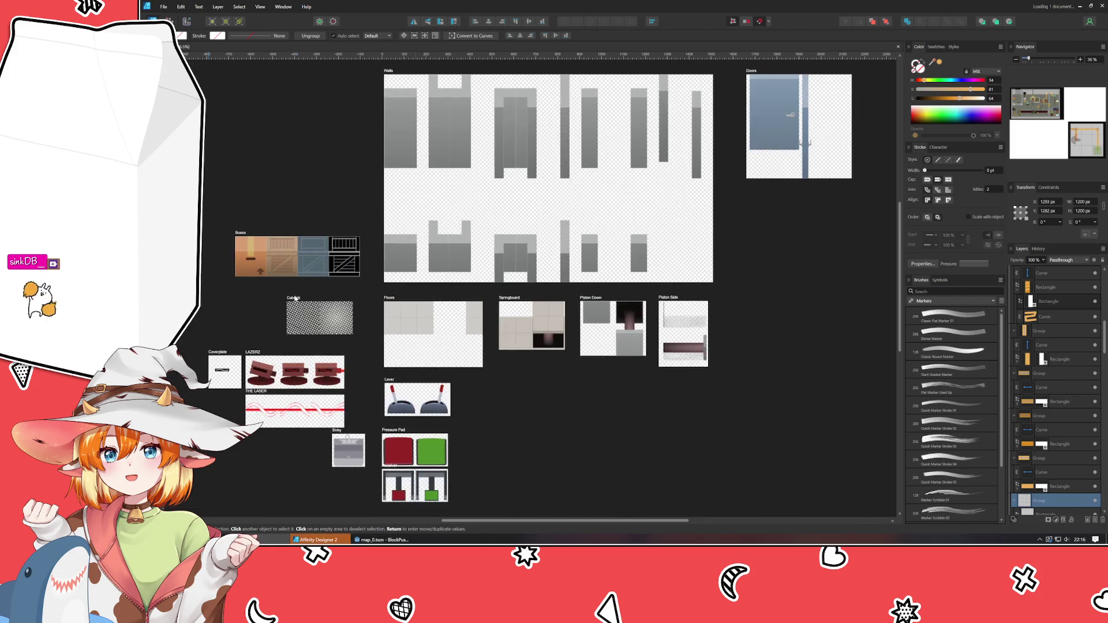
pyautogui.scroll(-3, 316, 251)
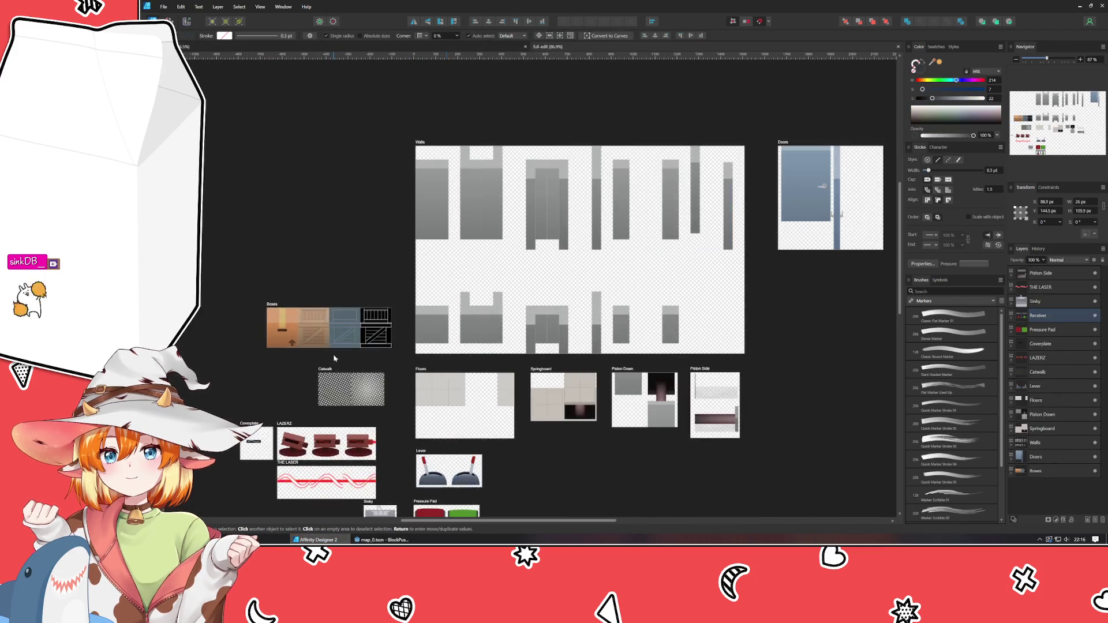
pyautogui.scroll(3, 335, 358)
pyautogui.doubleClick(437, 209)
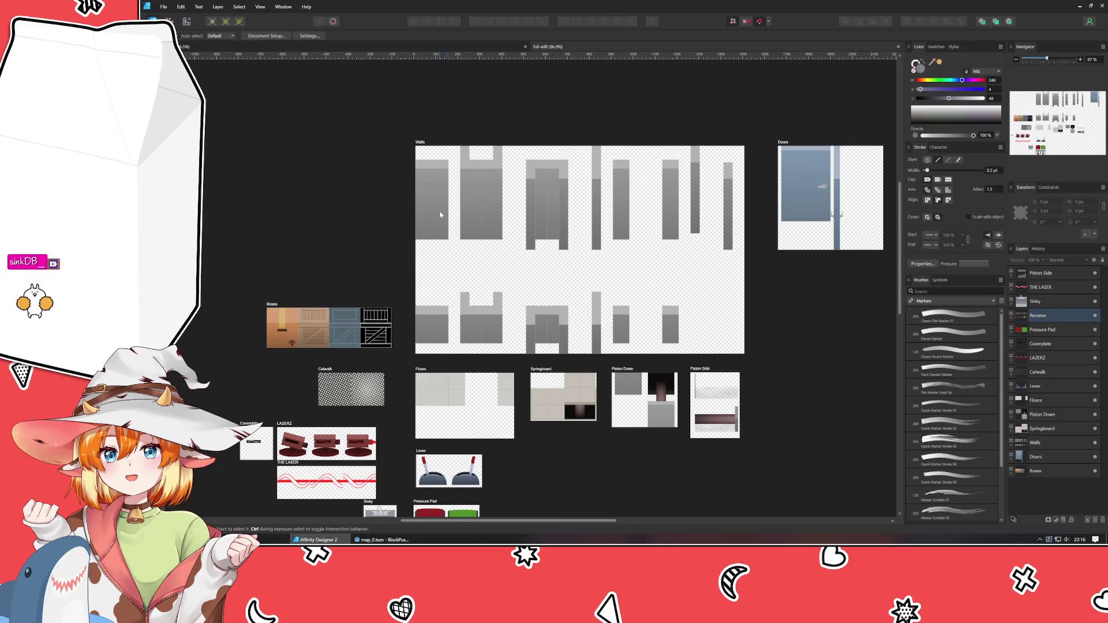
pyautogui.click(326, 247)
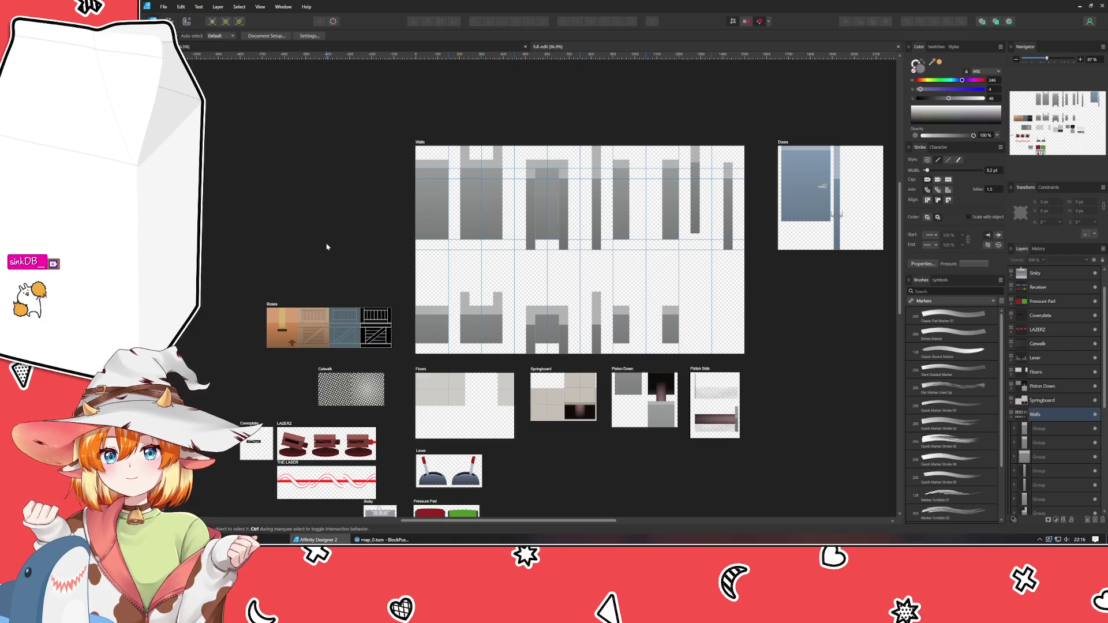
pyautogui.click(381, 540)
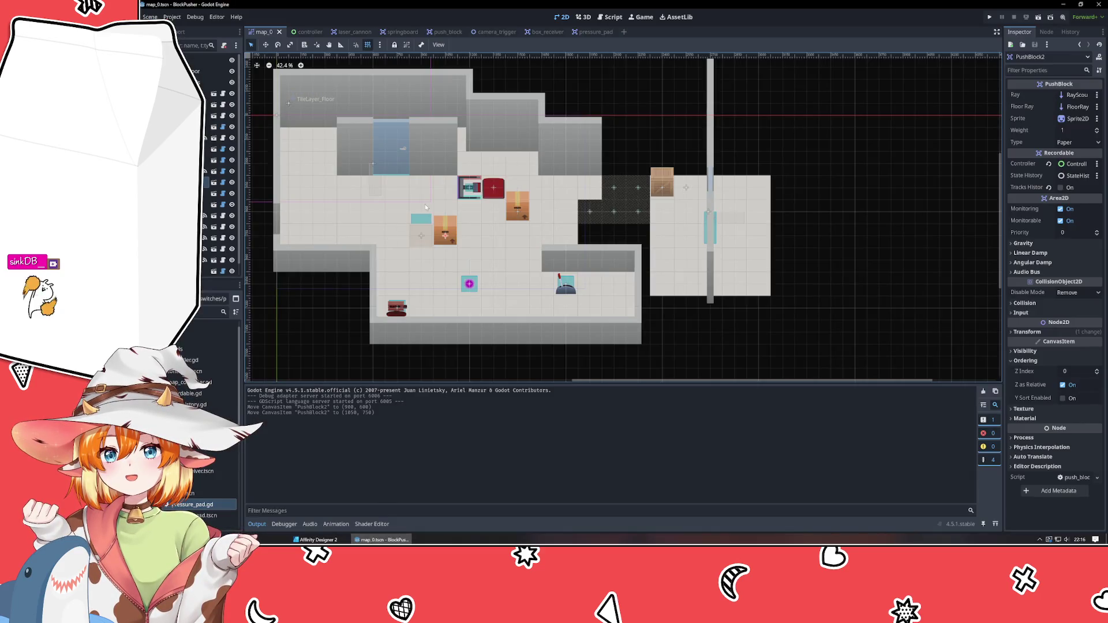
pyautogui.scroll(5, 428, 211)
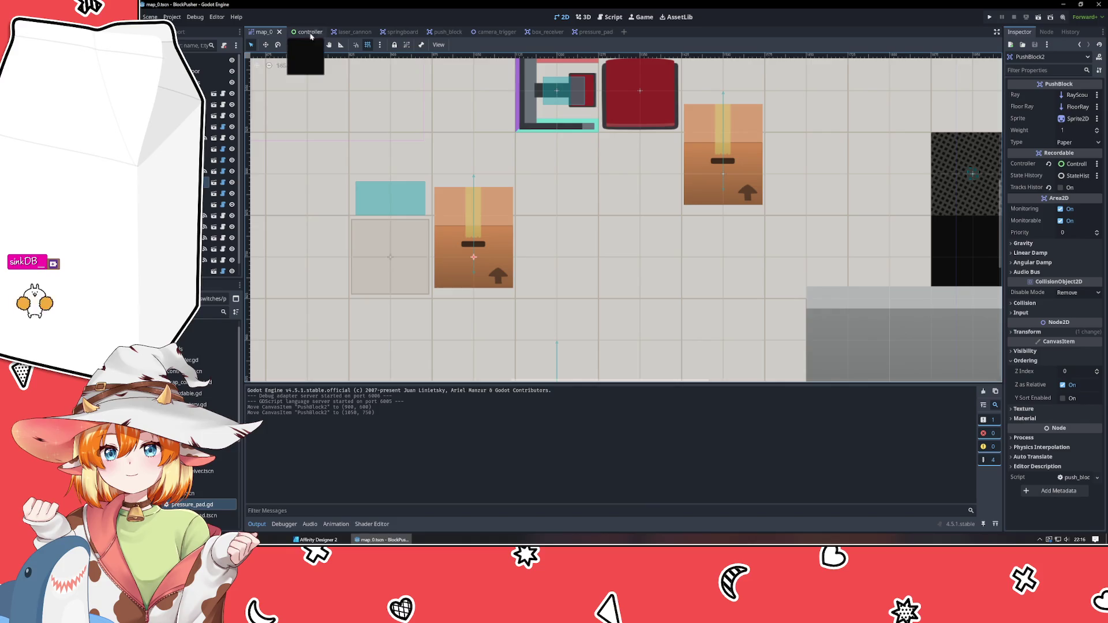
pyautogui.scroll(-5, 214, 404)
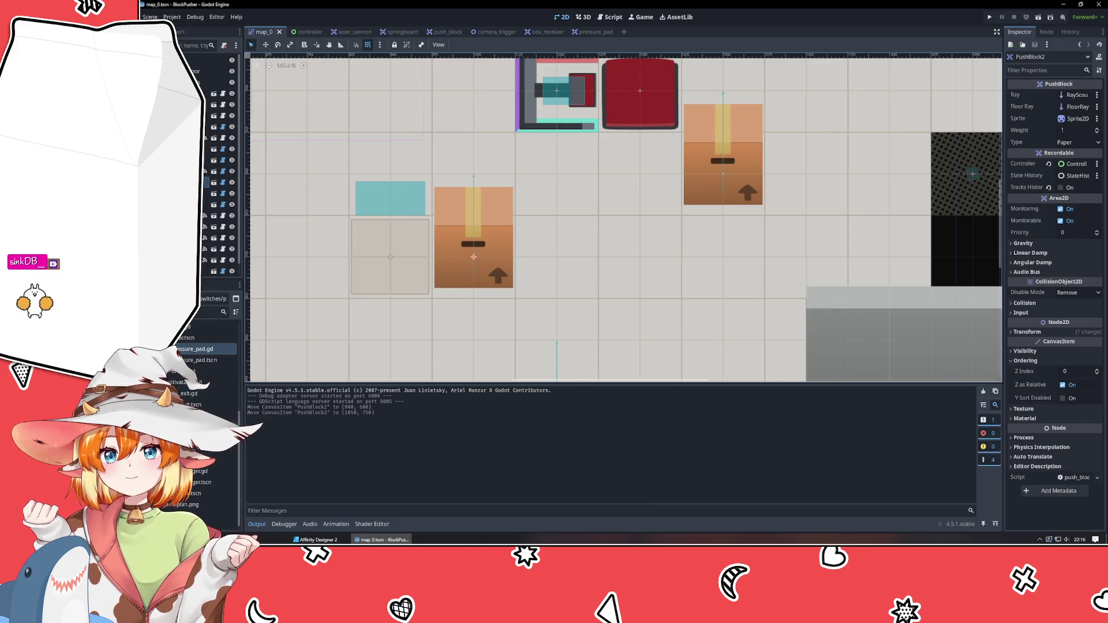
pyautogui.scroll(1, 195, 475)
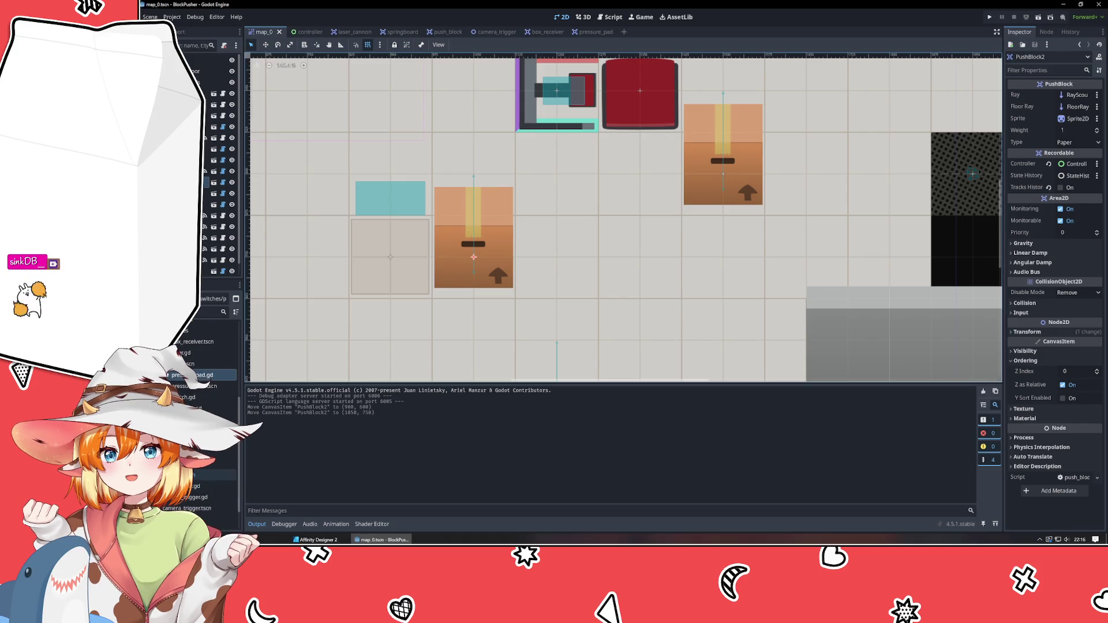
pyautogui.scroll(3, 208, 439)
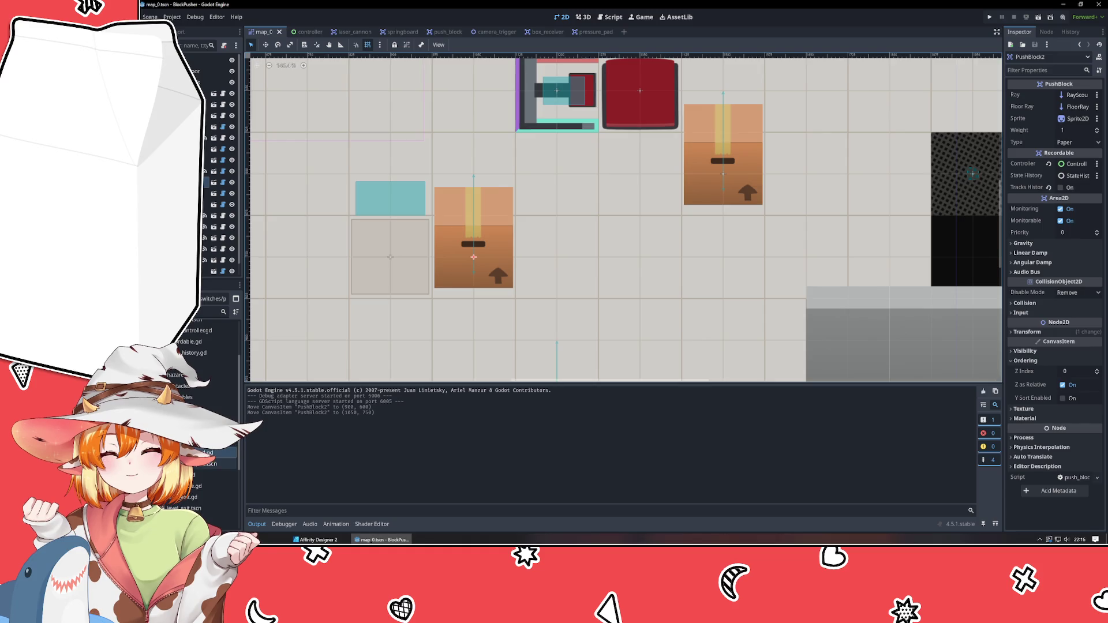
pyautogui.scroll(3, 217, 433)
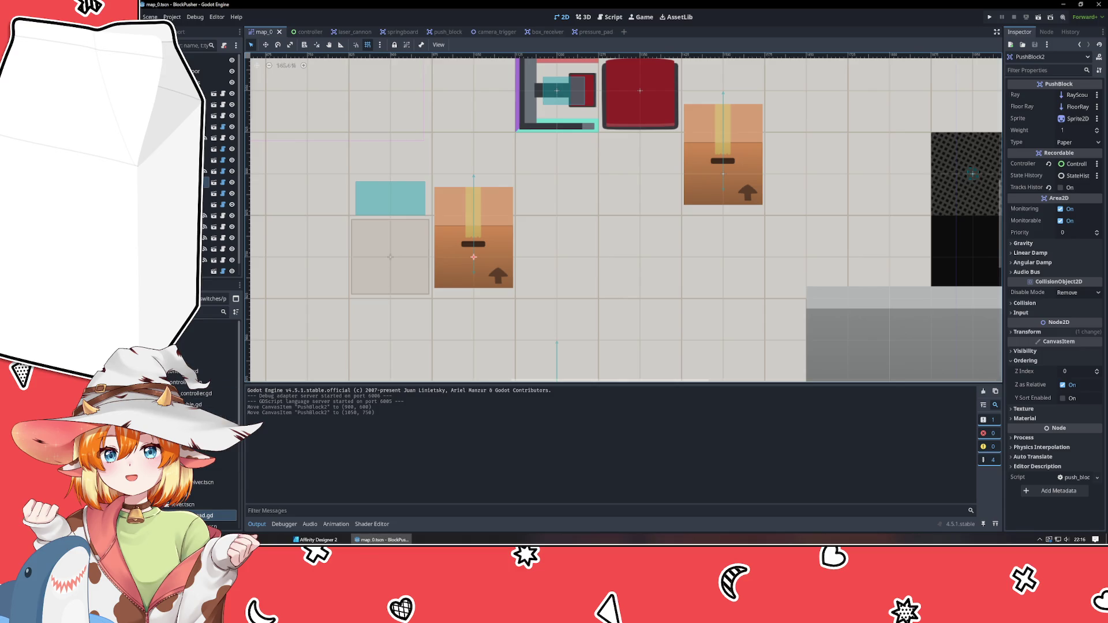
pyautogui.scroll(-3, 214, 415)
pyautogui.click(213, 482)
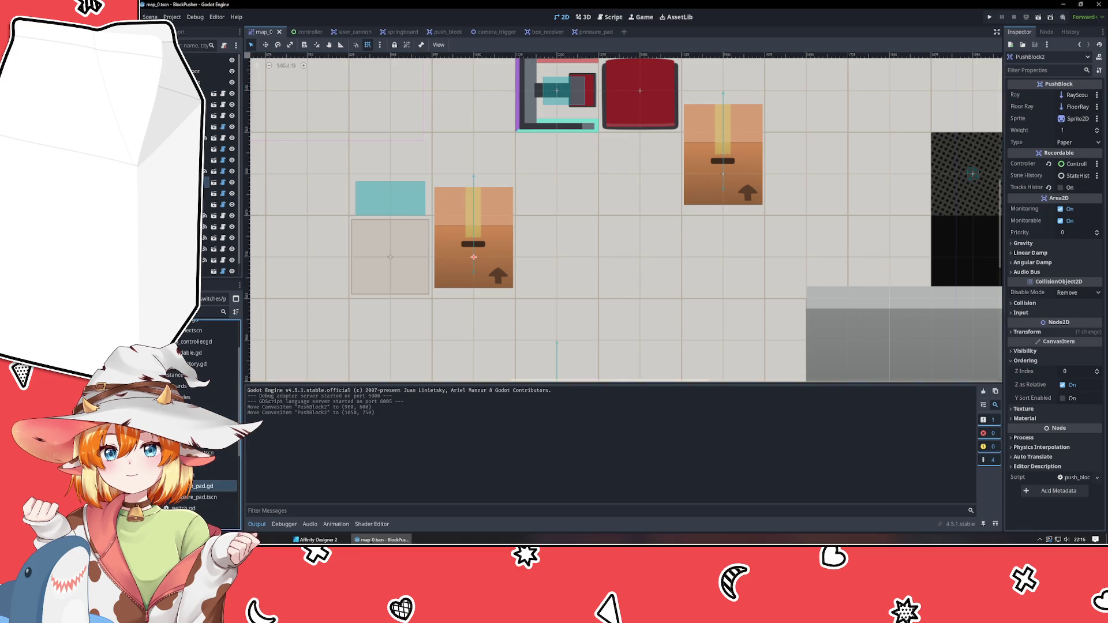
# Set push_block.tscn's Sprite2D texture filter to Nearest and save the scene
pyautogui.click(213, 182)
pyautogui.click(214, 82)
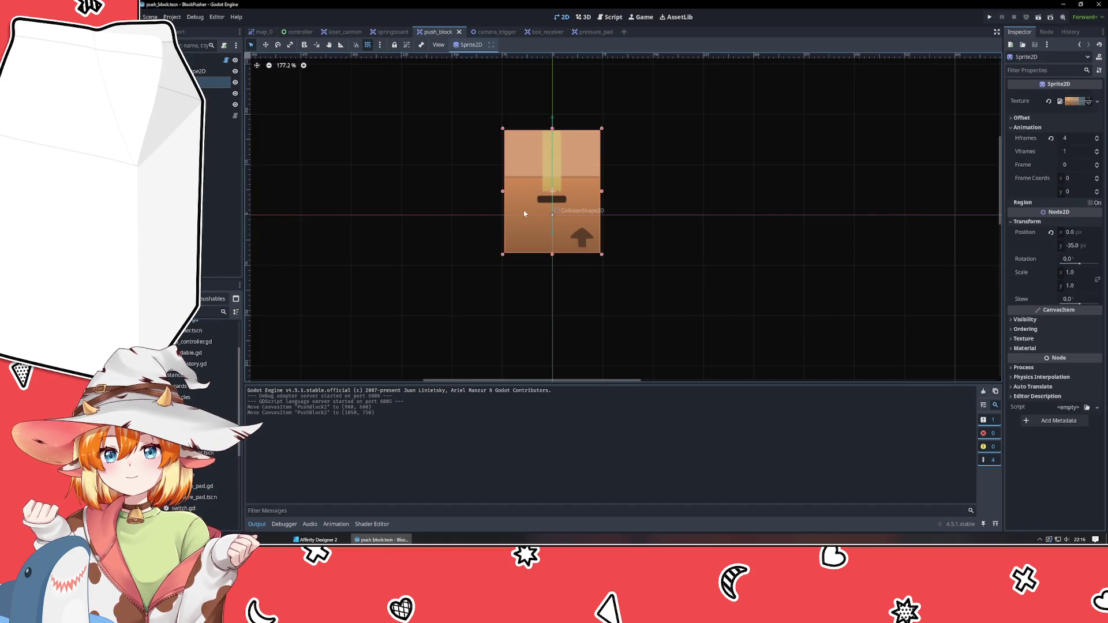
pyautogui.click(1030, 348)
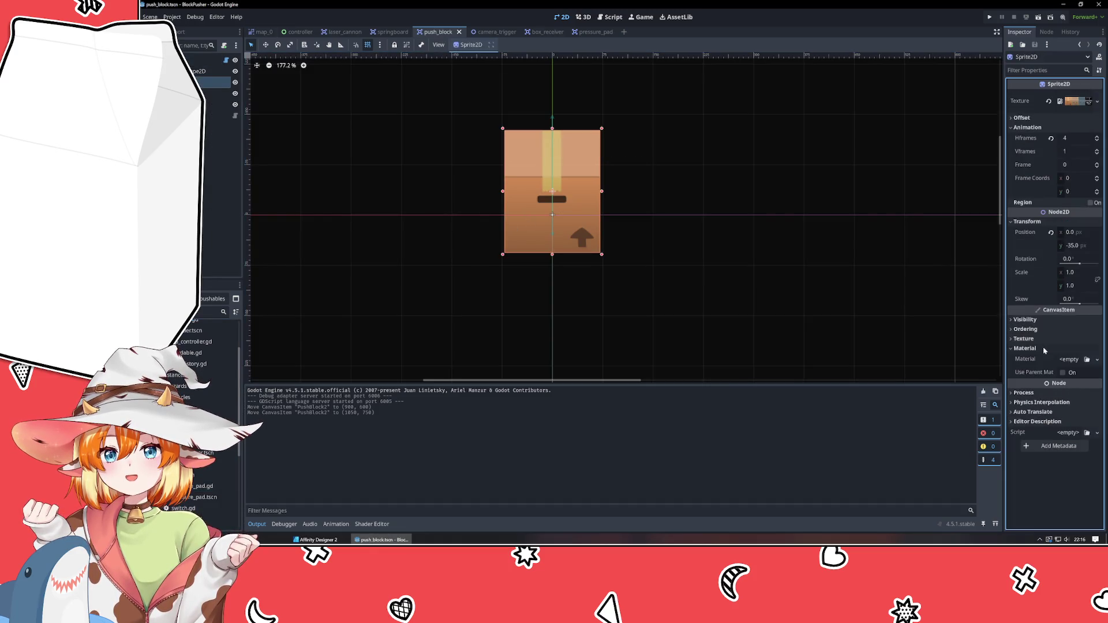
pyautogui.click(1039, 339)
pyautogui.click(1070, 350)
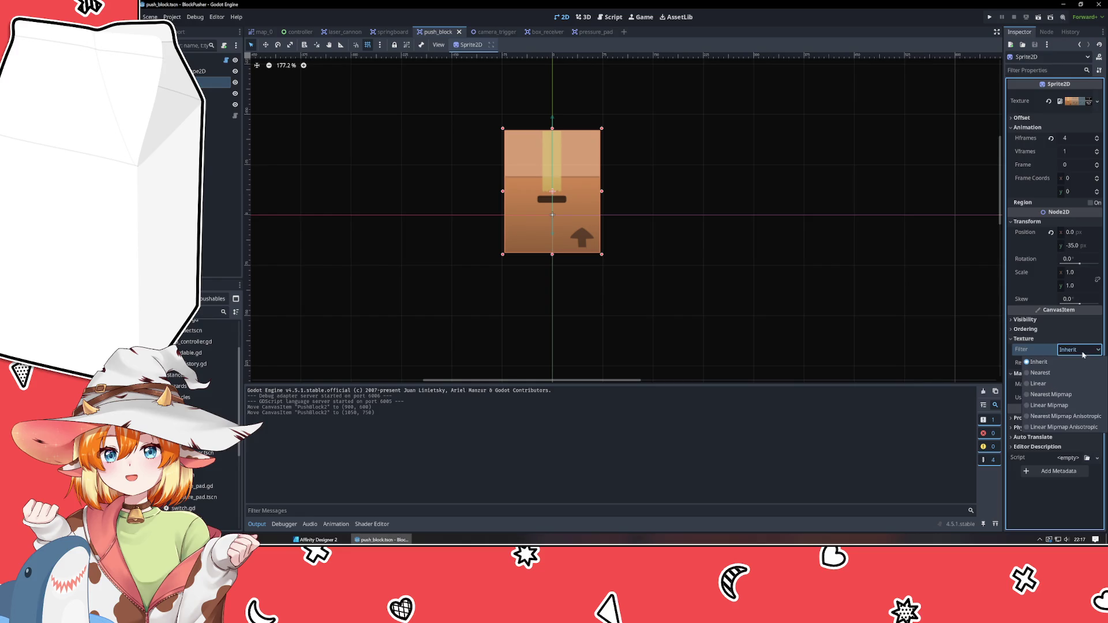
pyautogui.click(1041, 373)
pyautogui.click(709, 268)
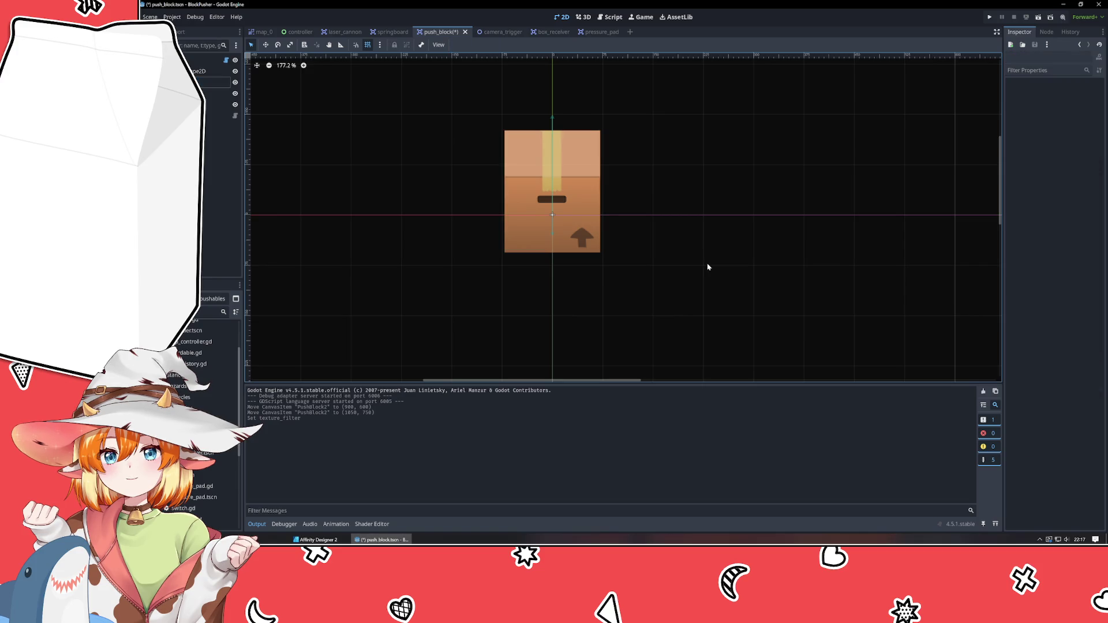
pyautogui.scroll(8, 580, 181)
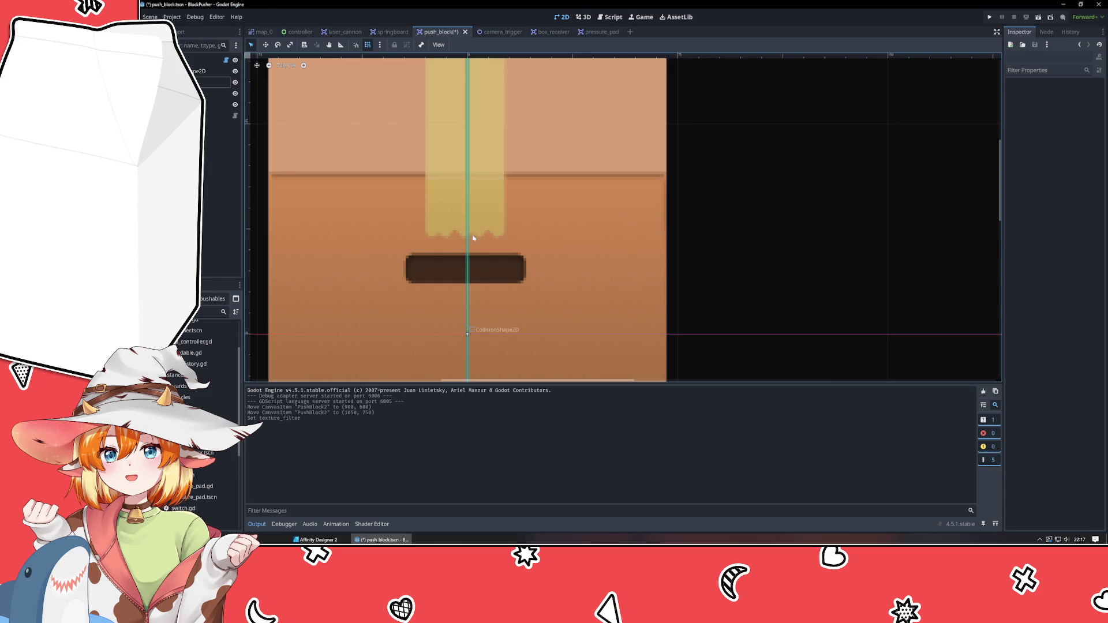
pyautogui.scroll(-6, 473, 238)
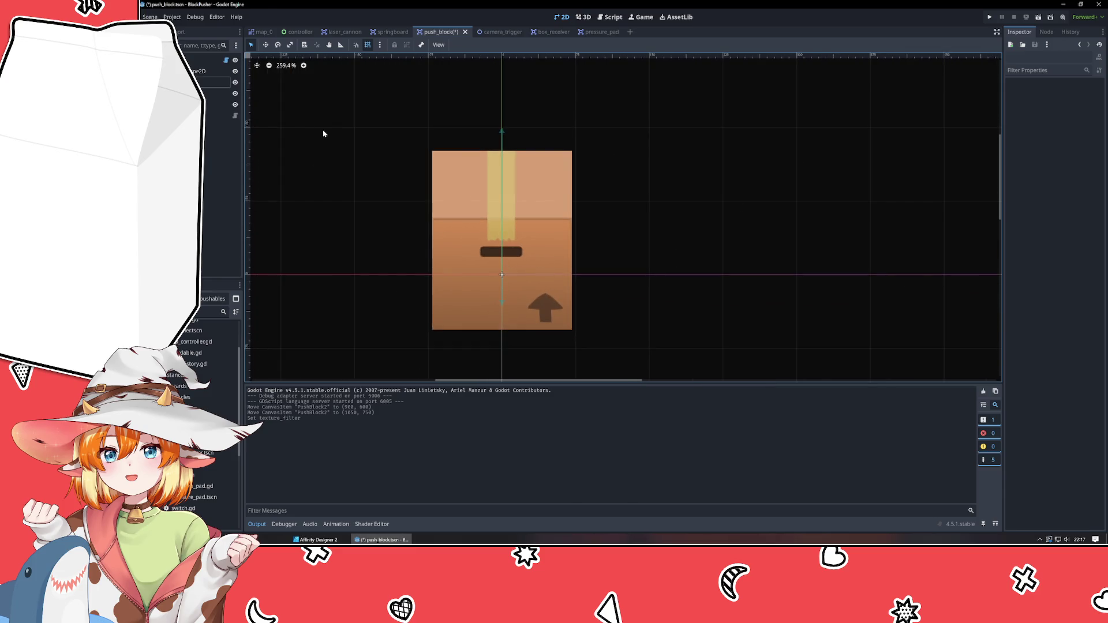
pyautogui.hotkey('ctrl', 's')
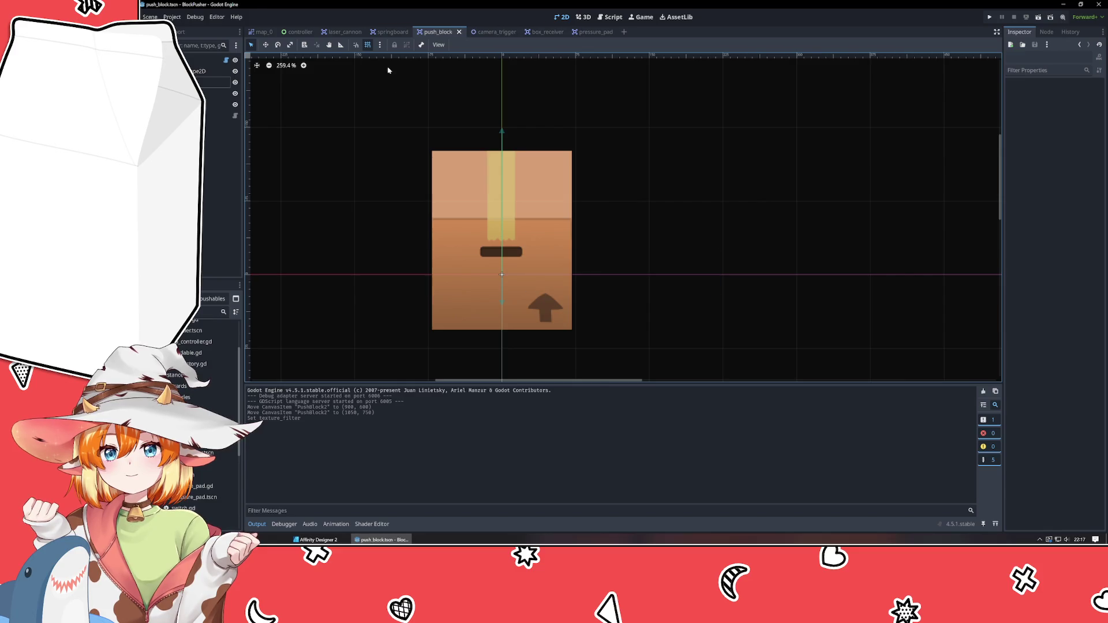
# Run map_0 with F5, move and close the game window, and return to the 2D view
pyautogui.click(260, 33)
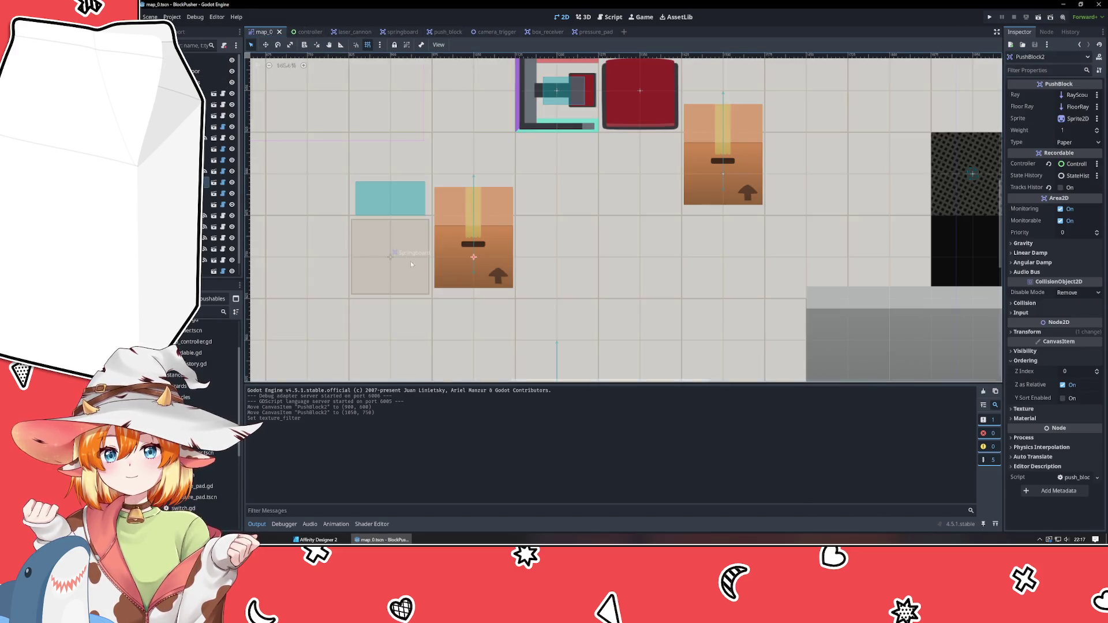
pyautogui.scroll(-5, 596, 276)
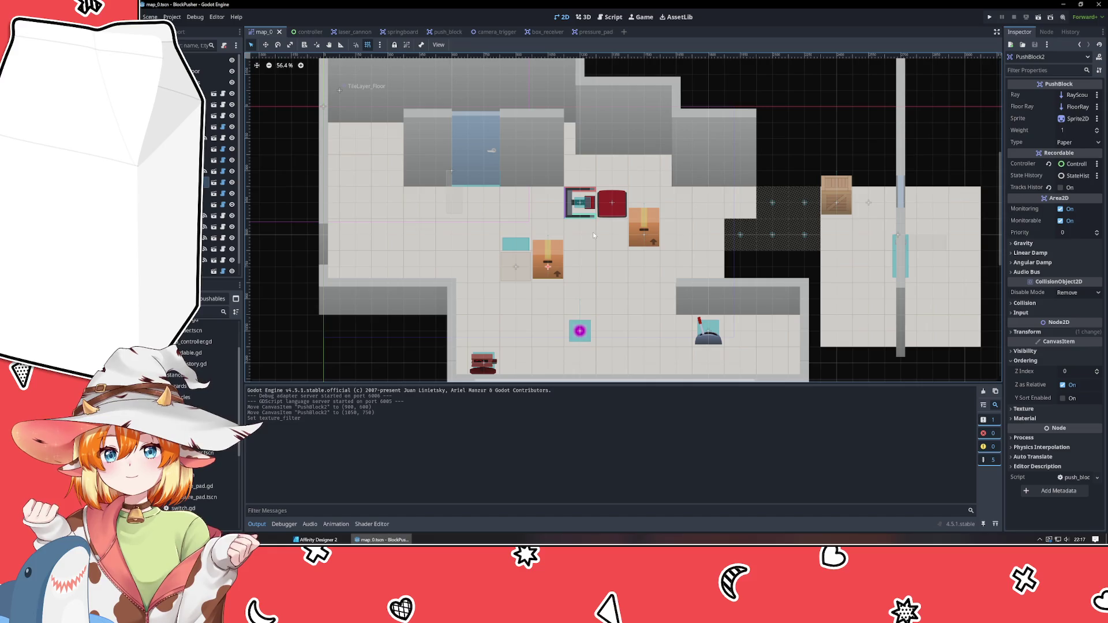
pyautogui.press('F5')
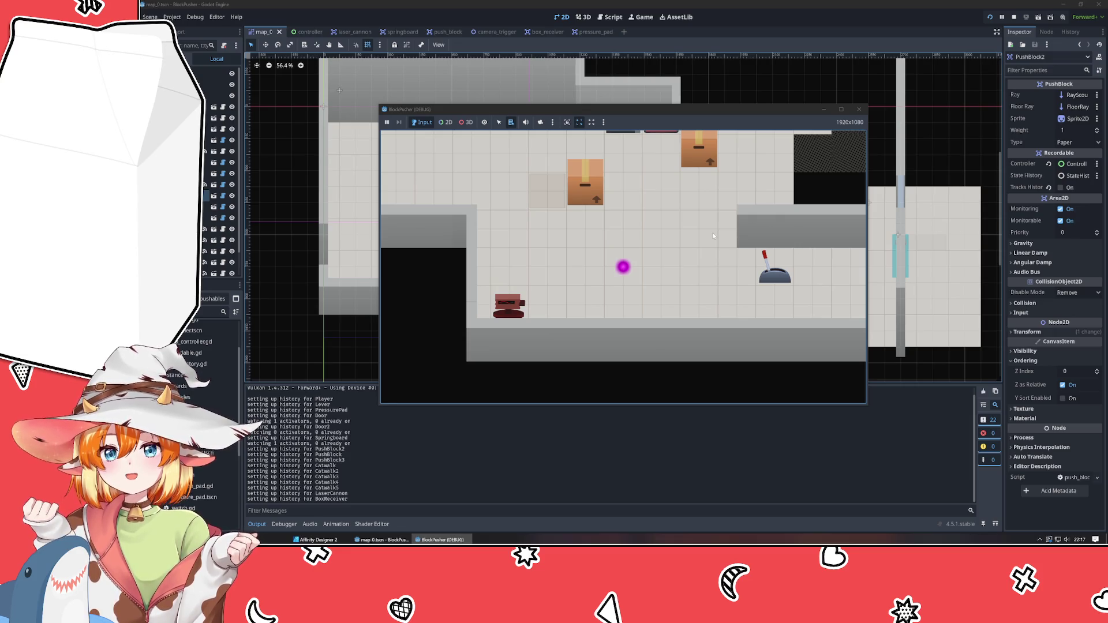
pyautogui.click(648, 113)
pyautogui.moveTo(648, 114); pyautogui.dragTo(608, 132)
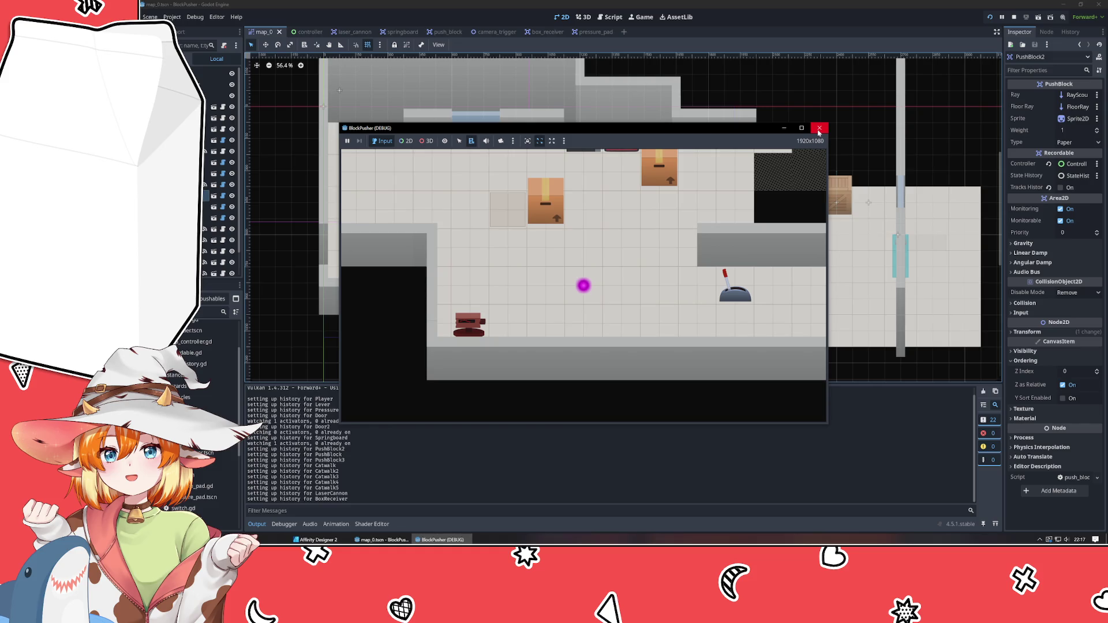
pyautogui.click(819, 132)
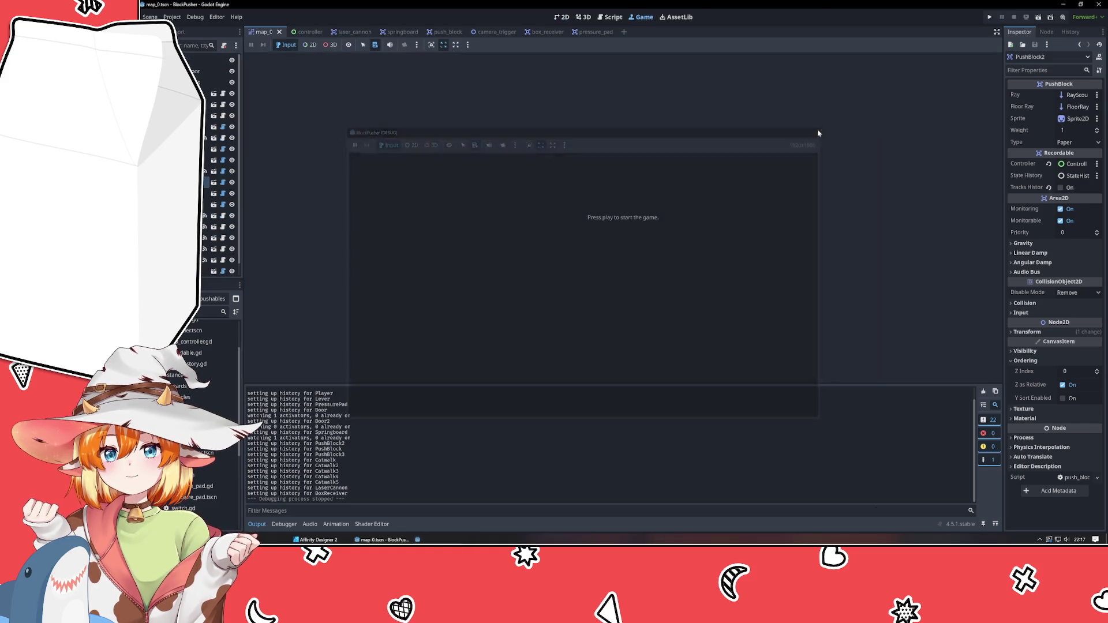
pyautogui.click(561, 17)
pyautogui.moveTo(1068, 321)
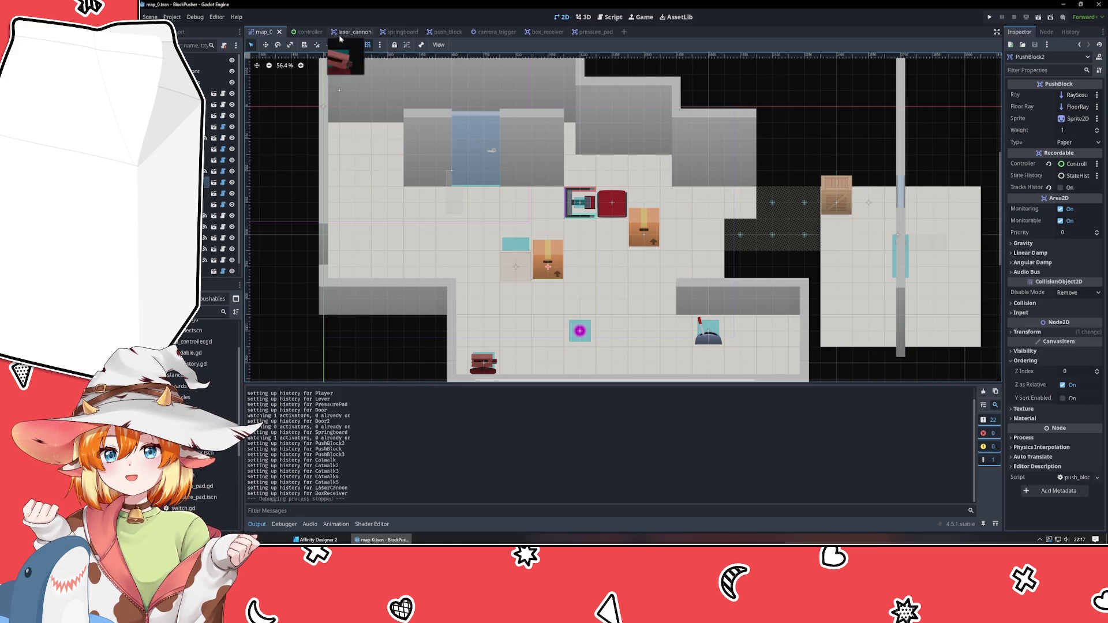
# Set the controller Camera2D's zoom x to 0.5 and run the project to check it
pyautogui.click(311, 33)
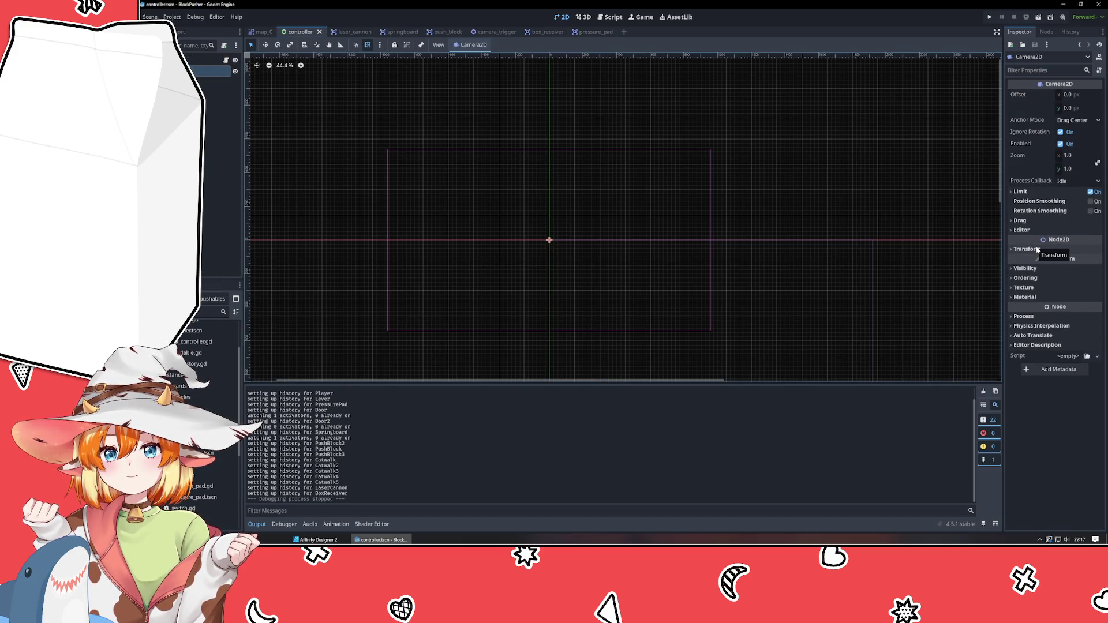
pyautogui.click(1080, 156)
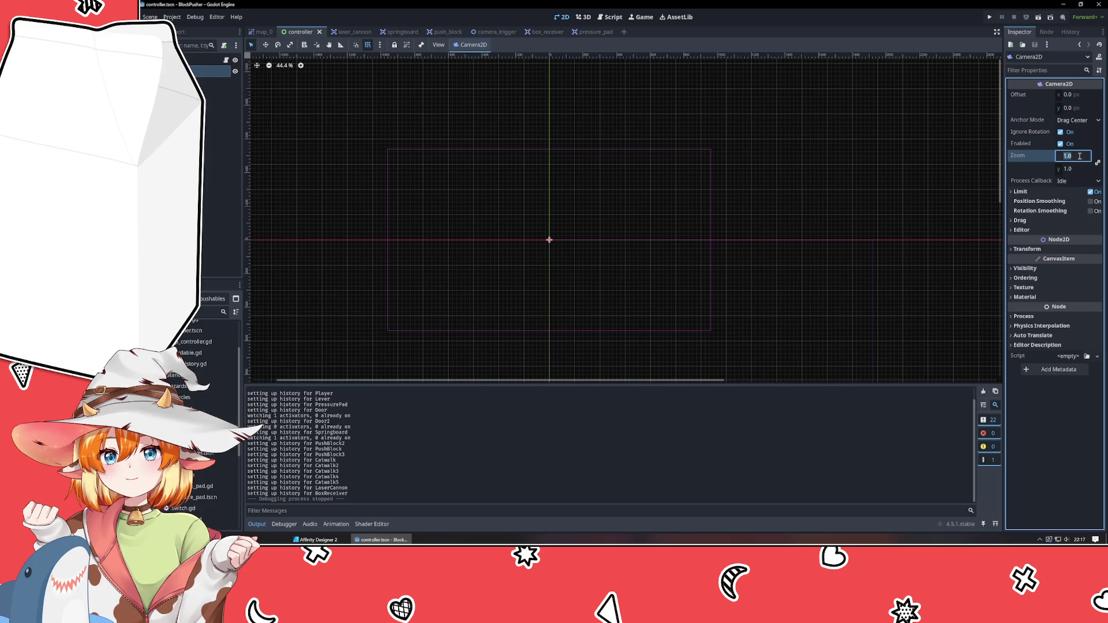
pyautogui.write('0.5')
pyautogui.press('Return')
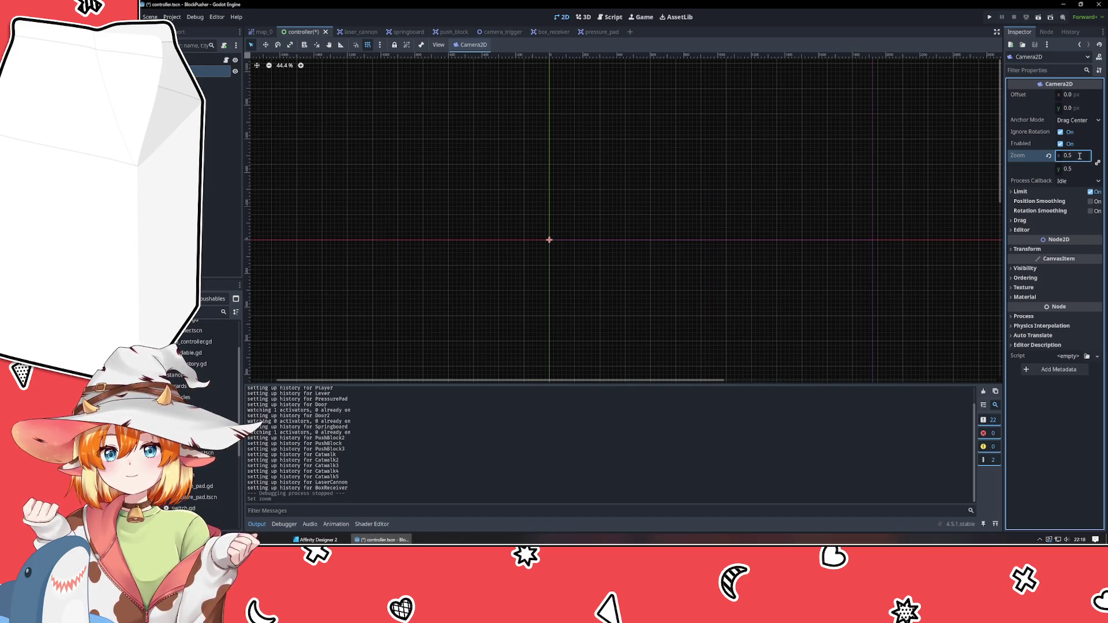
pyautogui.click(990, 18)
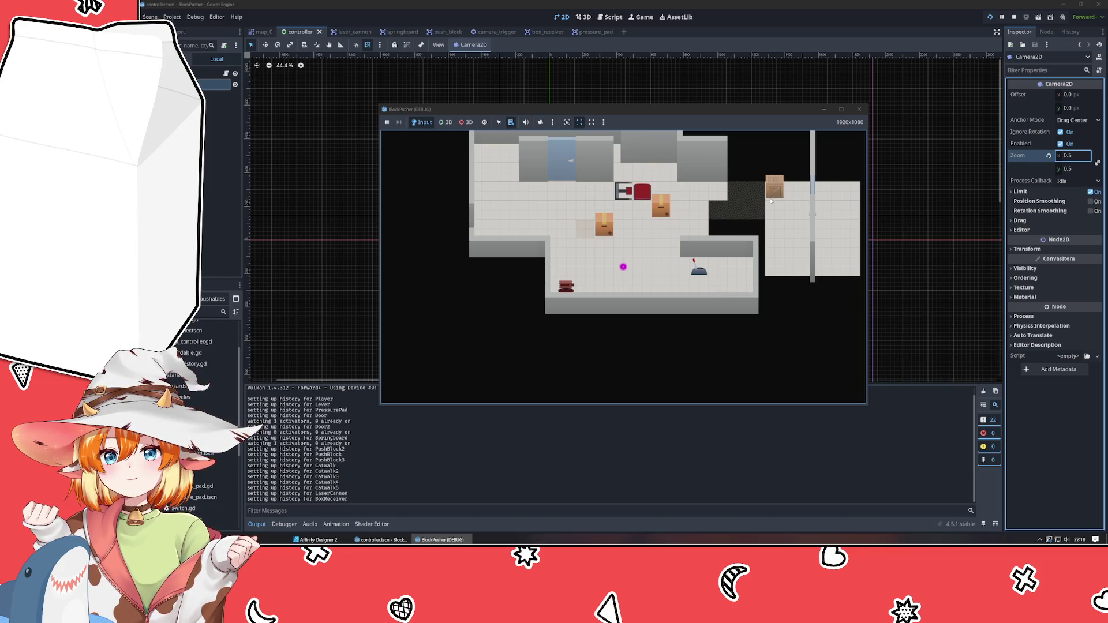
# Walk the player up and right into the dark corridor, then back left and down
pyautogui.click(262, 31)
pyautogui.scroll(-2, 576, 189)
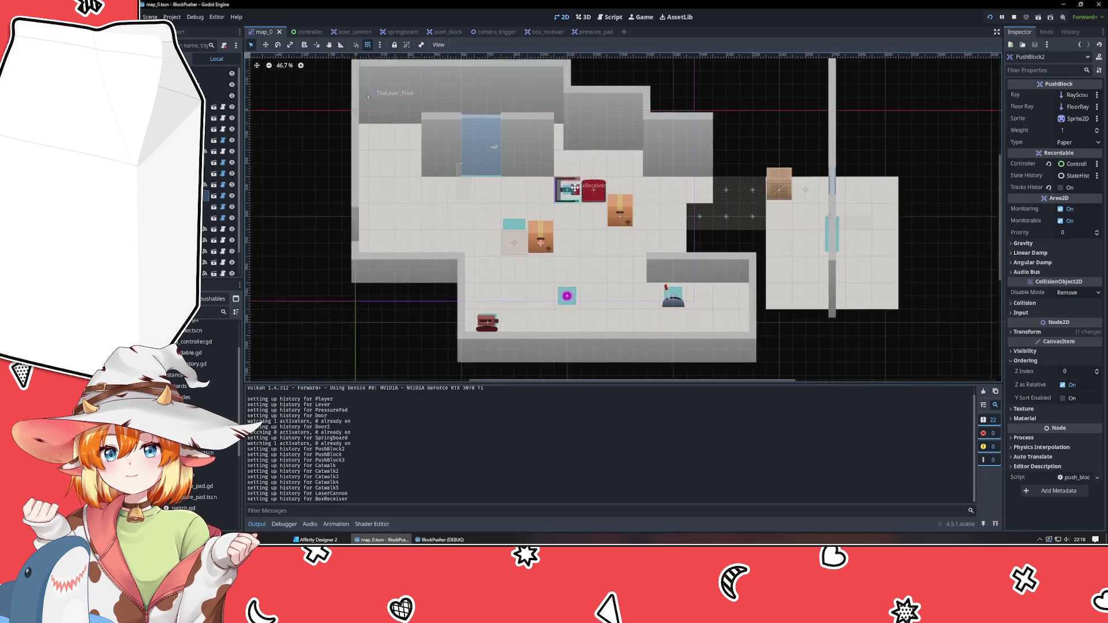
pyautogui.click(442, 540)
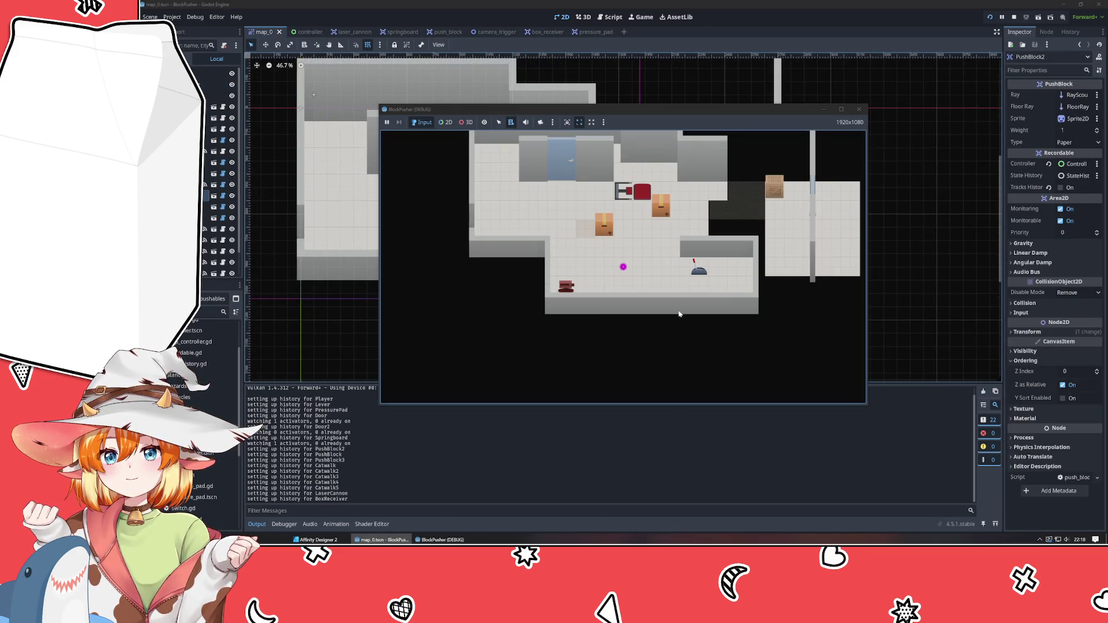
pyautogui.press('Up')
pyautogui.press('Up')
pyautogui.press('Right')
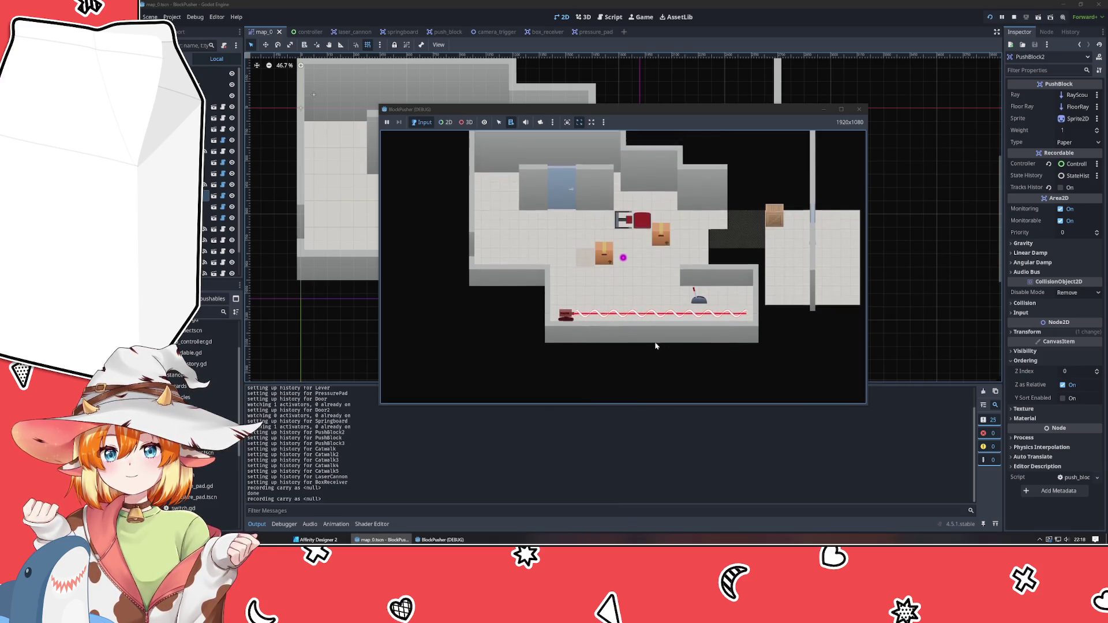
pyautogui.press('Right')
pyautogui.press('Right')
pyautogui.press('Right')
pyautogui.press('Up')
pyautogui.press('Right')
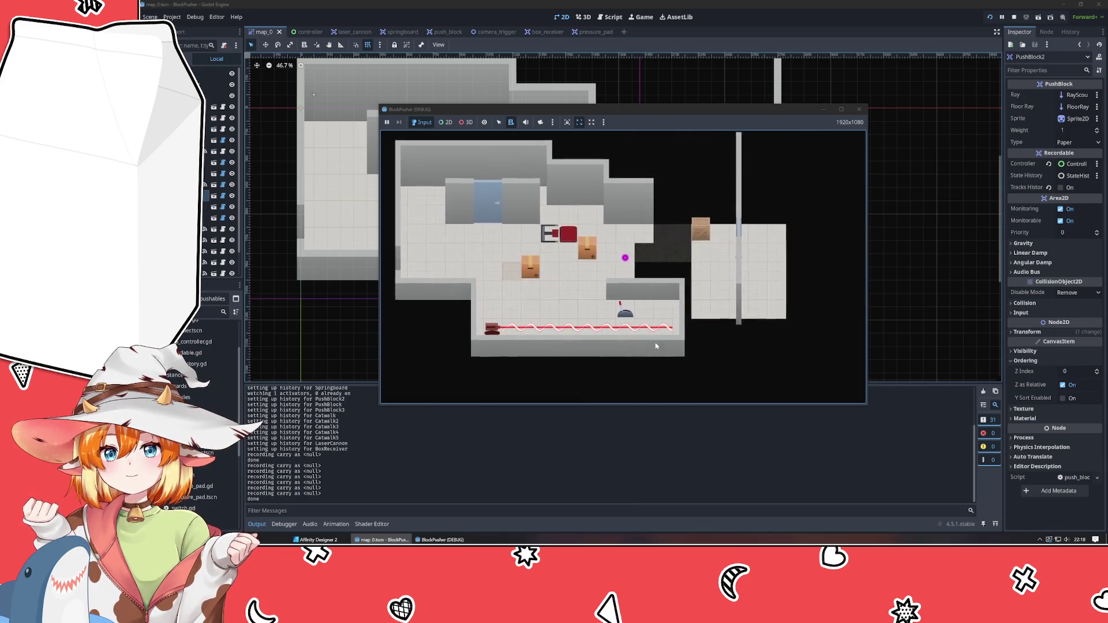
pyautogui.press('Right')
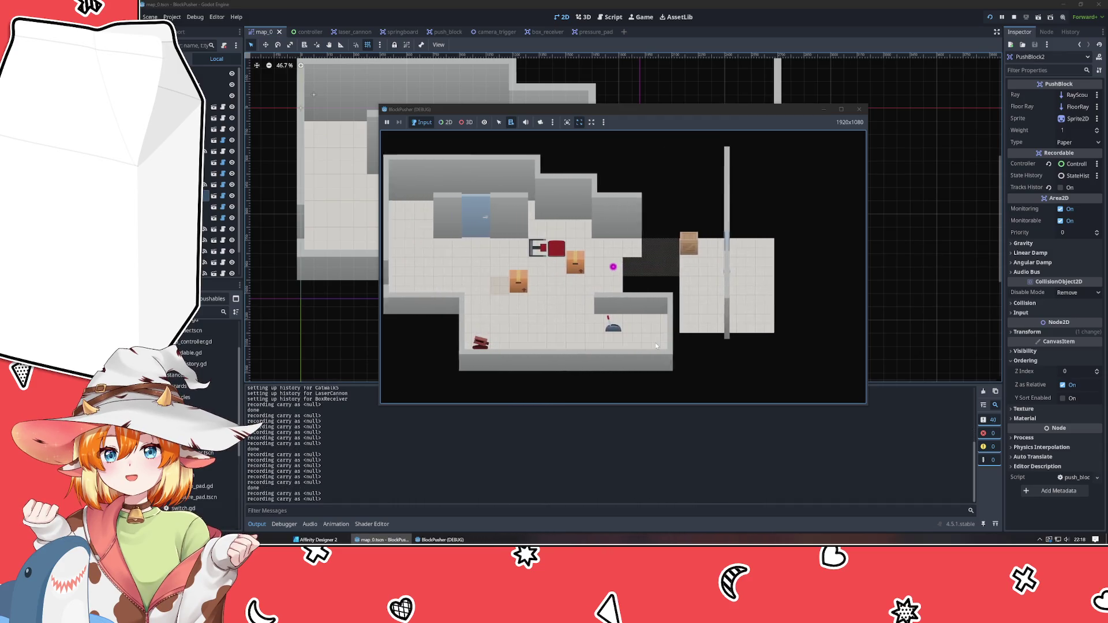
pyautogui.press('Left')
pyautogui.press('Left')
pyautogui.press('Left')
pyautogui.press('Down')
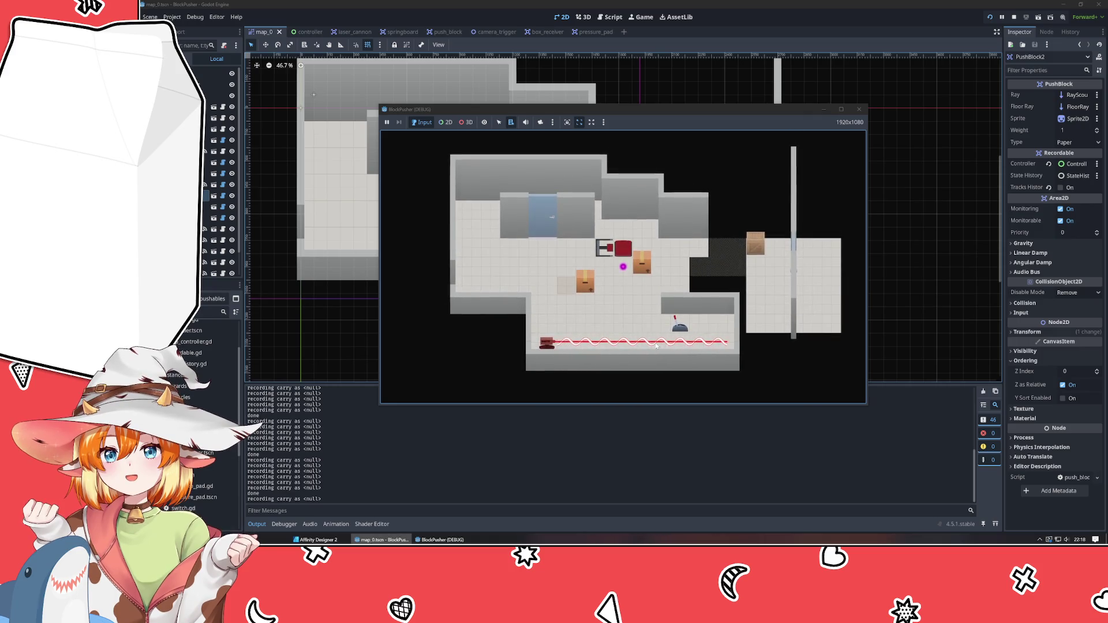
# Stop the running game and zoom the map_0 2D viewport in and back out
pyautogui.click(859, 109)
pyautogui.scroll(3, 530, 313)
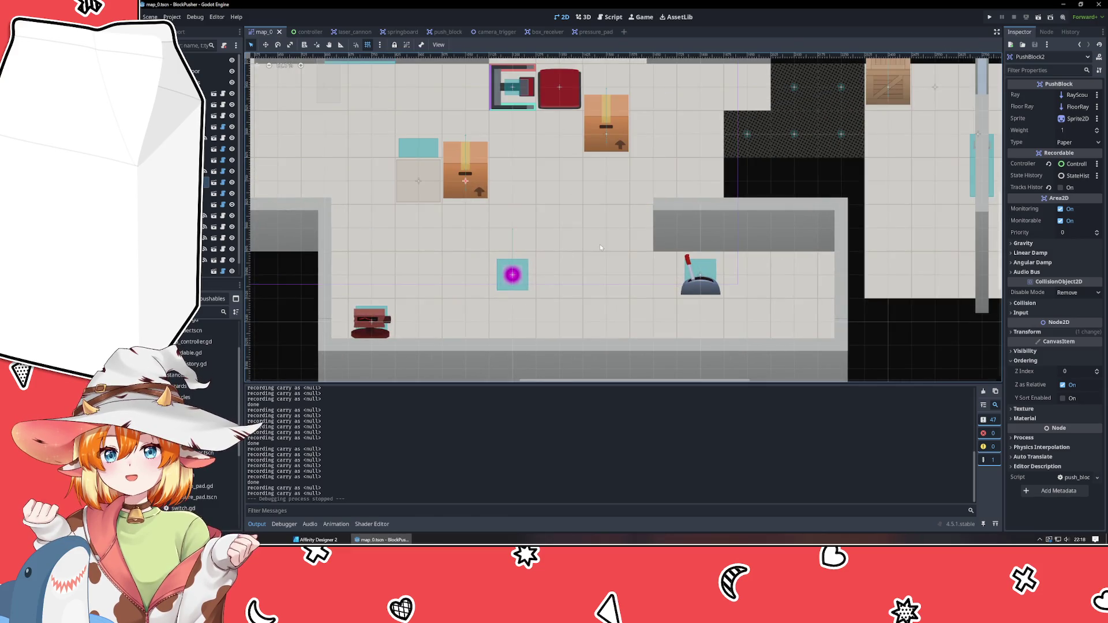
pyautogui.scroll(-3, 549, 194)
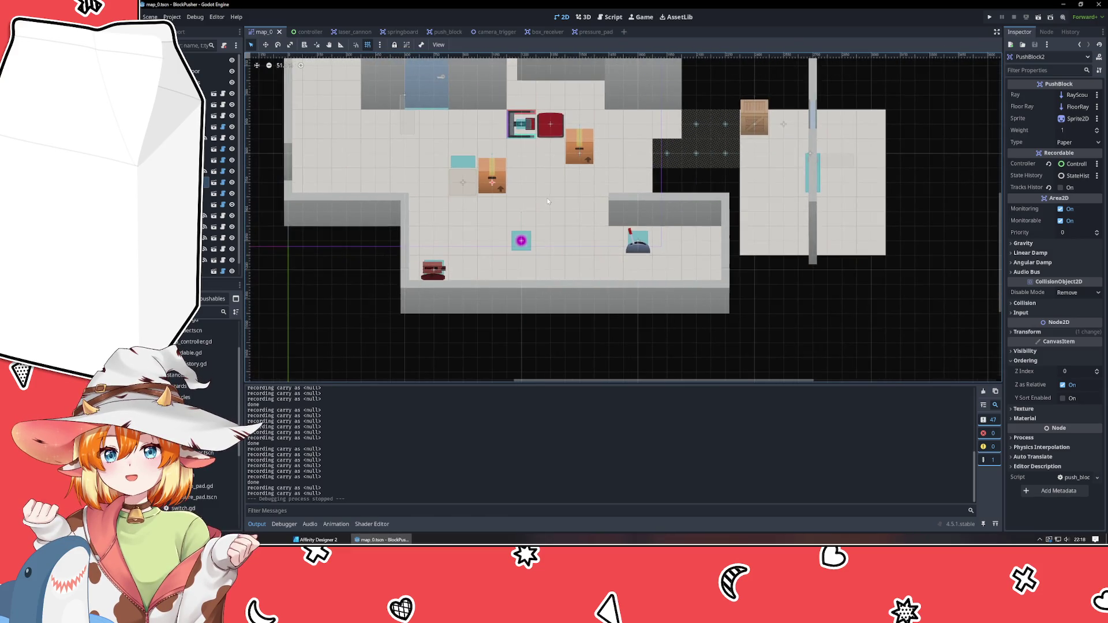
pyautogui.scroll(-1, 549, 198)
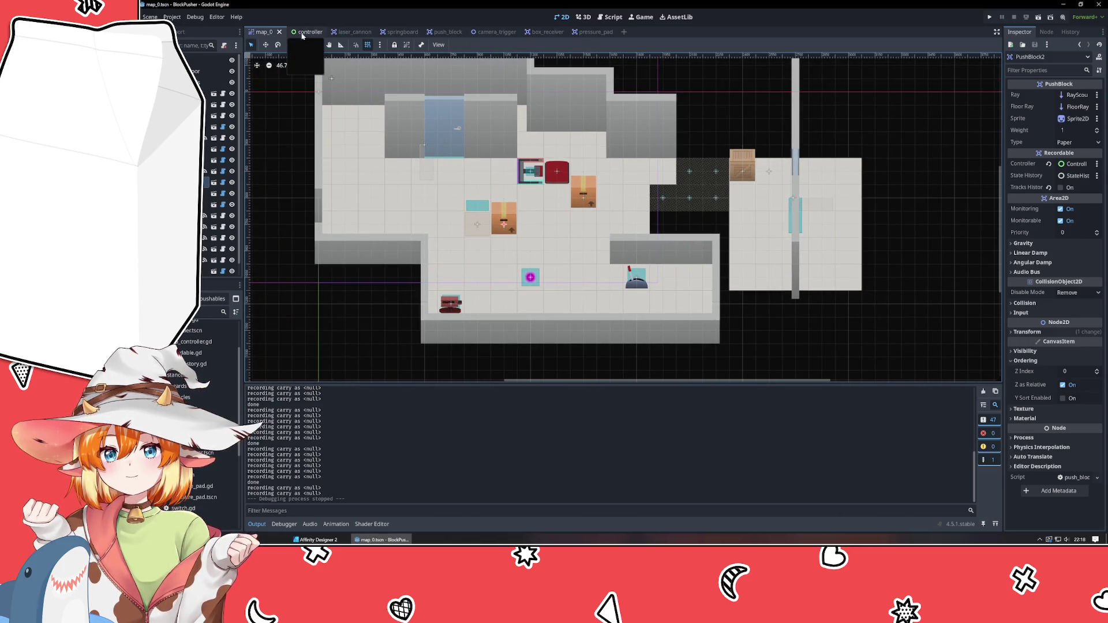
# Set the controller scene's Camera2D zoom to 0.75
pyautogui.click(301, 31)
pyautogui.click(1071, 156)
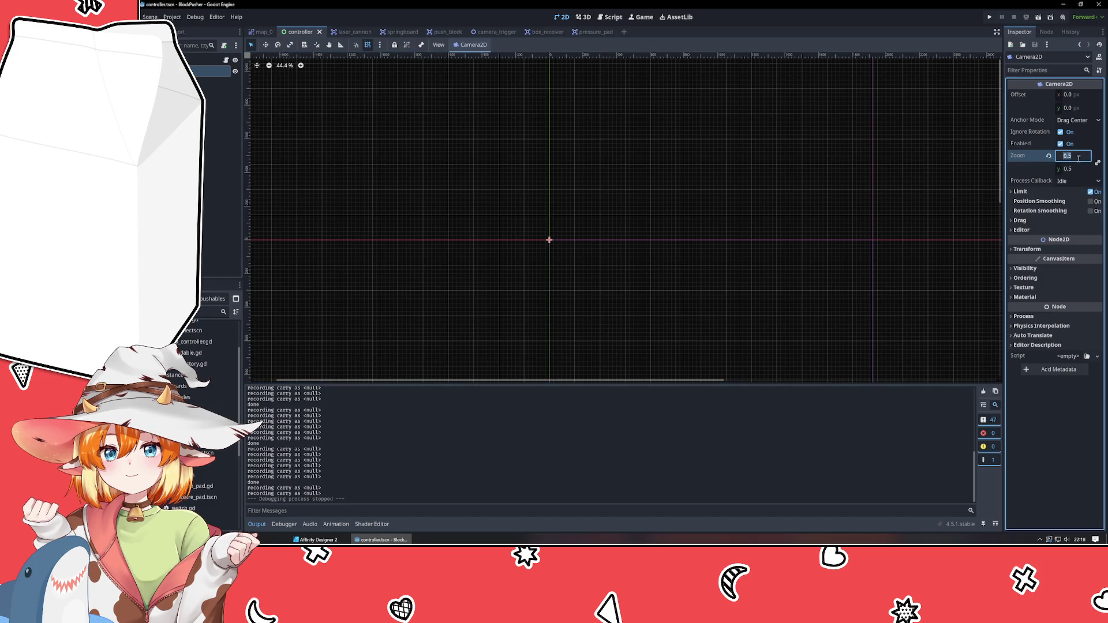
pyautogui.write('0.75')
pyautogui.press('Return')
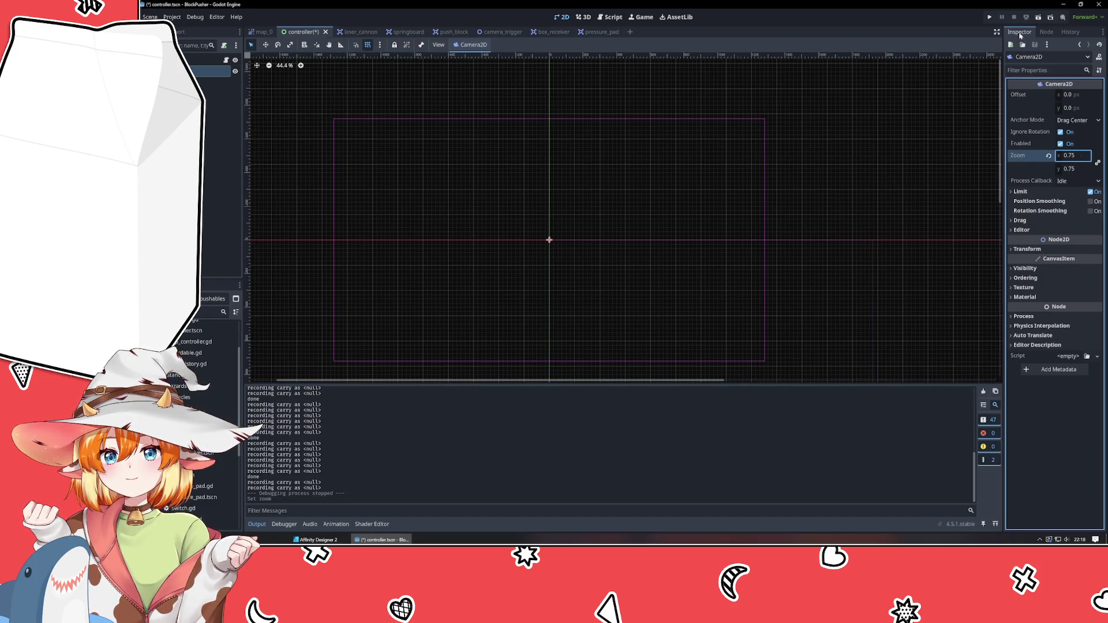
# Run the project and walk the player around the level toward the laser at the new zoom
pyautogui.click(994, 20)
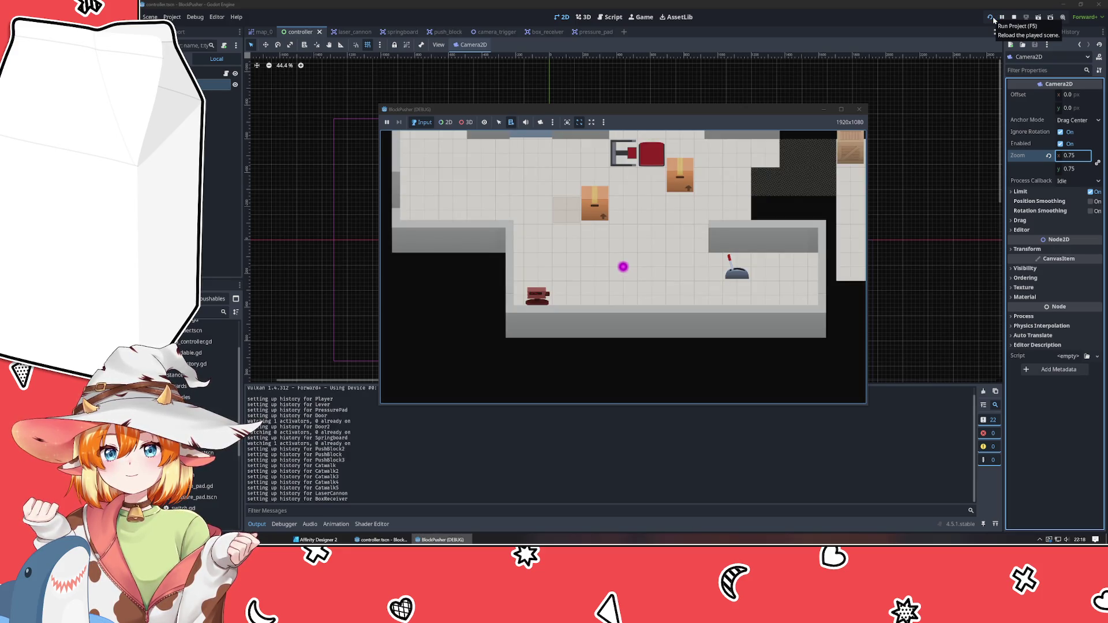
pyautogui.press('Up')
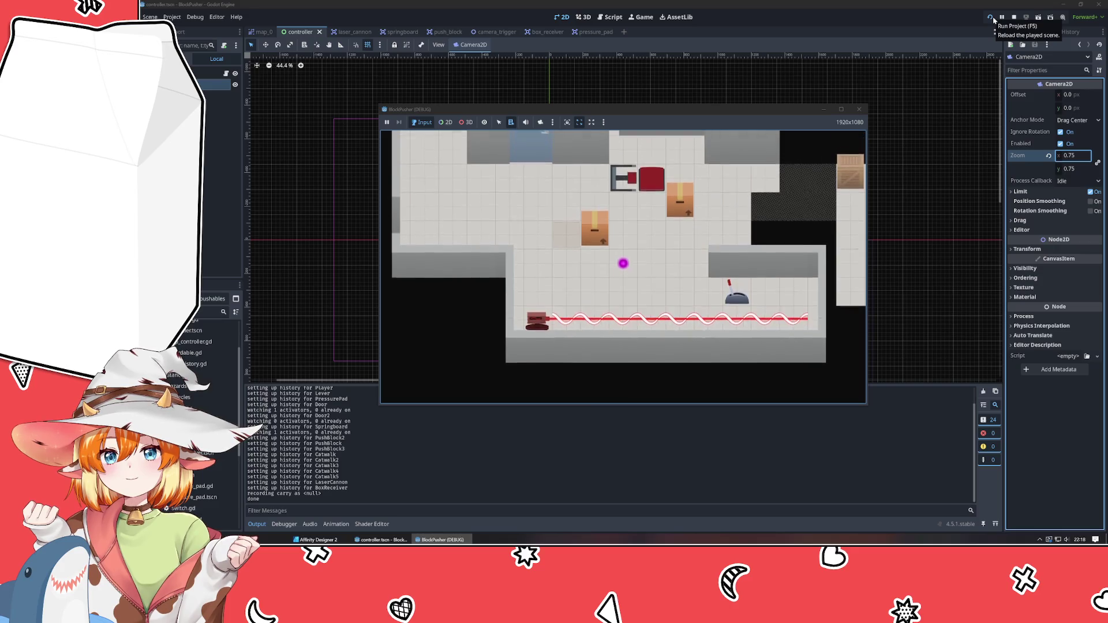
pyautogui.press('Right')
pyautogui.press('Right')
pyautogui.press('Right')
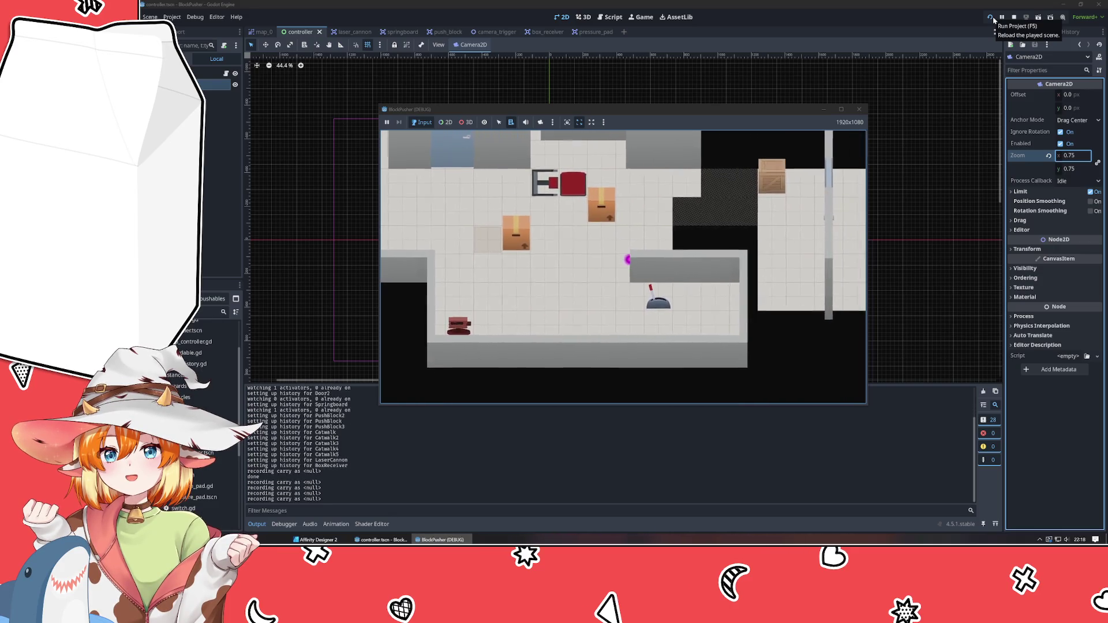
pyautogui.press('Up')
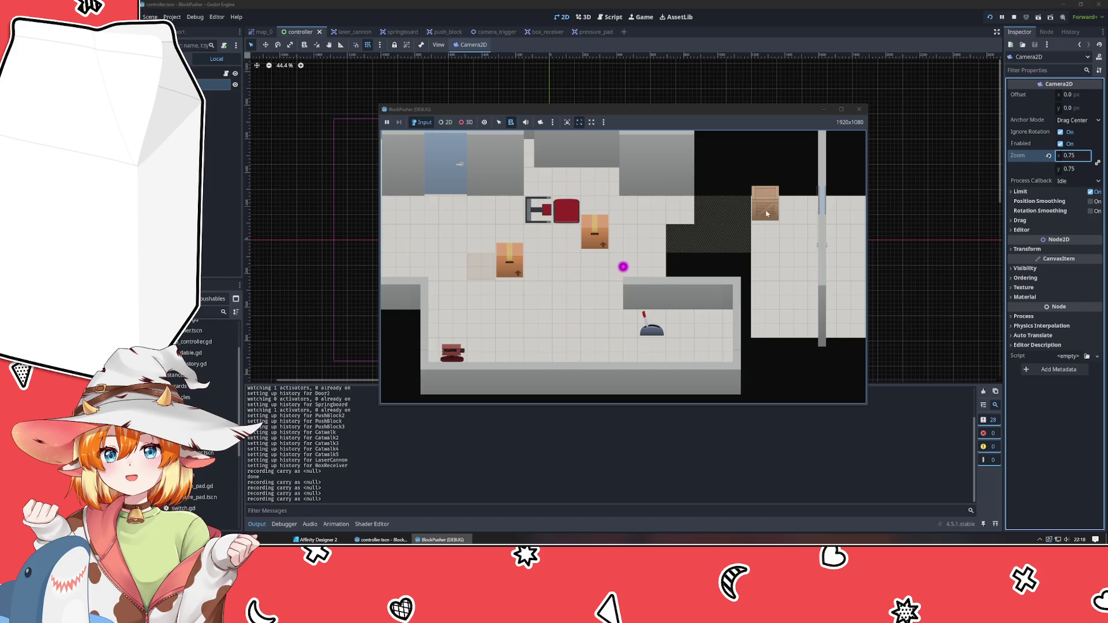
pyautogui.press('Up')
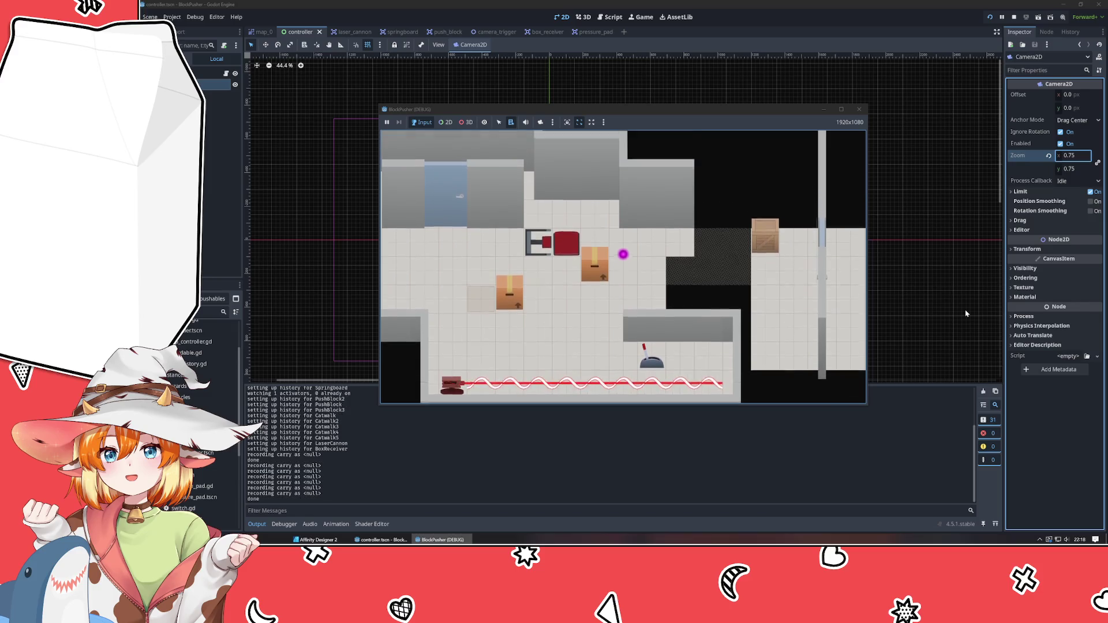
pyautogui.press('Up')
pyautogui.press('Right')
pyautogui.press('Down')
pyautogui.press('Left')
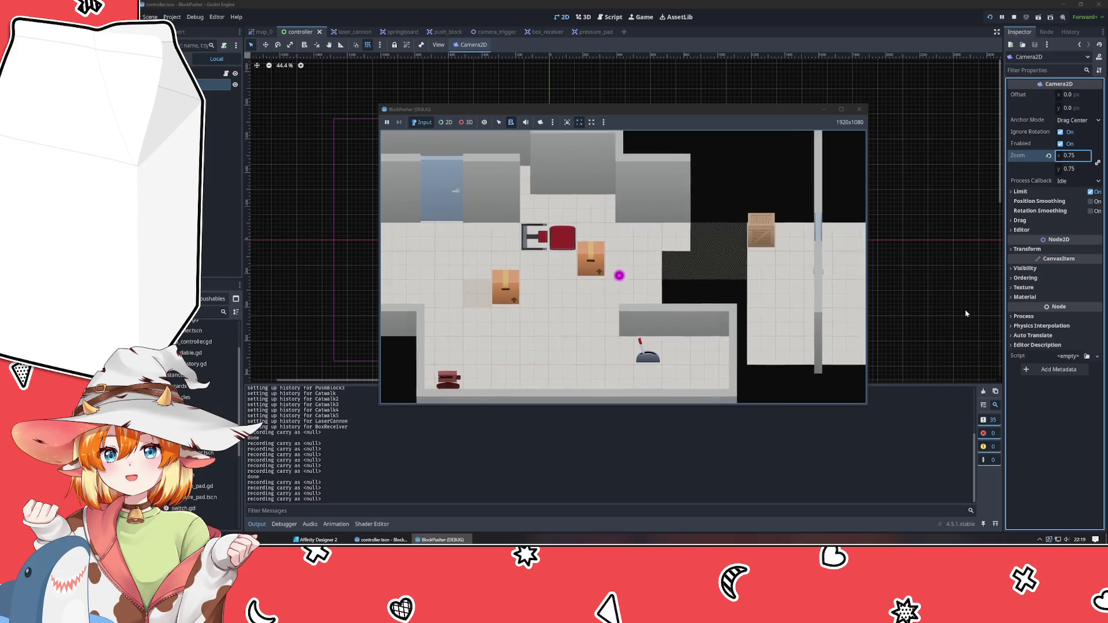
pyautogui.press('Down')
pyautogui.press('Left')
pyautogui.press('Down')
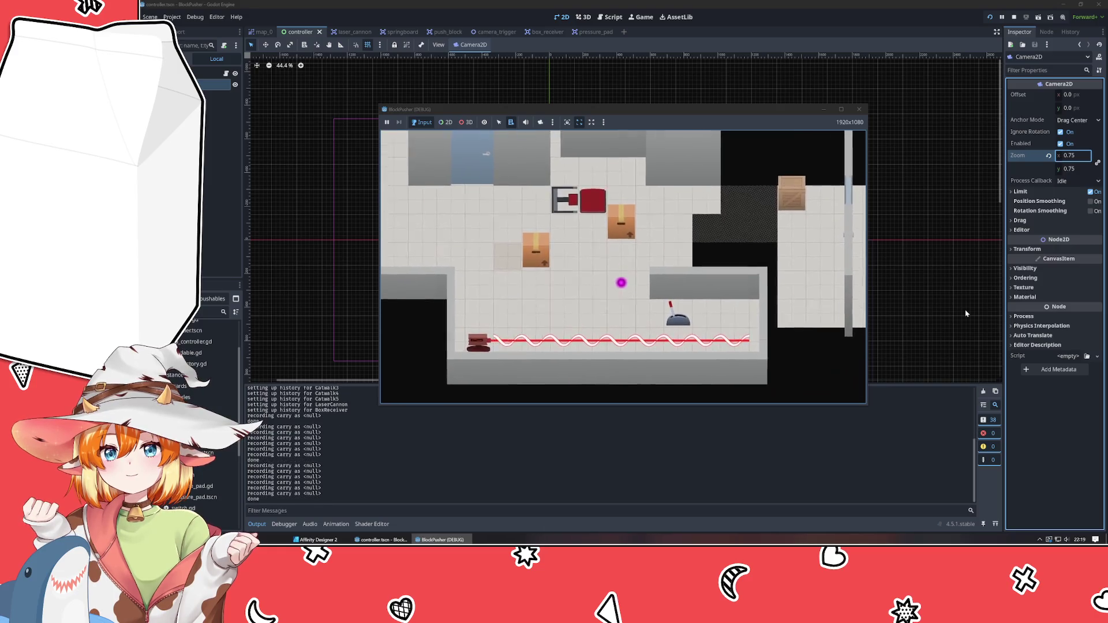
pyautogui.press('Down')
pyautogui.press('Left')
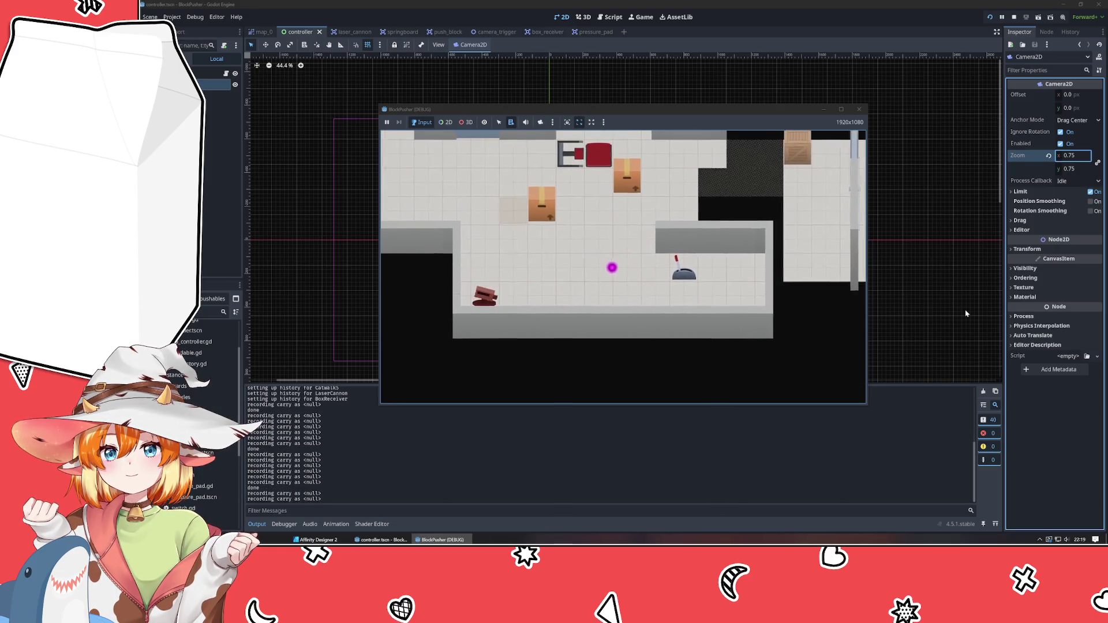
pyautogui.press('Left')
pyautogui.press('Left')
pyautogui.press('Left')
pyautogui.press('Up')
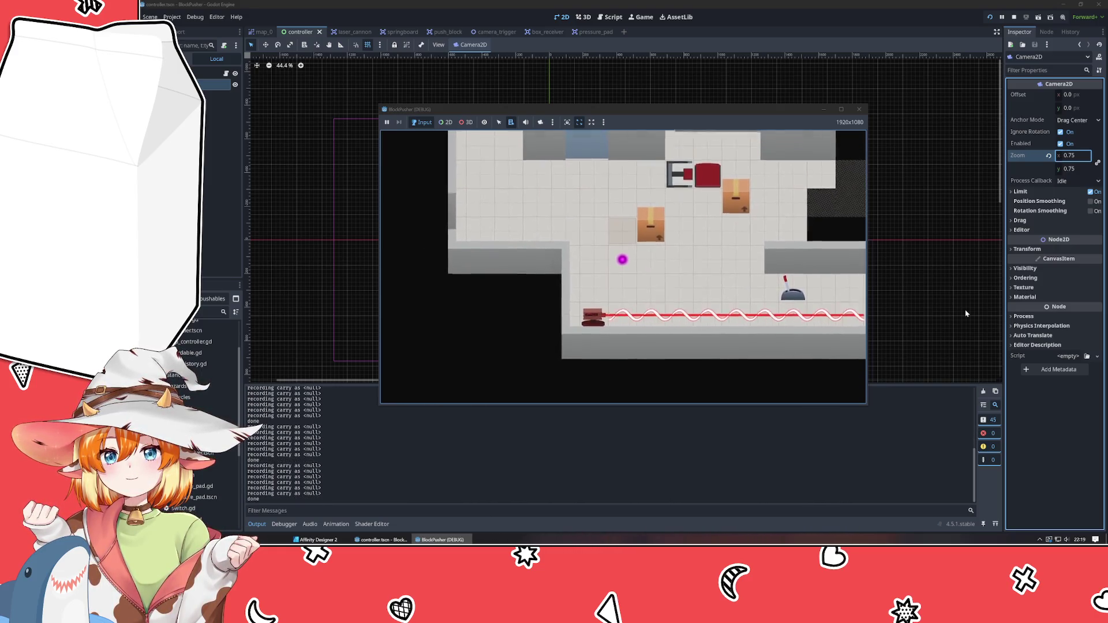
# Stop the game, check the PushBlock3 crate in map_0, then select the Boxes sprite in Affinity Designer
pyautogui.click(859, 109)
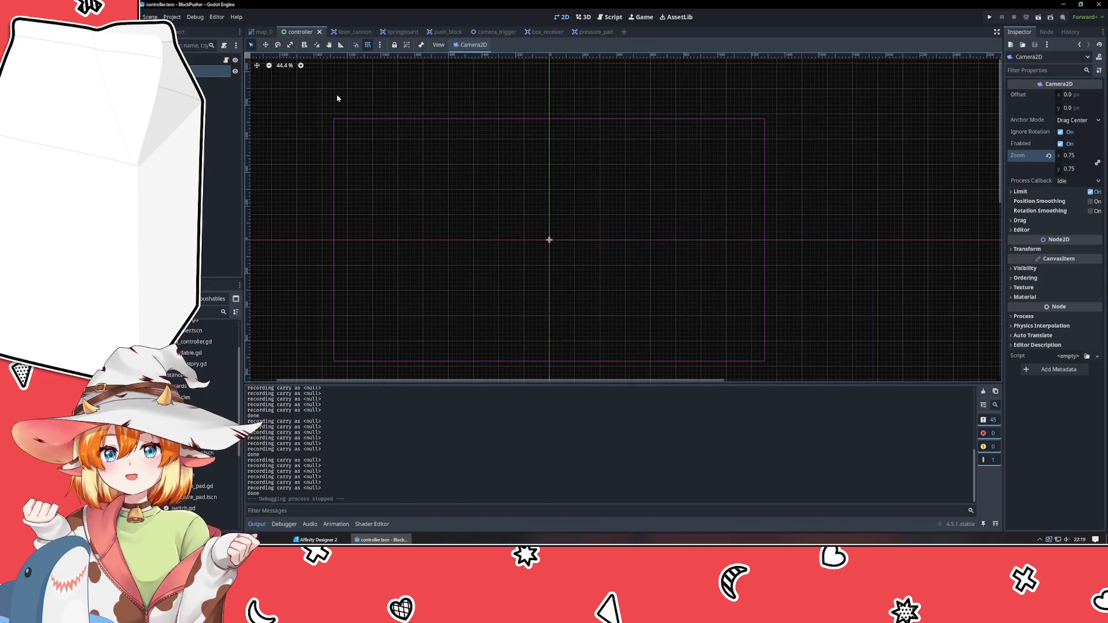
pyautogui.click(263, 32)
pyautogui.click(582, 198)
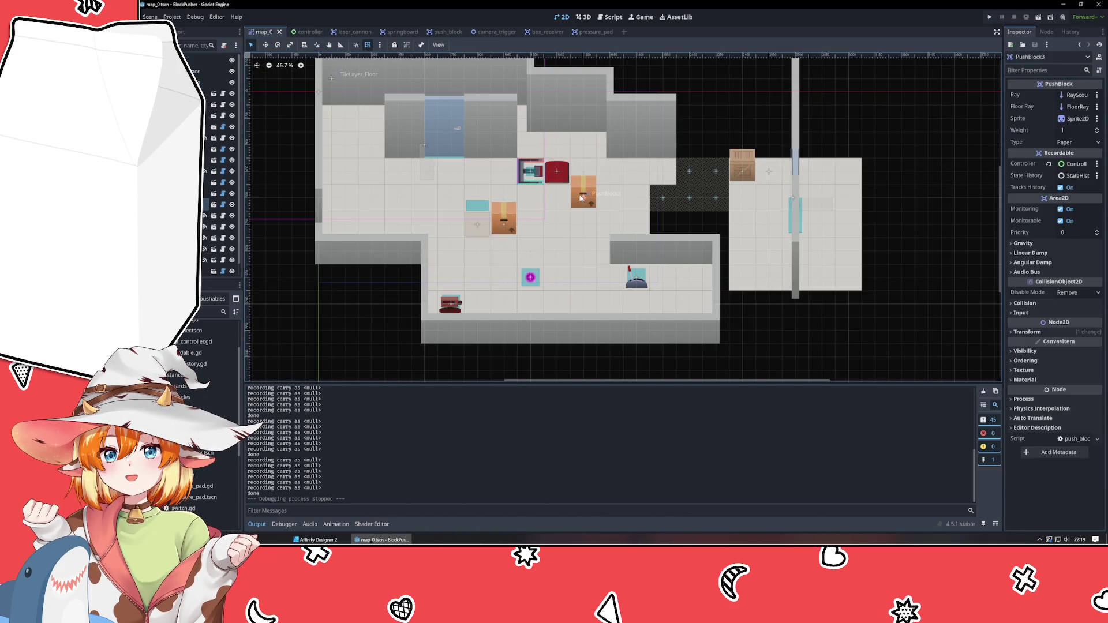
pyautogui.click(381, 354)
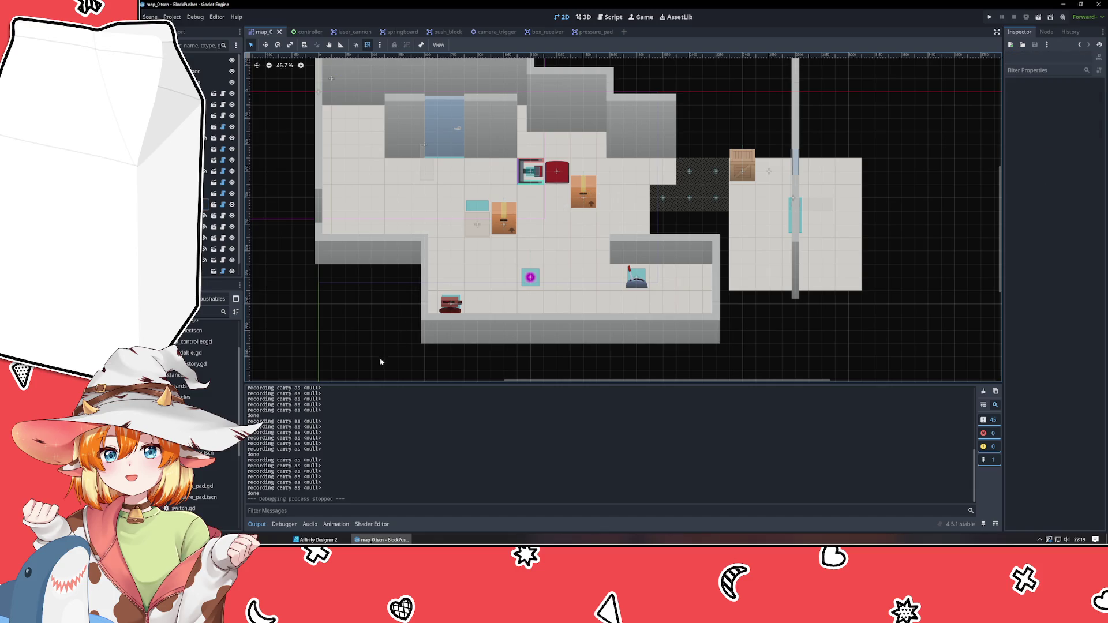
pyautogui.click(316, 539)
pyautogui.click(271, 334)
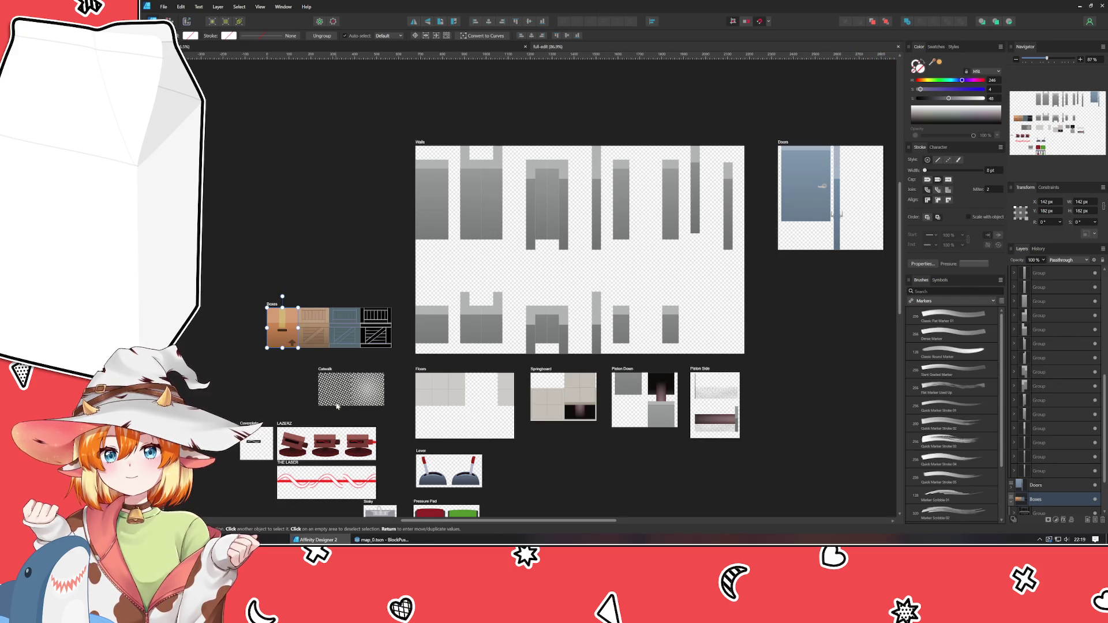
# Detach the sprite sheet document into its own window and select the orange-path Artboard1
pyautogui.click(422, 404)
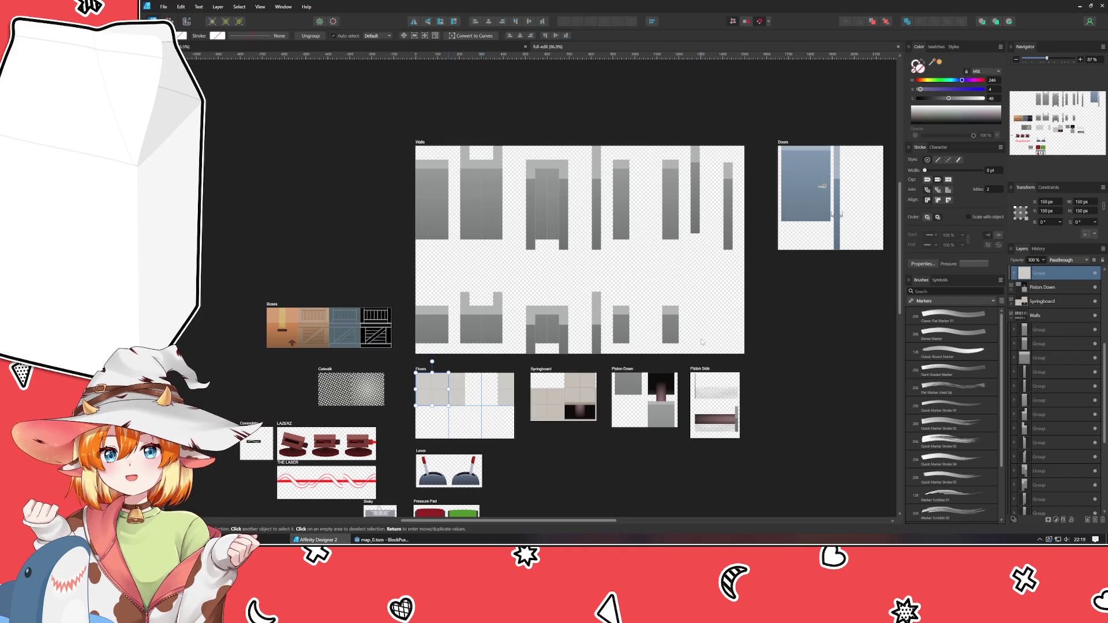
pyautogui.click(751, 462)
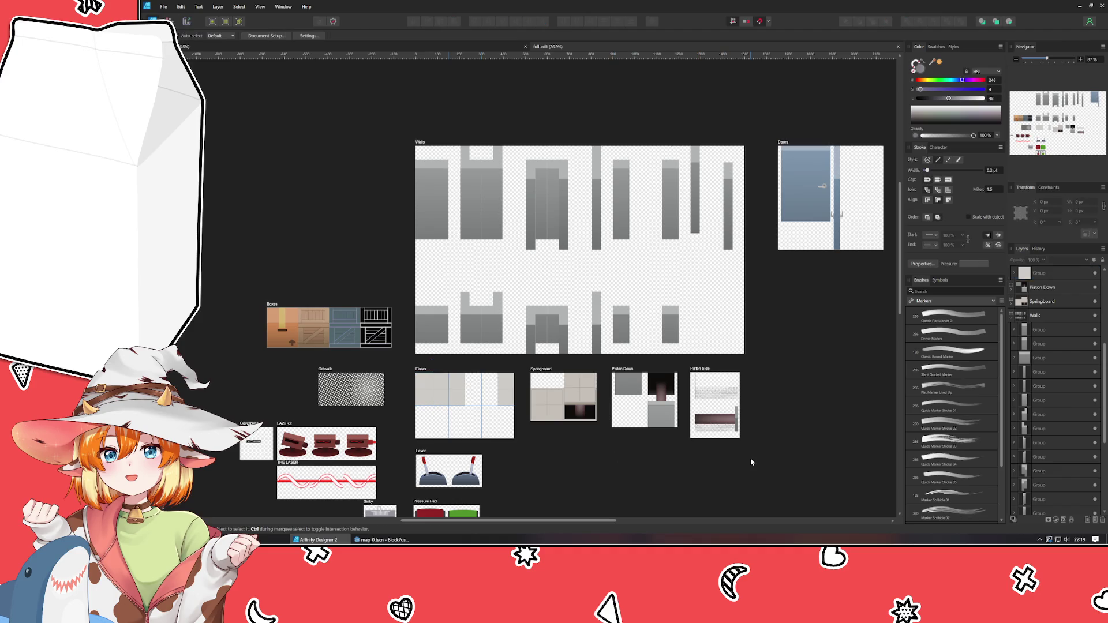
pyautogui.moveTo(751, 462)
pyautogui.mouseDown()
pyautogui.moveTo(663, 289)
pyautogui.moveTo(665, 396)
pyautogui.moveTo(606, 375)
pyautogui.mouseUp()
pyautogui.scroll(-3, 663, 291)
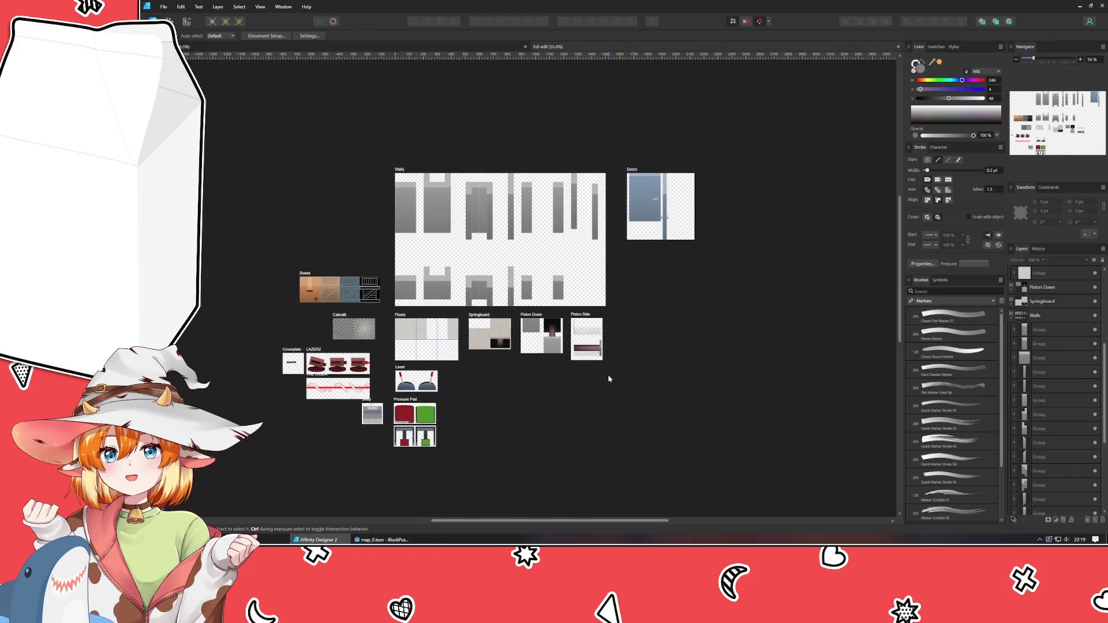
pyautogui.moveTo(590, 50); pyautogui.dragTo(555, 142)
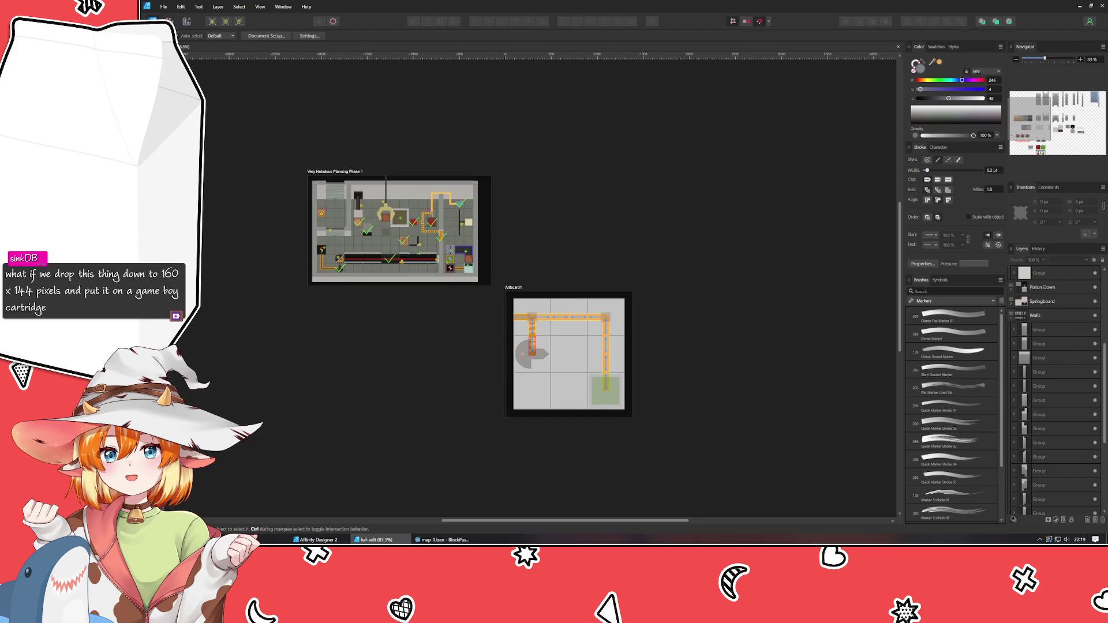
pyautogui.click(379, 362)
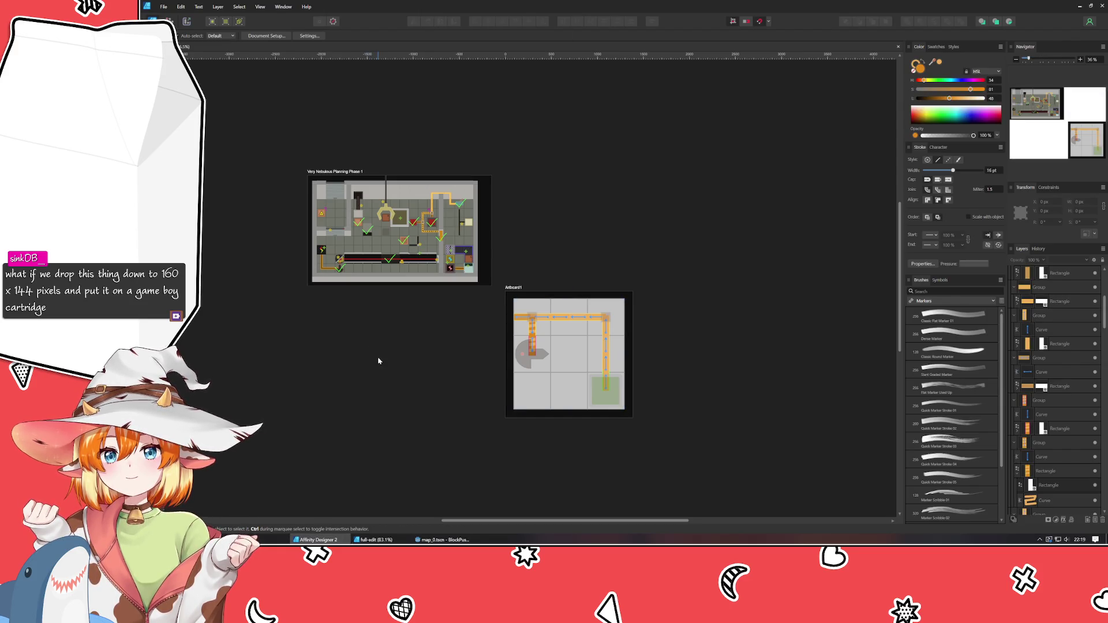
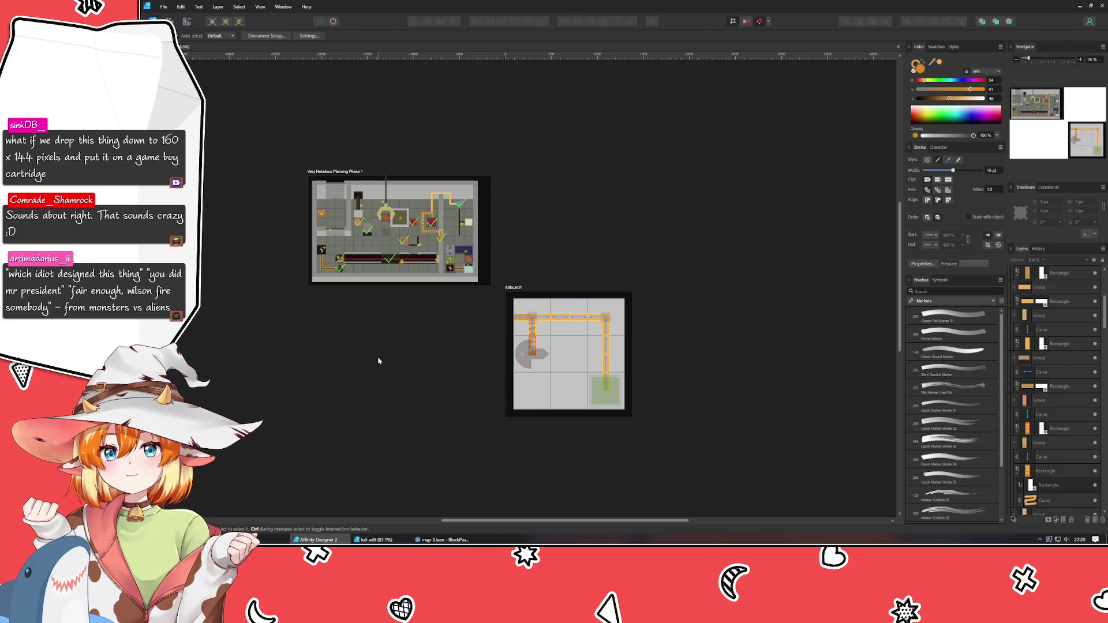
# Create a new FHD 1080p document with an artboard and shrink the artboard to about 589 × 376 px
pyautogui.click(163, 8)
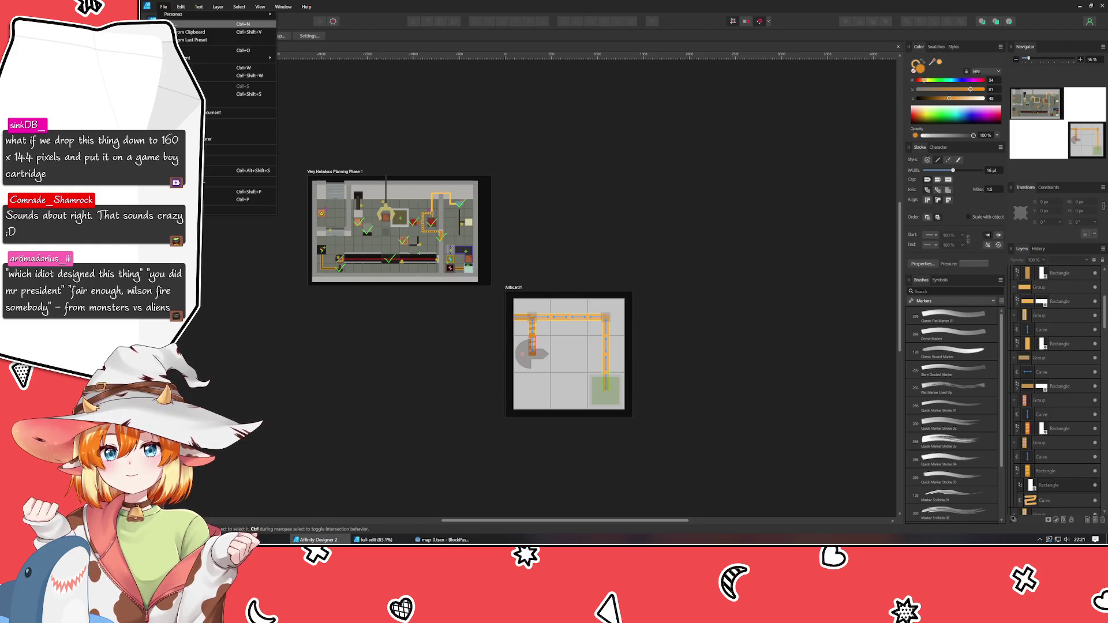
pyautogui.click(173, 24)
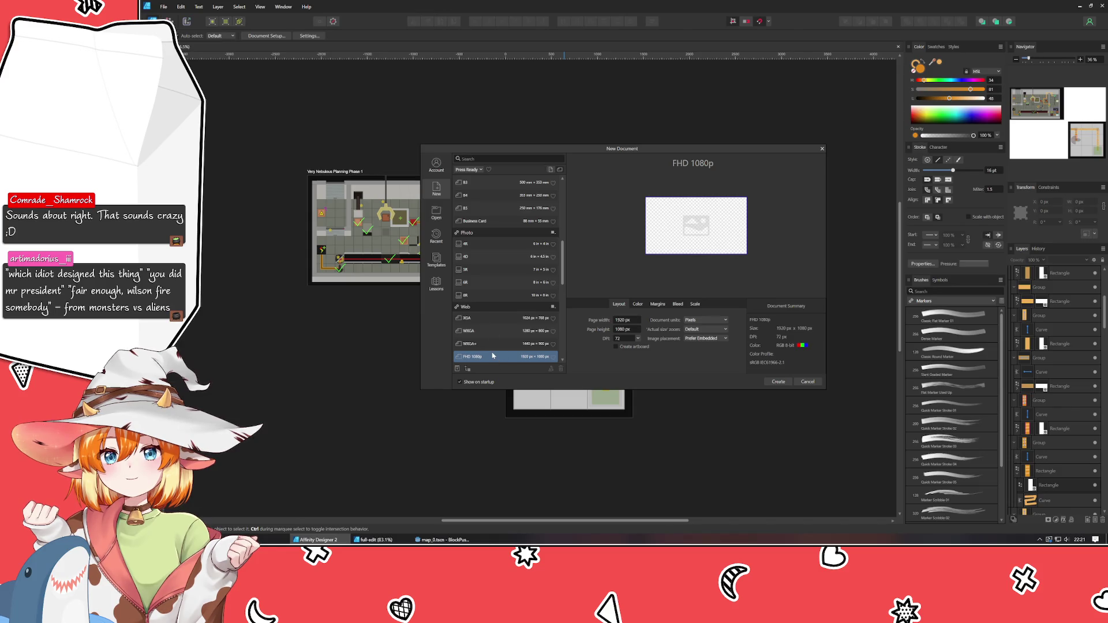
pyautogui.click(632, 348)
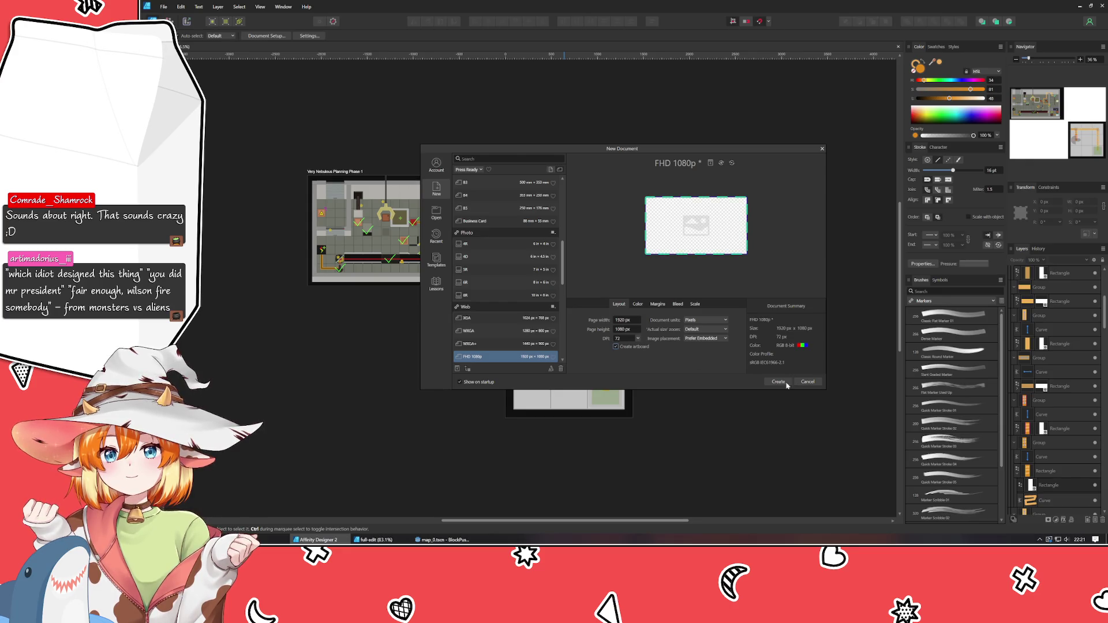
pyautogui.click(772, 383)
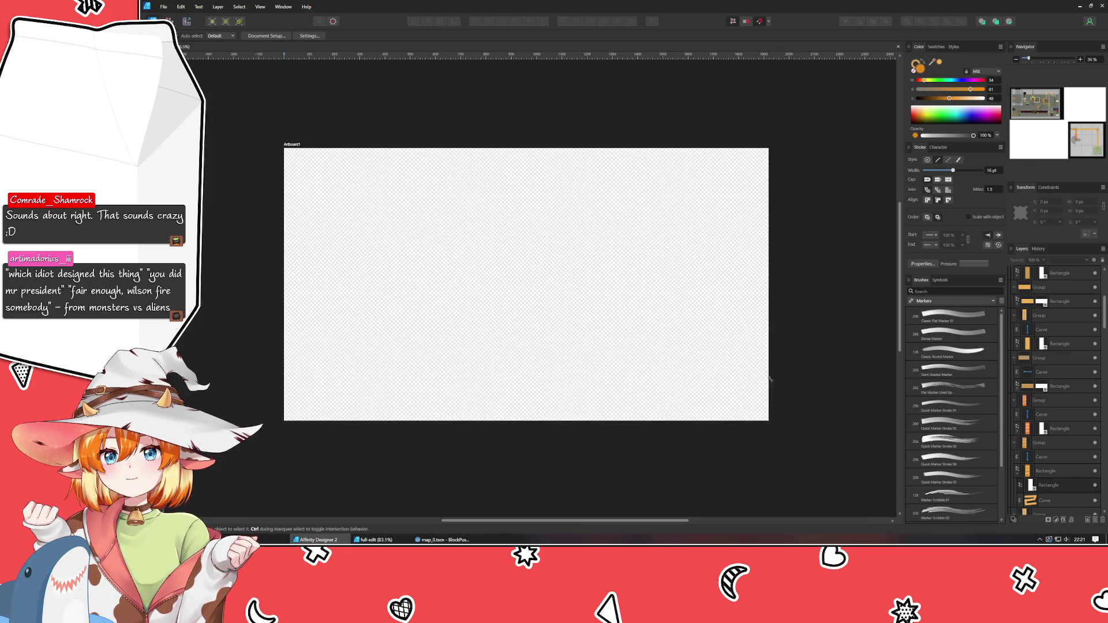
pyautogui.moveTo(769, 421)
pyautogui.mouseDown()
pyautogui.moveTo(297, 265)
pyautogui.moveTo(376, 242)
pyautogui.moveTo(433, 243)
pyautogui.mouseUp()
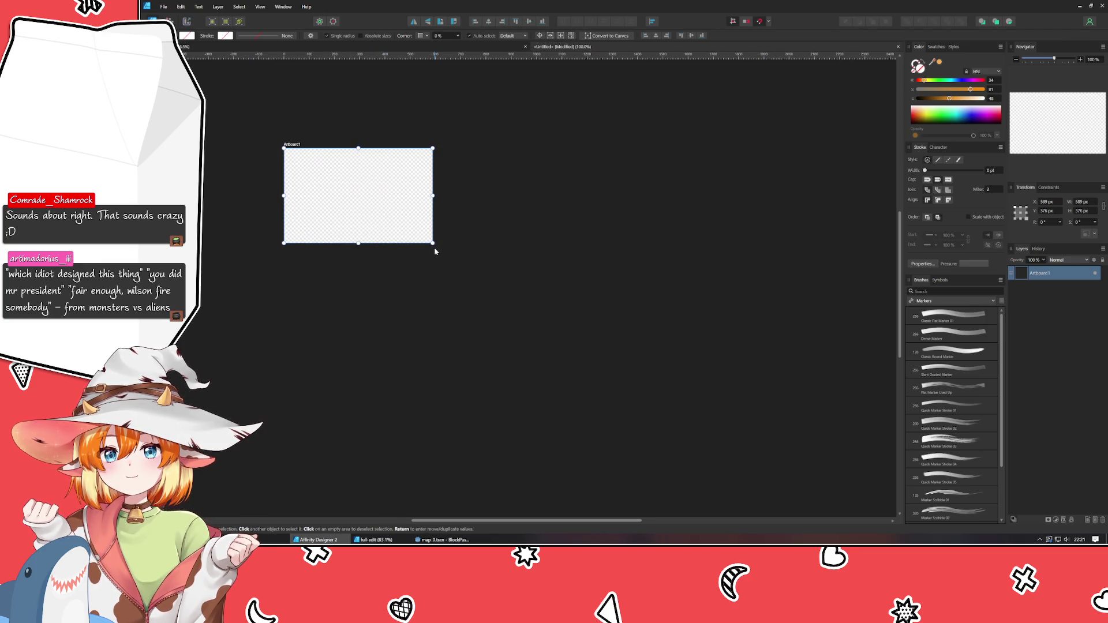
# Set the artboard's width and height to 240 px in the Transform panel
pyautogui.click(1086, 203)
pyautogui.write('240')
pyautogui.press('Tab')
pyautogui.write('240')
pyautogui.press('Tab')
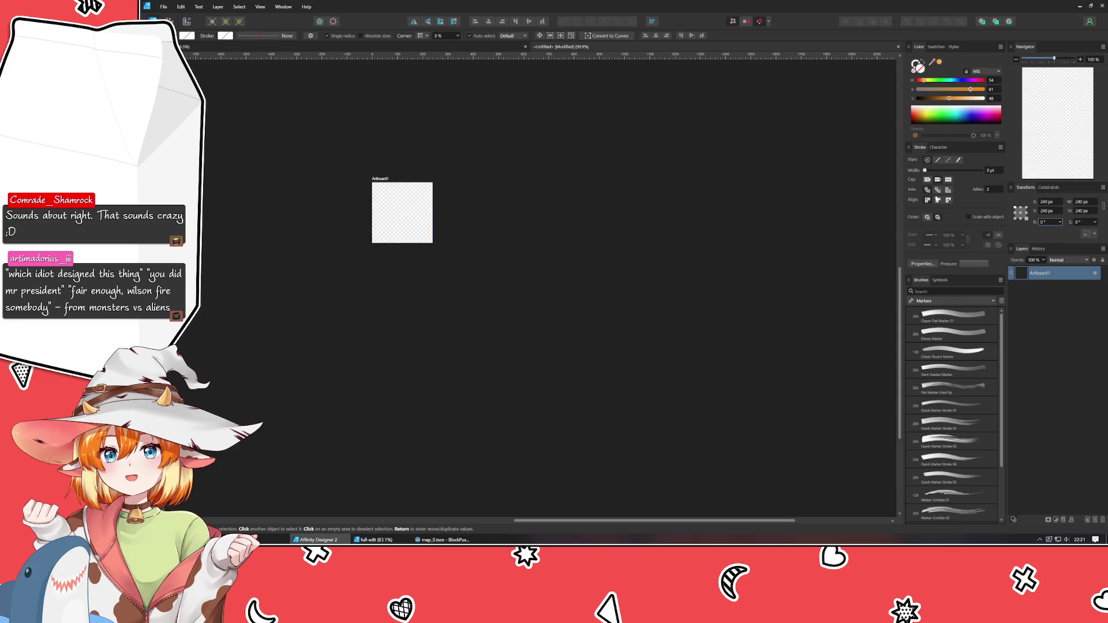
# Deselect and zoom in on the 240 px artboard, then switch over to the Godot project
pyautogui.click(440, 239)
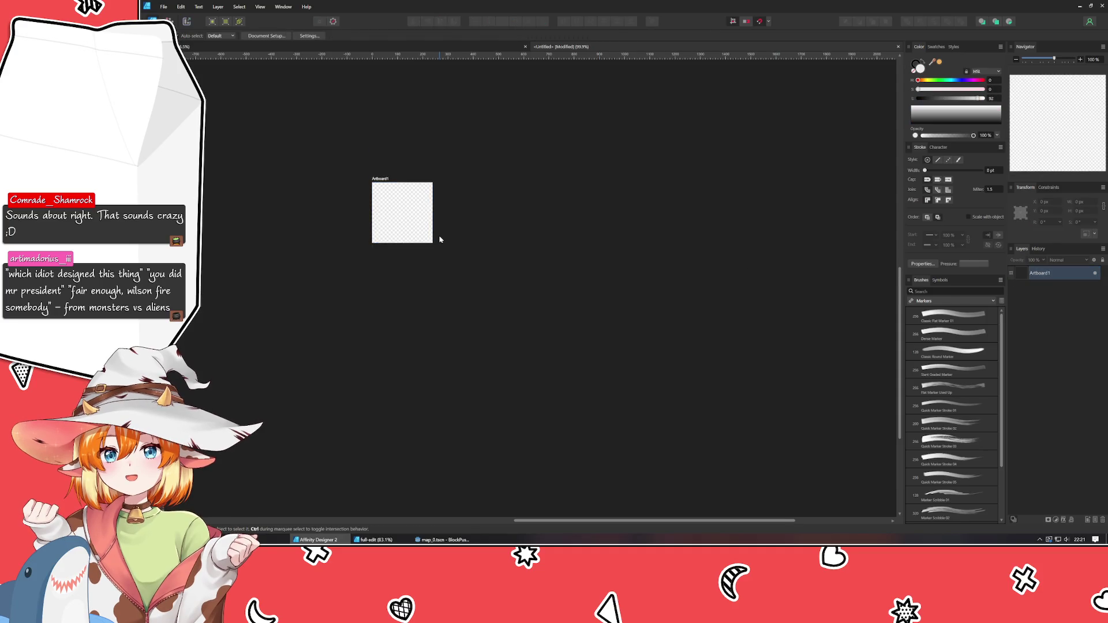
pyautogui.scroll(3, 440, 239)
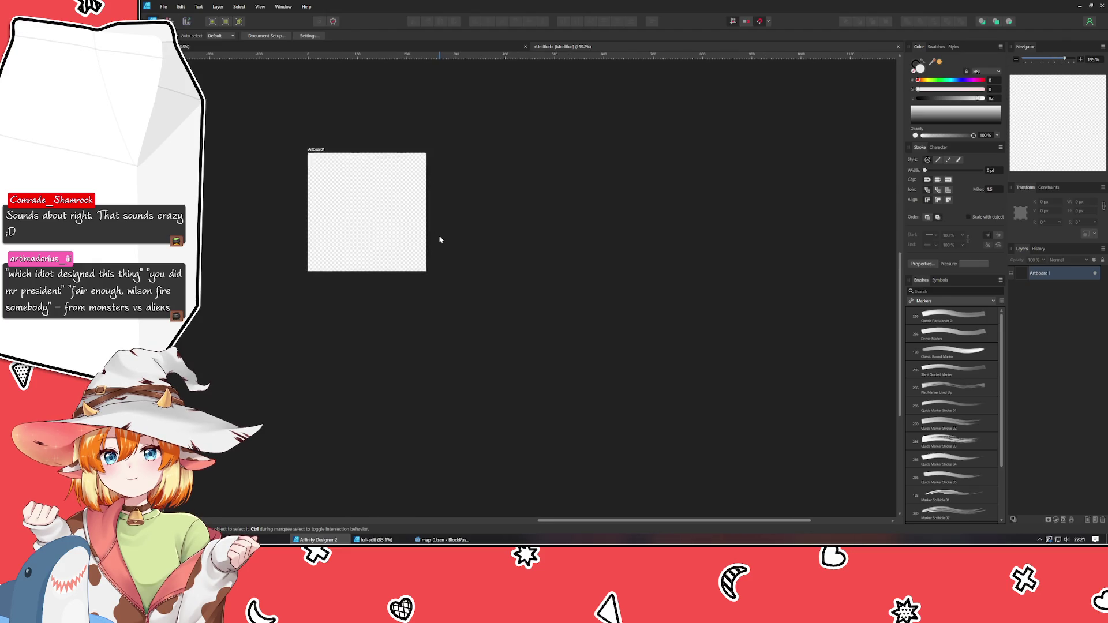
pyautogui.scroll(2, 354, 267)
pyautogui.scroll(-1, 354, 268)
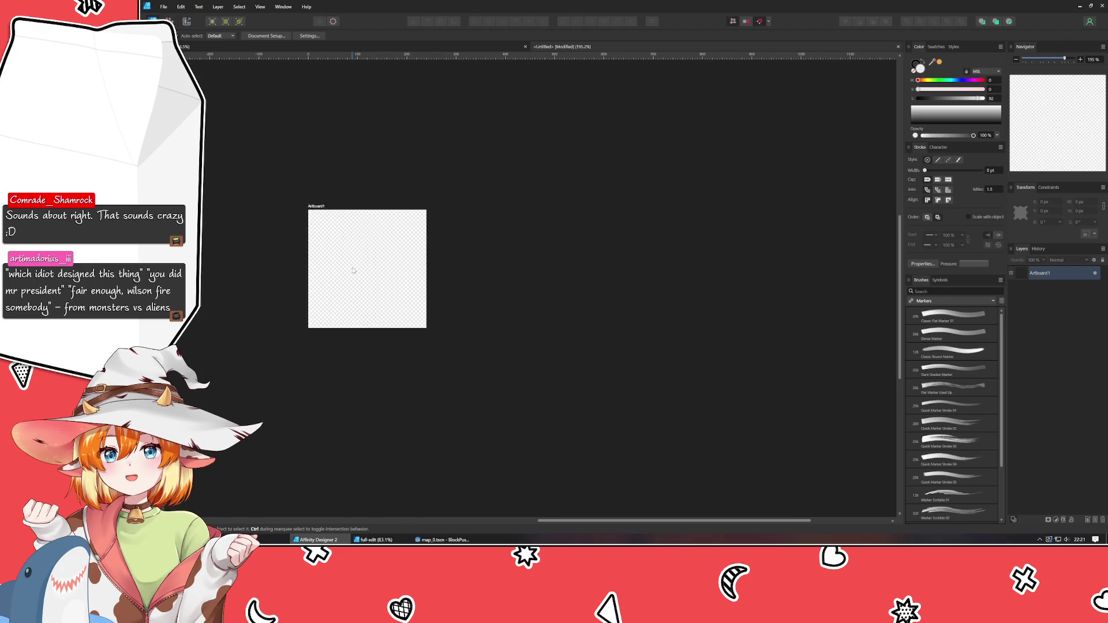
pyautogui.scroll(3, 353, 269)
pyautogui.scroll(-1, 353, 270)
pyautogui.moveTo(353, 270); pyautogui.dragTo(408, 254)
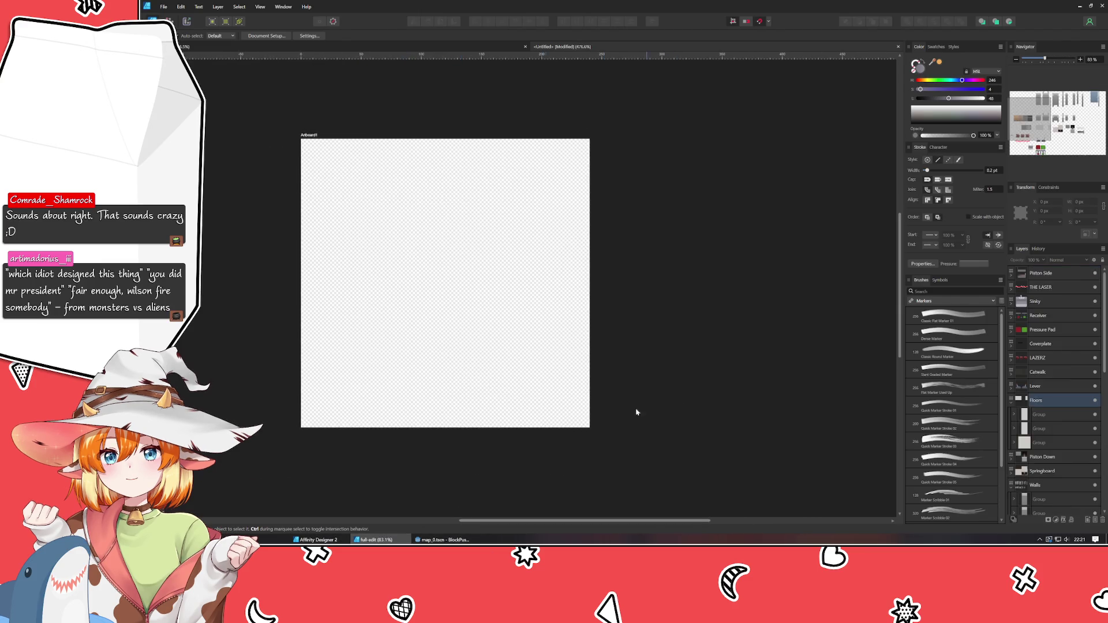
pyautogui.hotkey('alt', 'Tab')
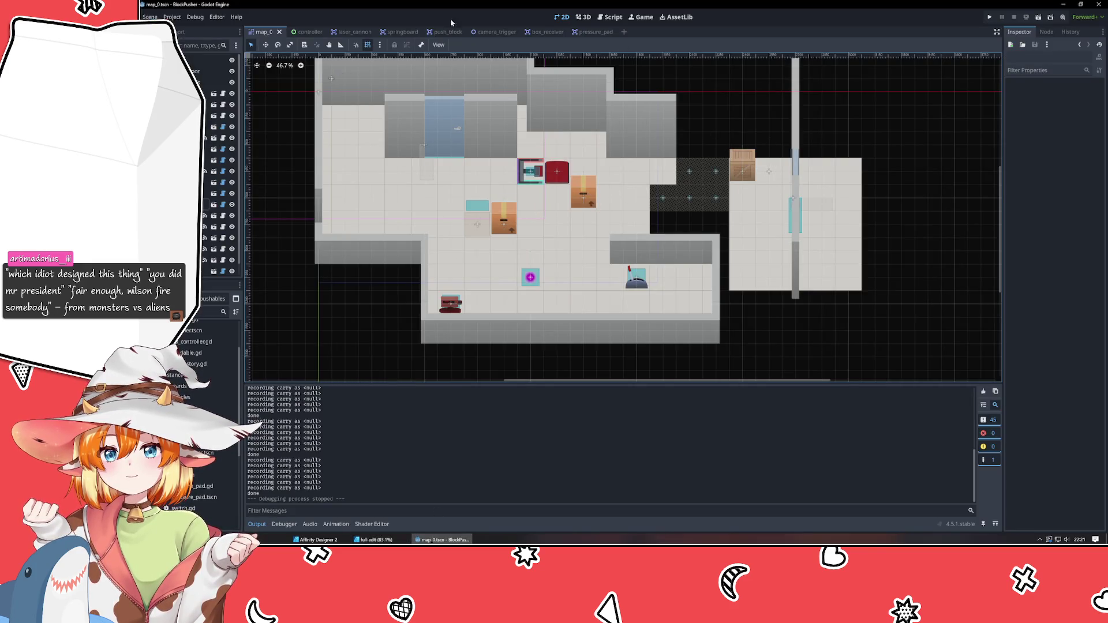
pyautogui.click(301, 32)
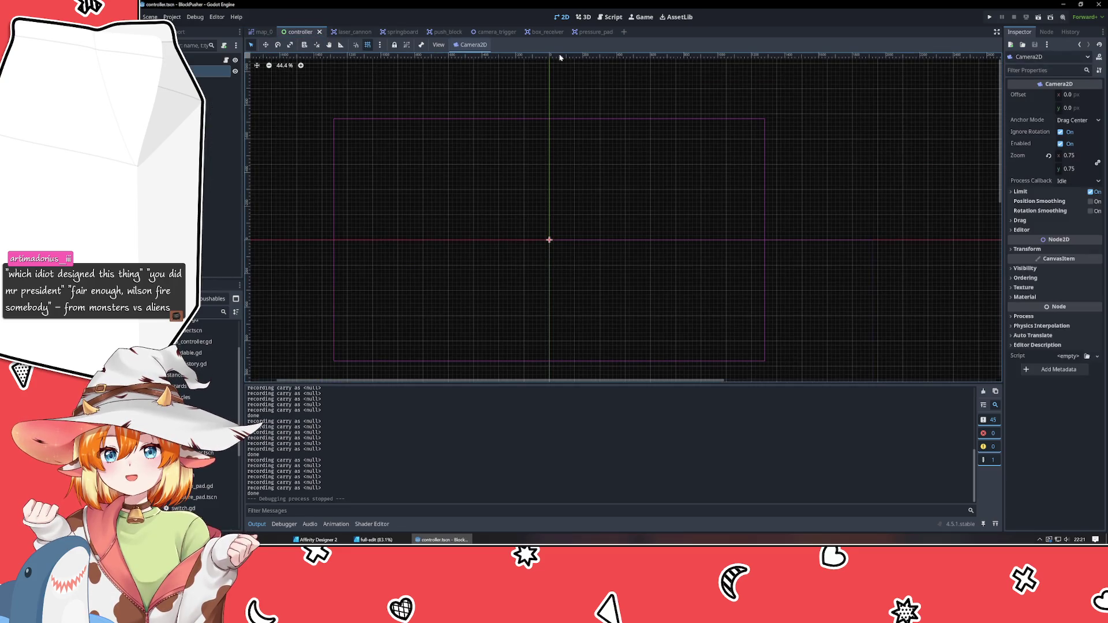
pyautogui.click(261, 32)
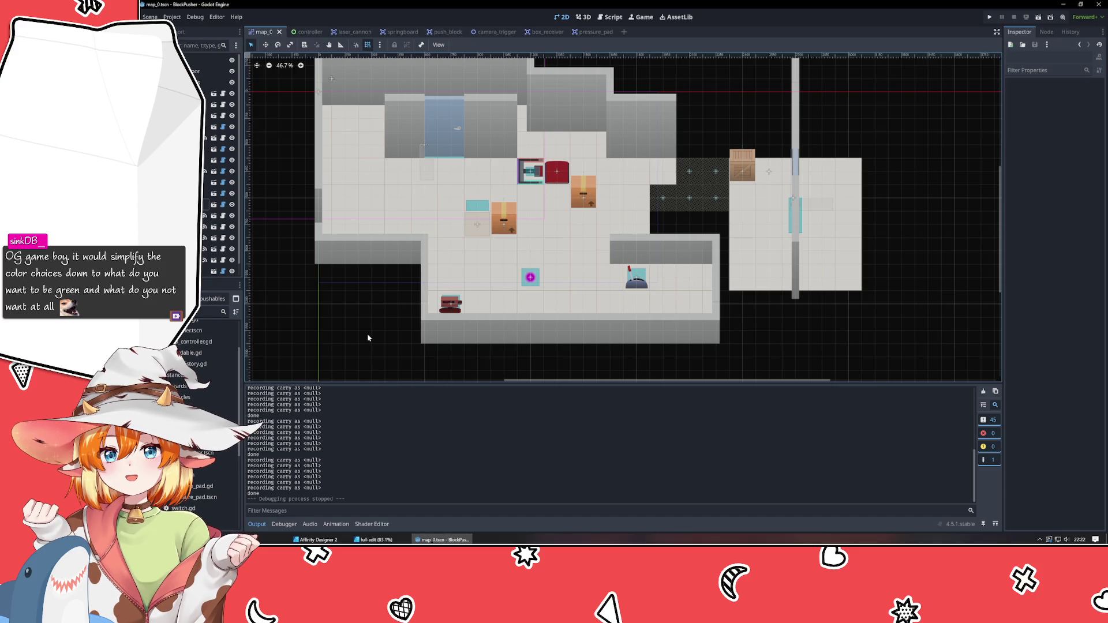
pyautogui.hotkey('alt', 'Tab')
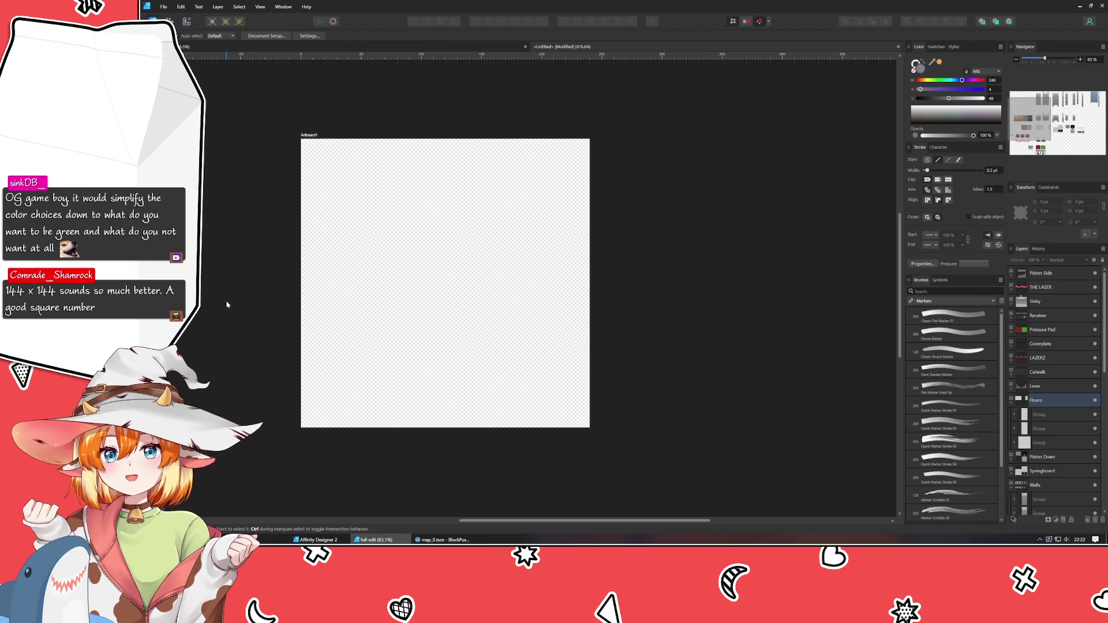
pyautogui.moveTo(227, 305)
pyautogui.mouseDown()
pyautogui.moveTo(257, 314)
pyautogui.moveTo(292, 287)
pyautogui.moveTo(317, 298)
pyautogui.mouseUp()
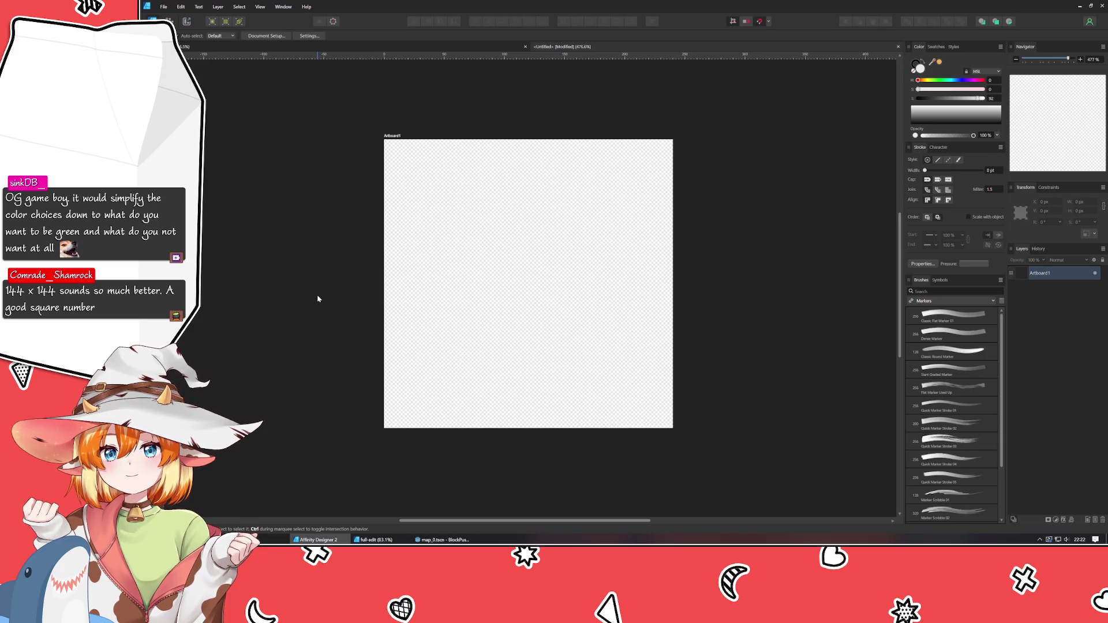
pyautogui.press('XF86Calculator')
pyautogui.write('144*0.75')
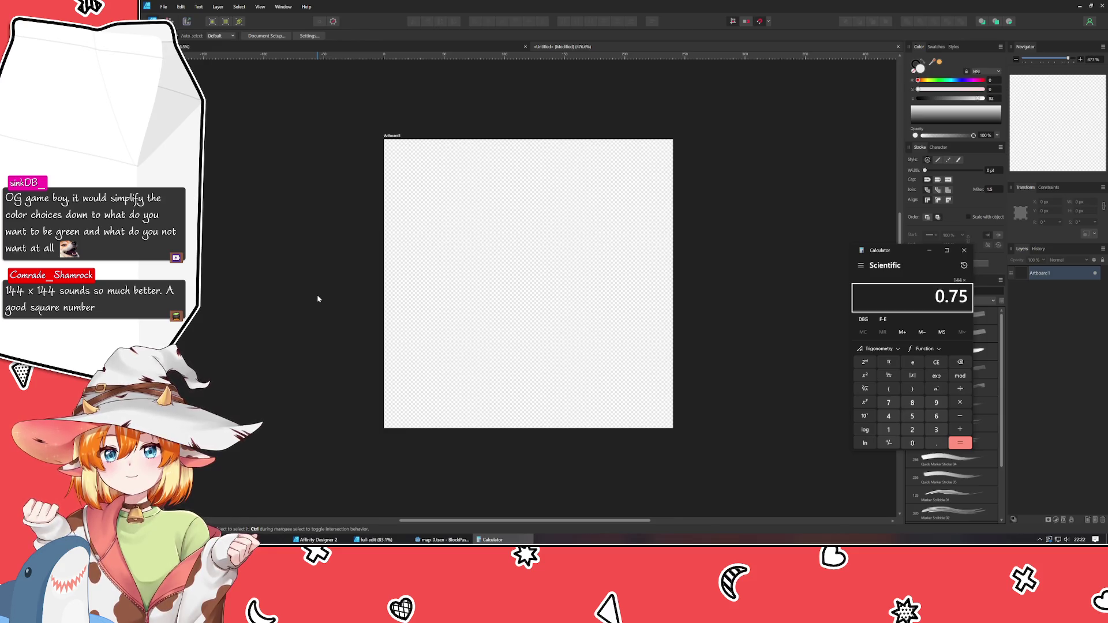
pyautogui.press('Return')
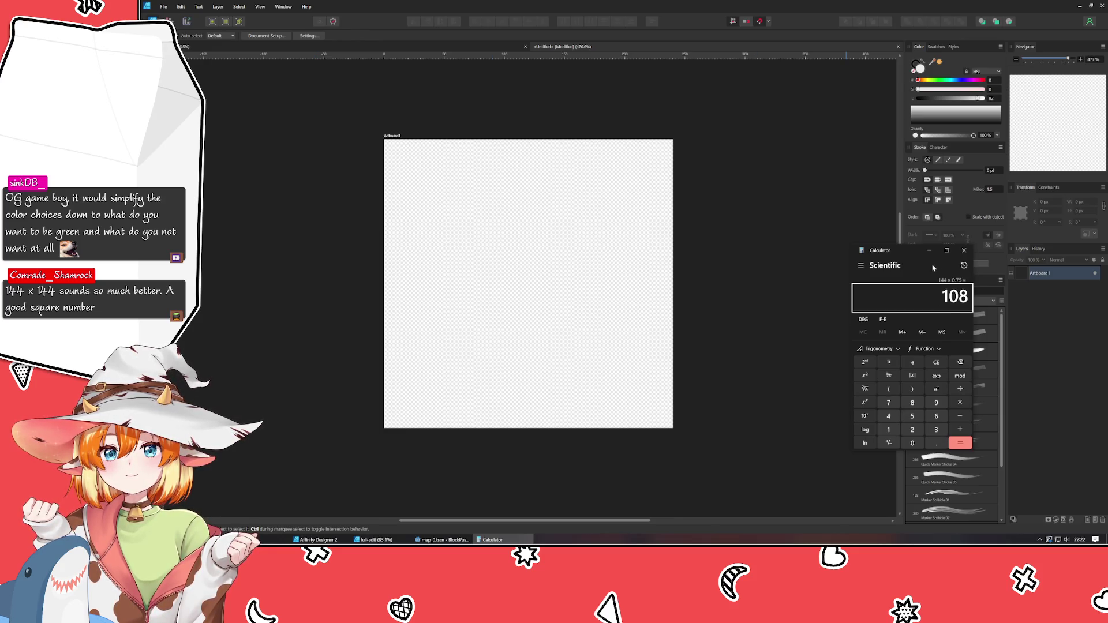
pyautogui.click(966, 250)
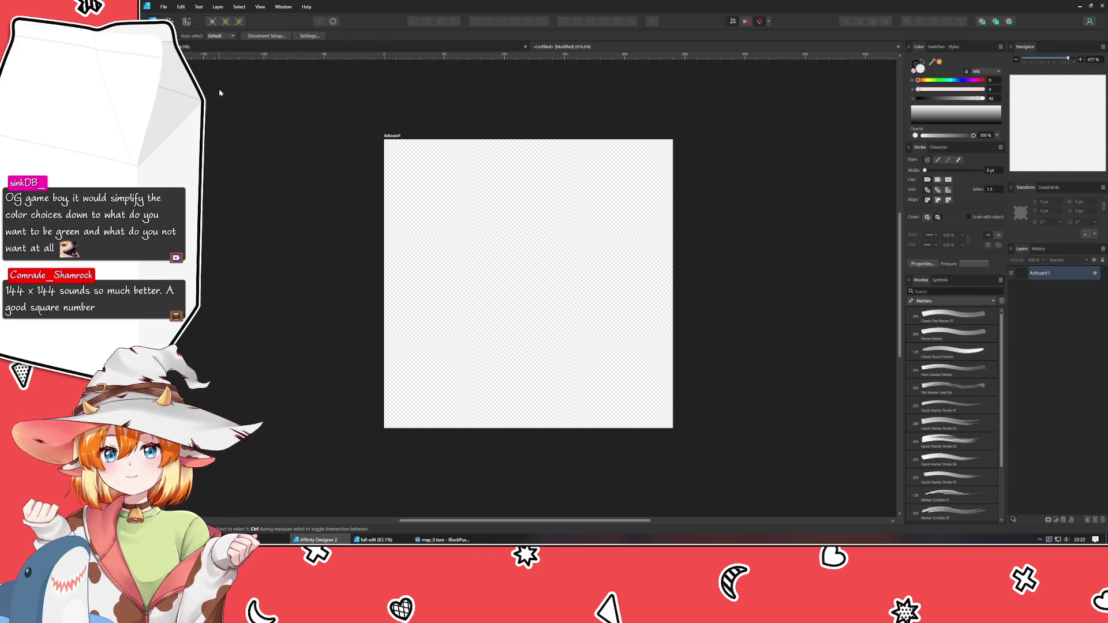
pyautogui.click(476, 267)
pyautogui.click(303, 287)
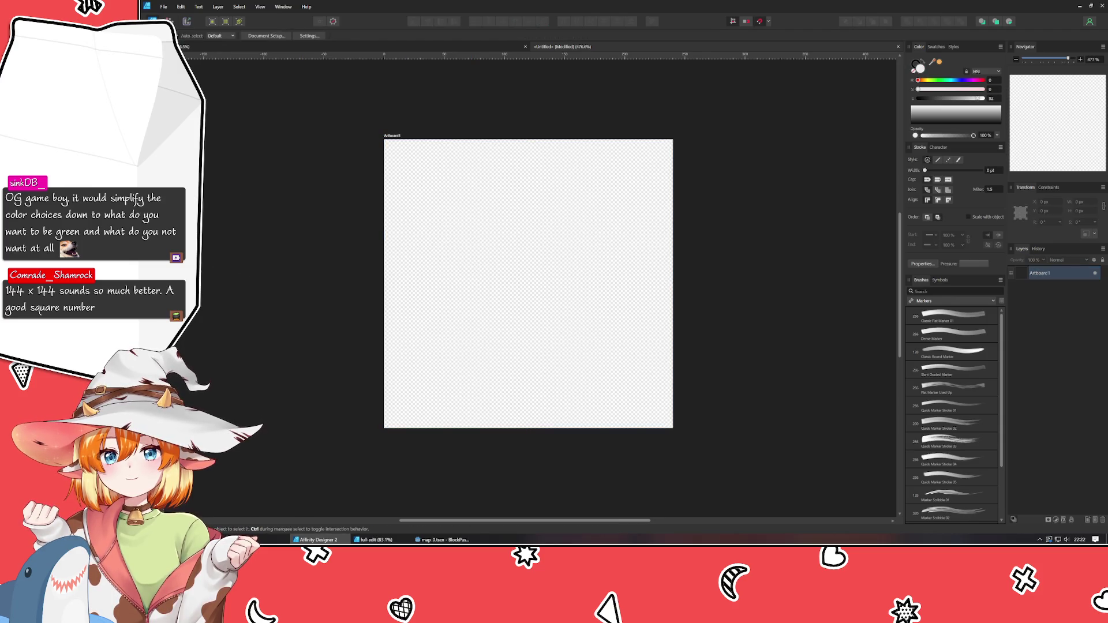
pyautogui.press('m')
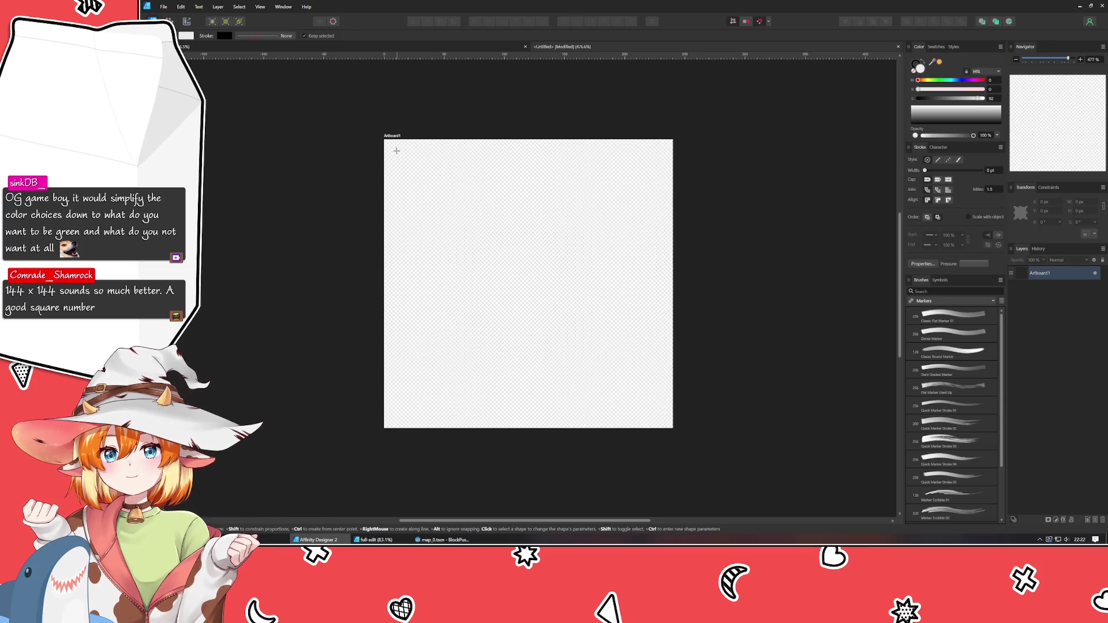
# Draw a rectangle covering the whole artboard and place an empty artistic text object on it
pyautogui.moveTo(384, 140)
pyautogui.mouseDown()
pyautogui.moveTo(588, 328)
pyautogui.moveTo(672, 428)
pyautogui.mouseUp()
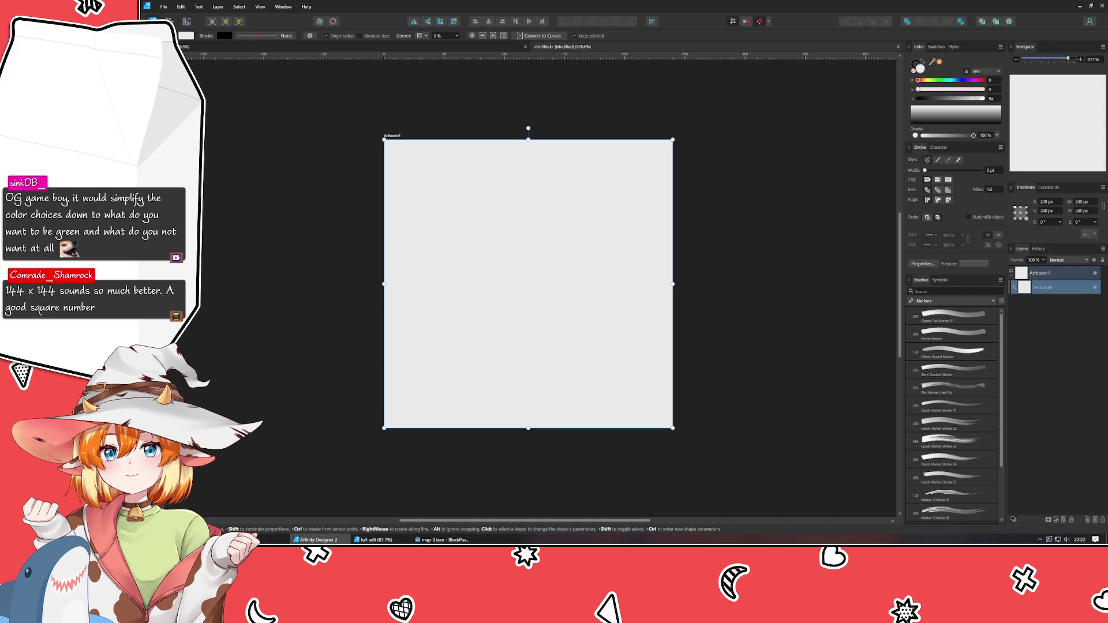
pyautogui.press('t')
pyautogui.click(462, 289)
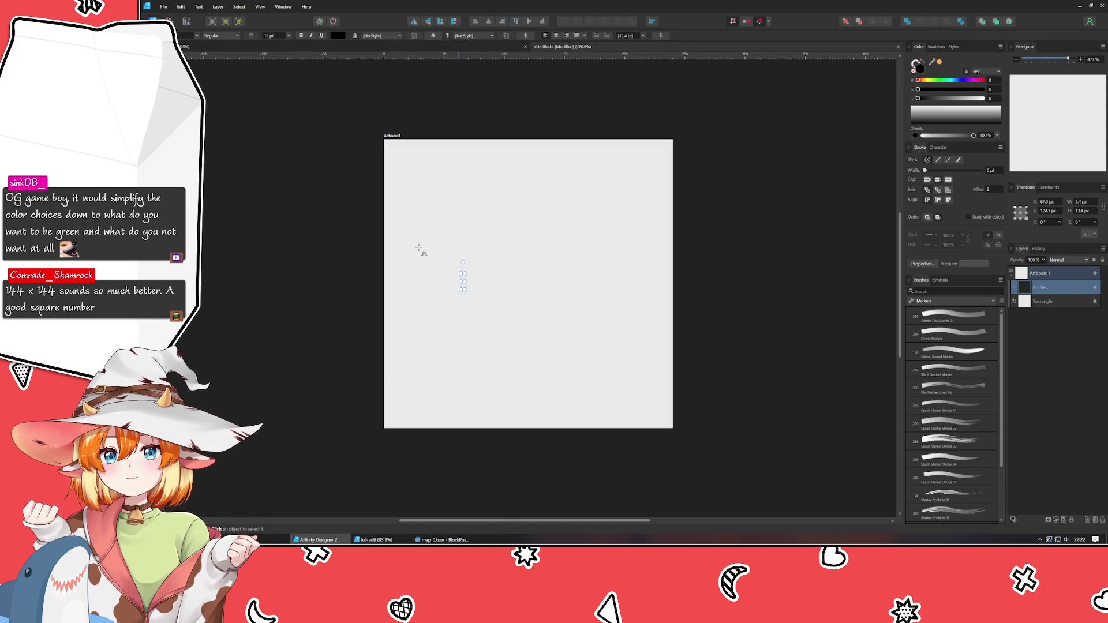
# Browse the font family list to find a pixel font for the label
pyautogui.click(194, 36)
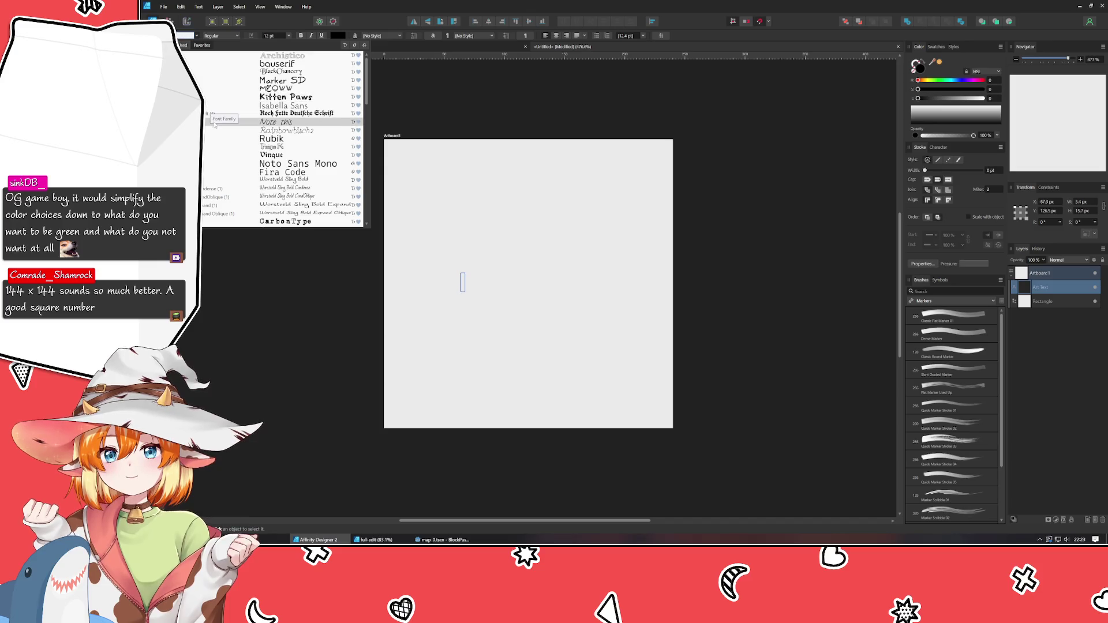
pyautogui.scroll(-10, 215, 124)
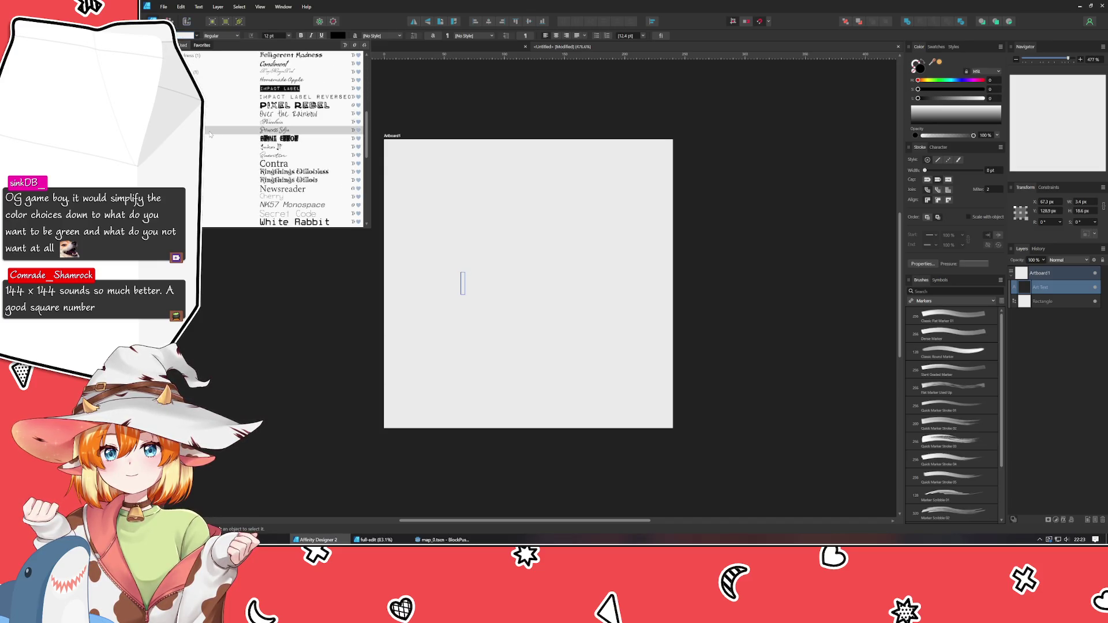
pyautogui.scroll(-3, 209, 134)
pyautogui.scroll(-5, 207, 134)
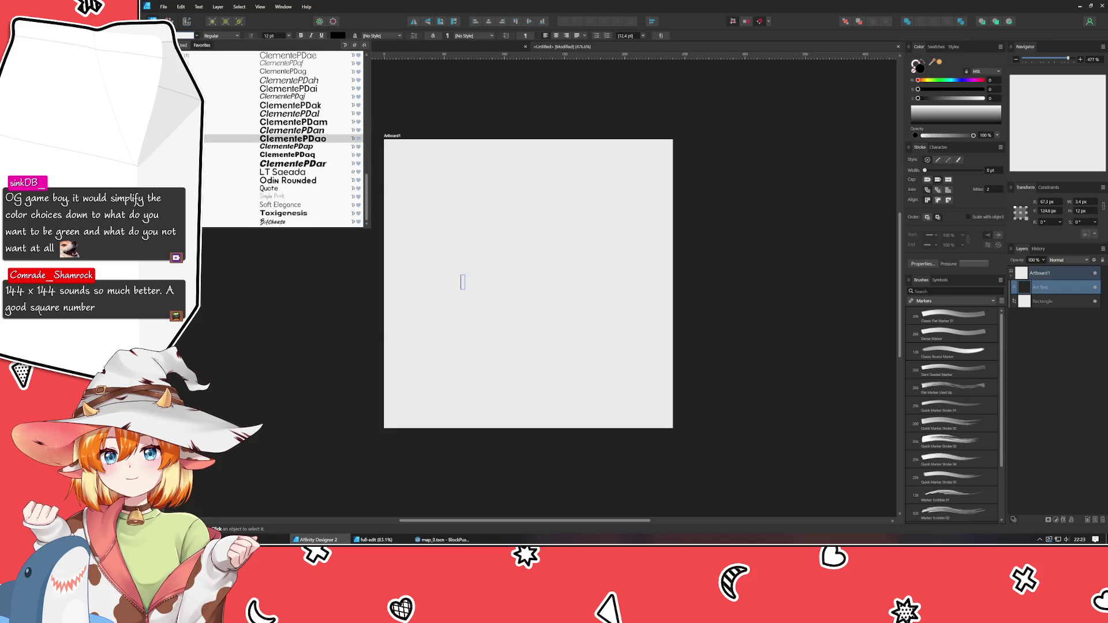
pyautogui.scroll(3, 206, 180)
pyautogui.scroll(-3, 207, 139)
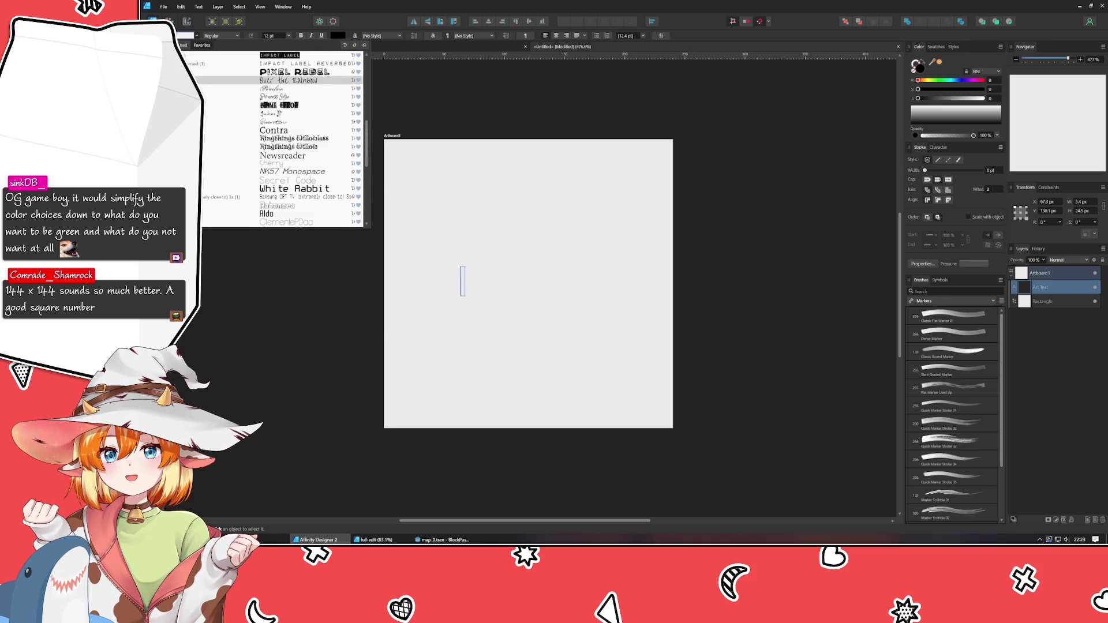
pyautogui.scroll(-2, 207, 93)
pyautogui.scroll(-10, 207, 92)
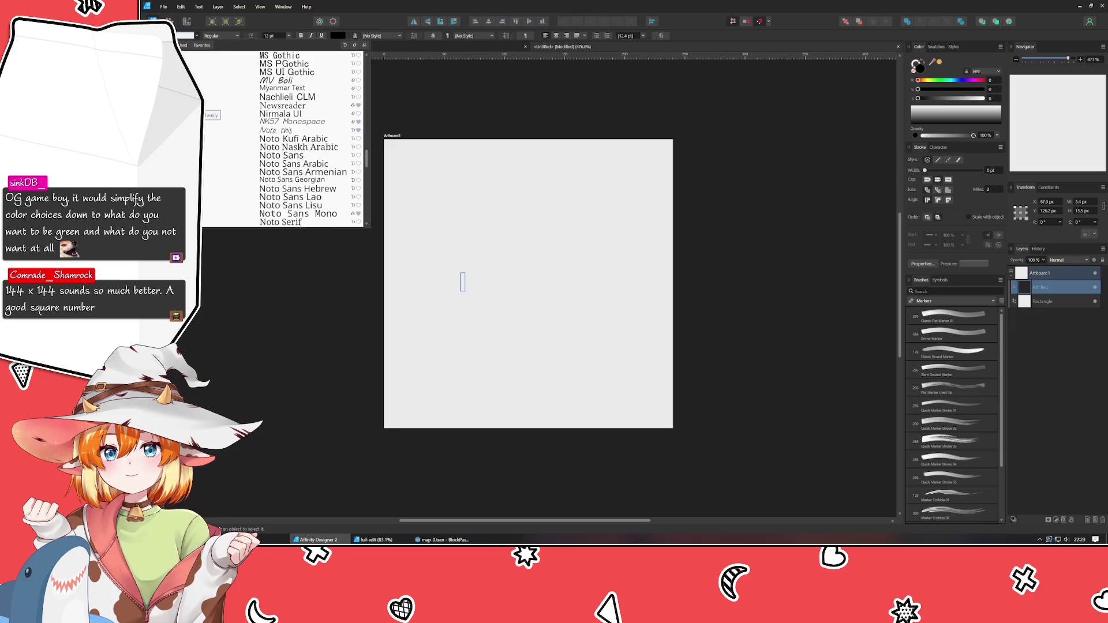
pyautogui.scroll(-5, 206, 110)
pyautogui.scroll(-3, 283, 139)
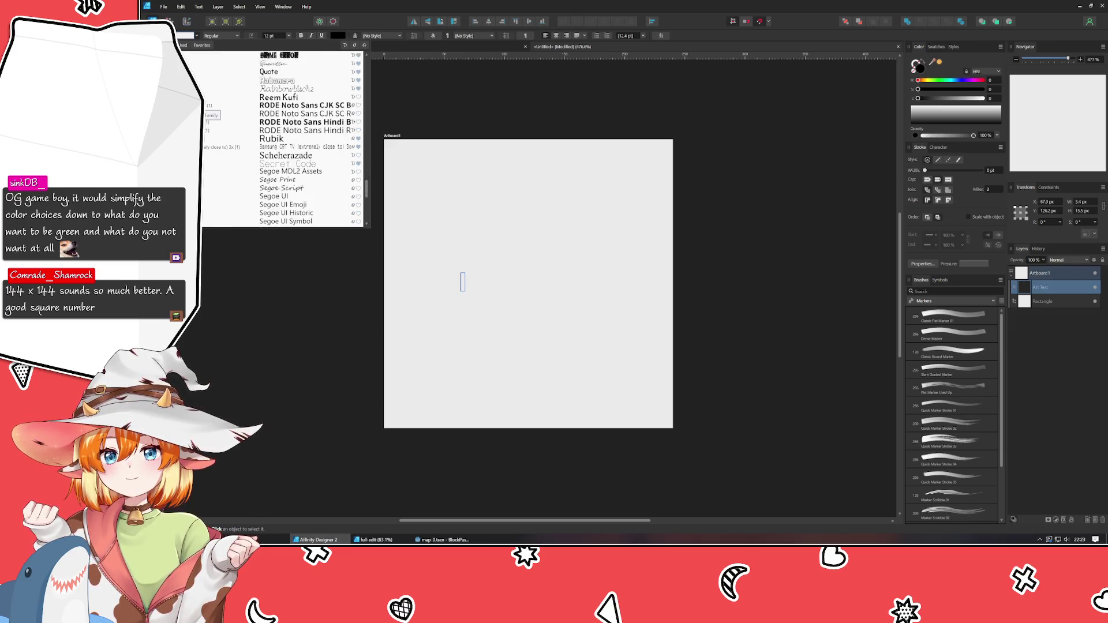
pyautogui.scroll(-1, 208, 130)
pyautogui.scroll(3, 208, 130)
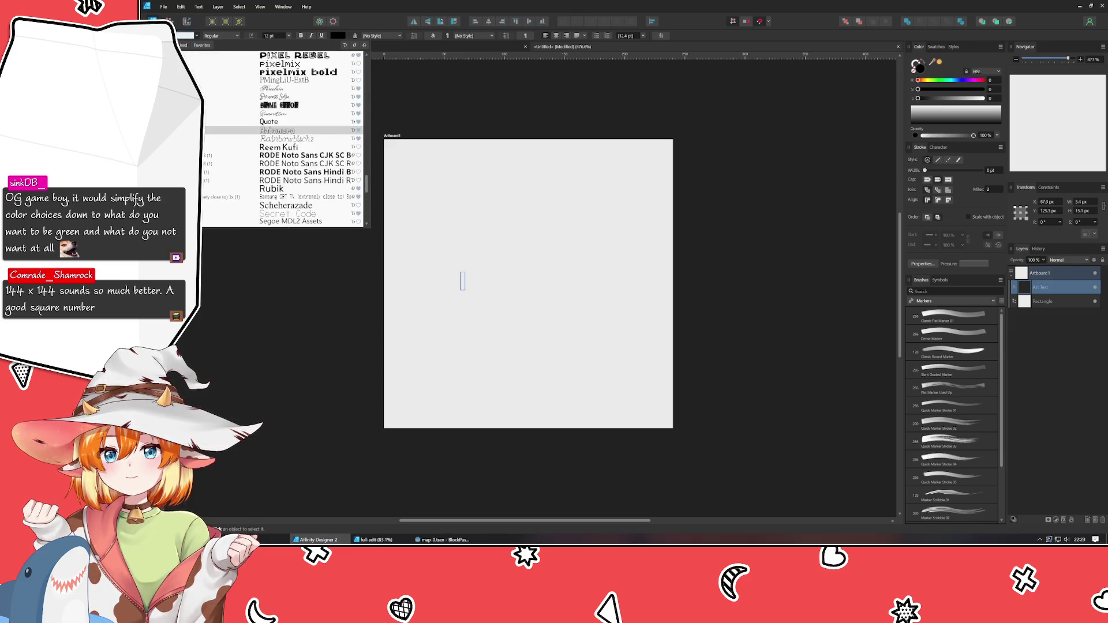
pyautogui.scroll(4, 283, 173)
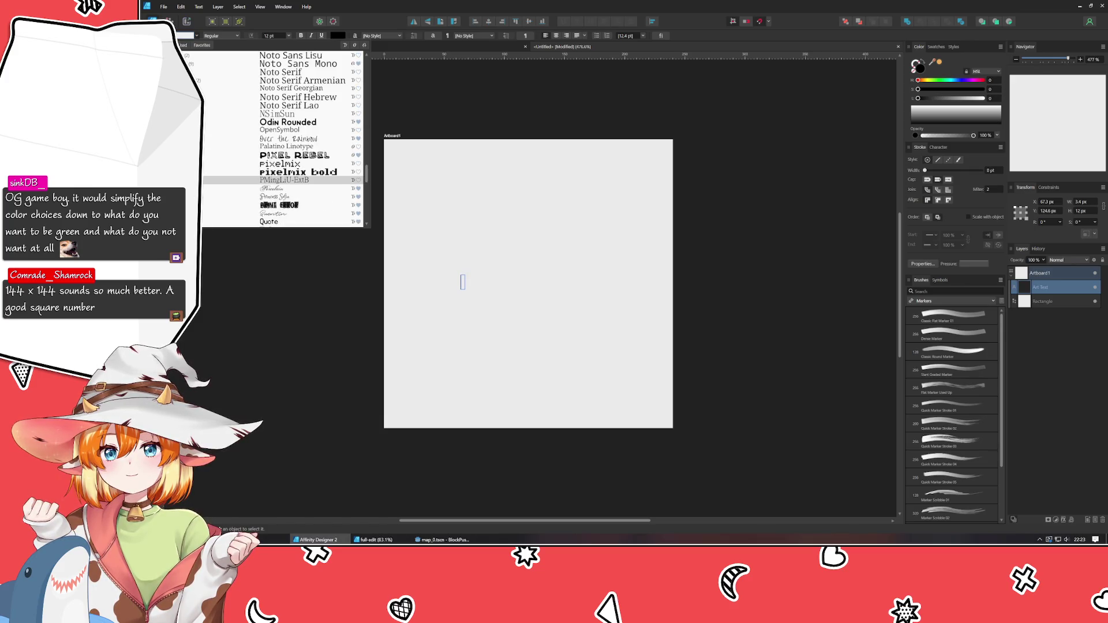
# Apply a pixel font, finish typing 'Floor', and colour the text near-white
pyautogui.click(280, 164)
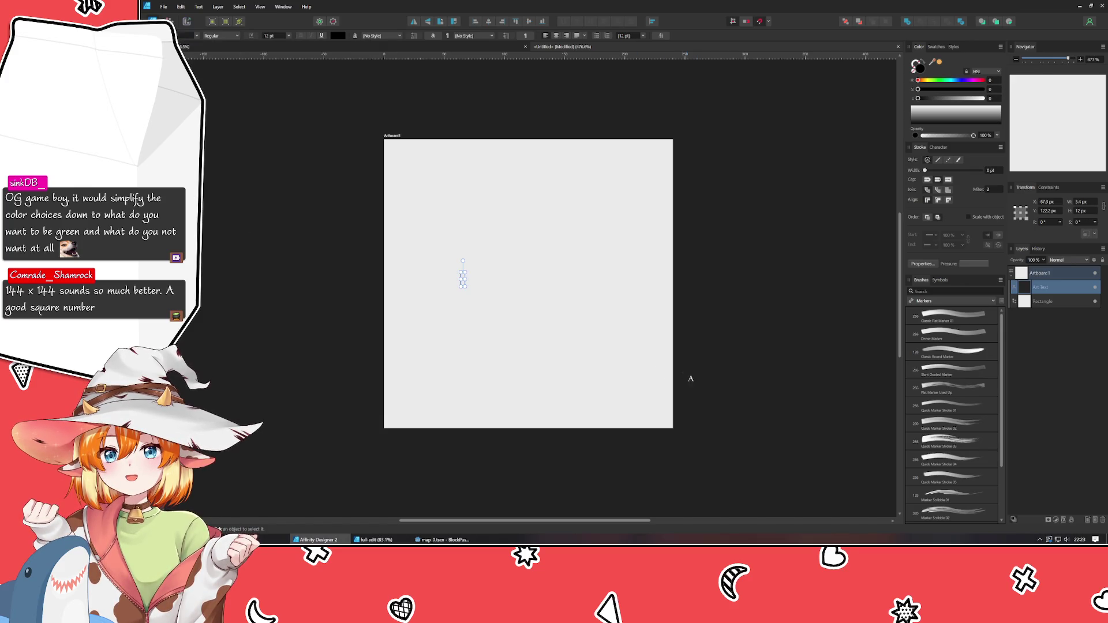
pyautogui.write('Floor')
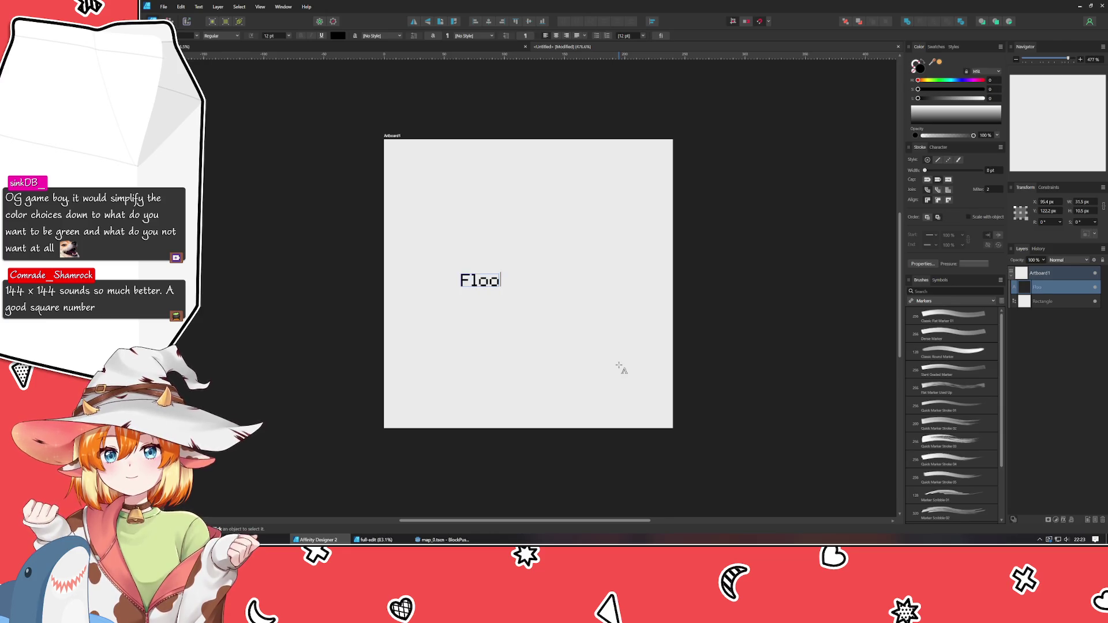
pyautogui.press('Escape')
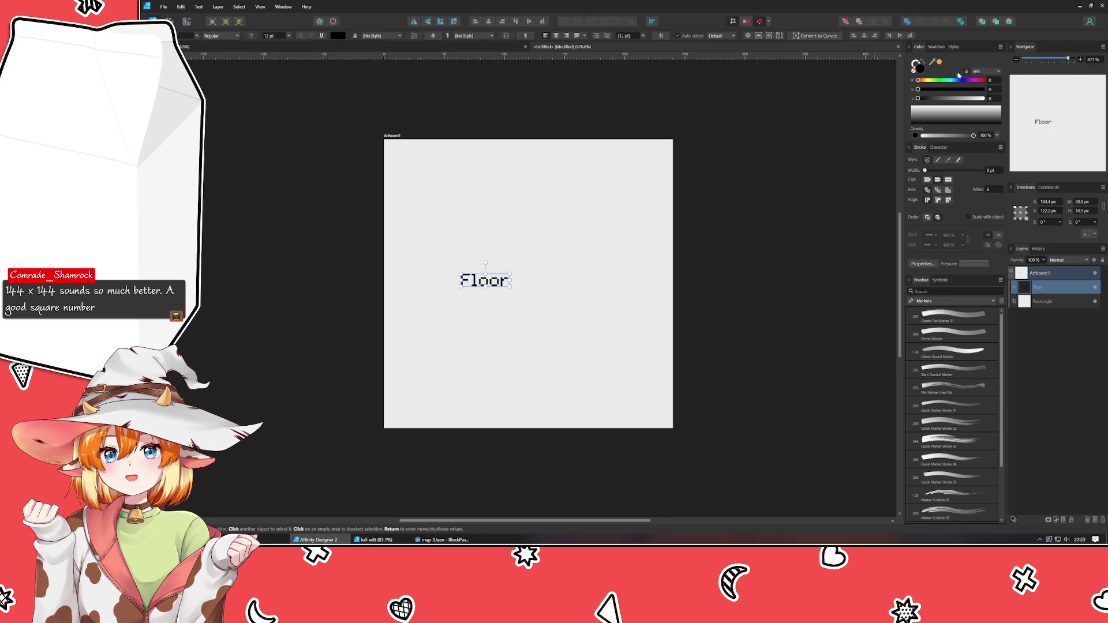
pyautogui.moveTo(919, 98); pyautogui.dragTo(973, 102)
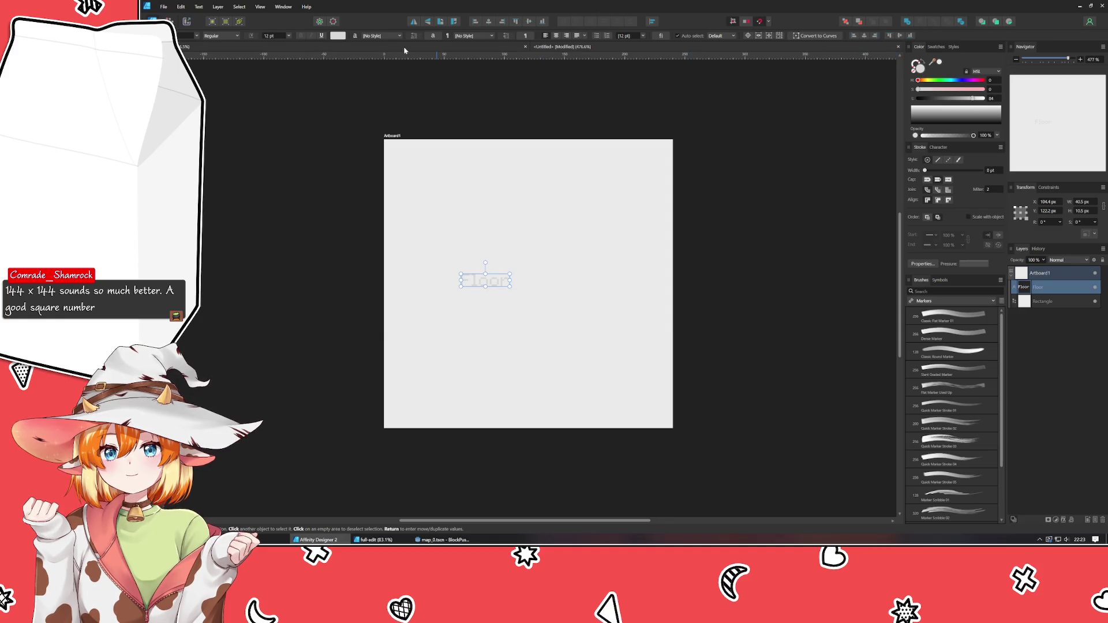
# Set the Floor text to 48 pt and centre it horizontally and vertically on the artboard
pyautogui.click(289, 35)
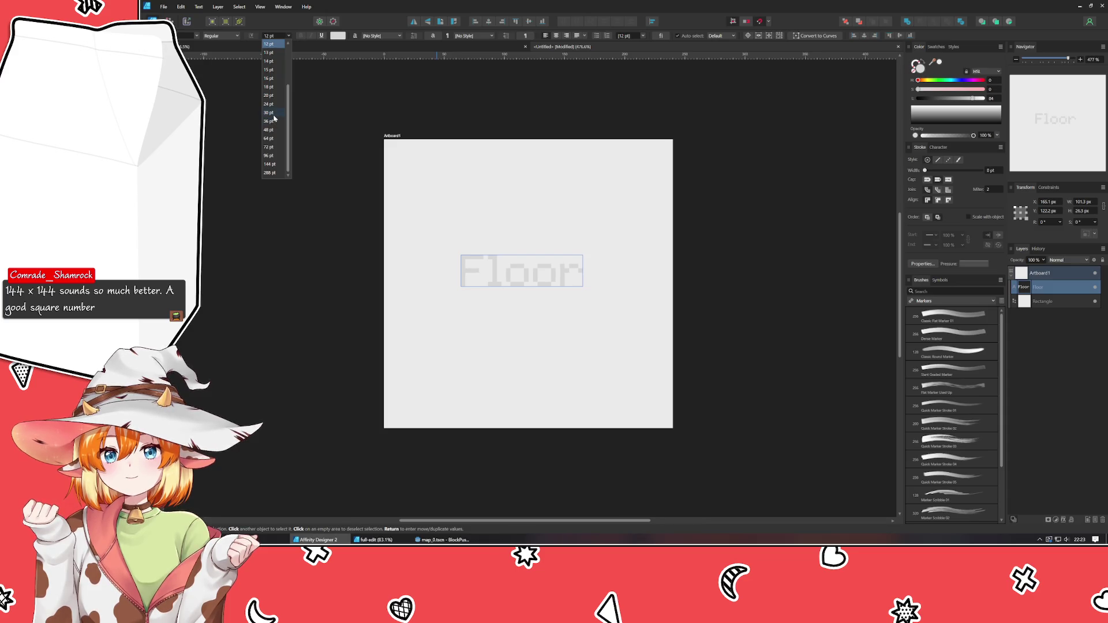
pyautogui.click(269, 130)
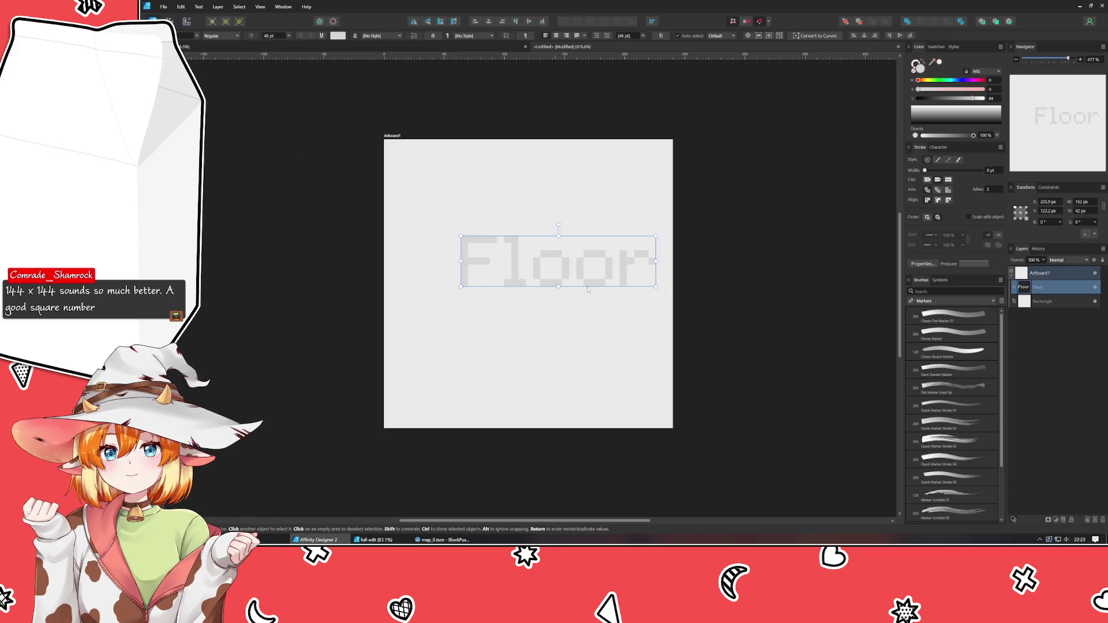
pyautogui.click(489, 23)
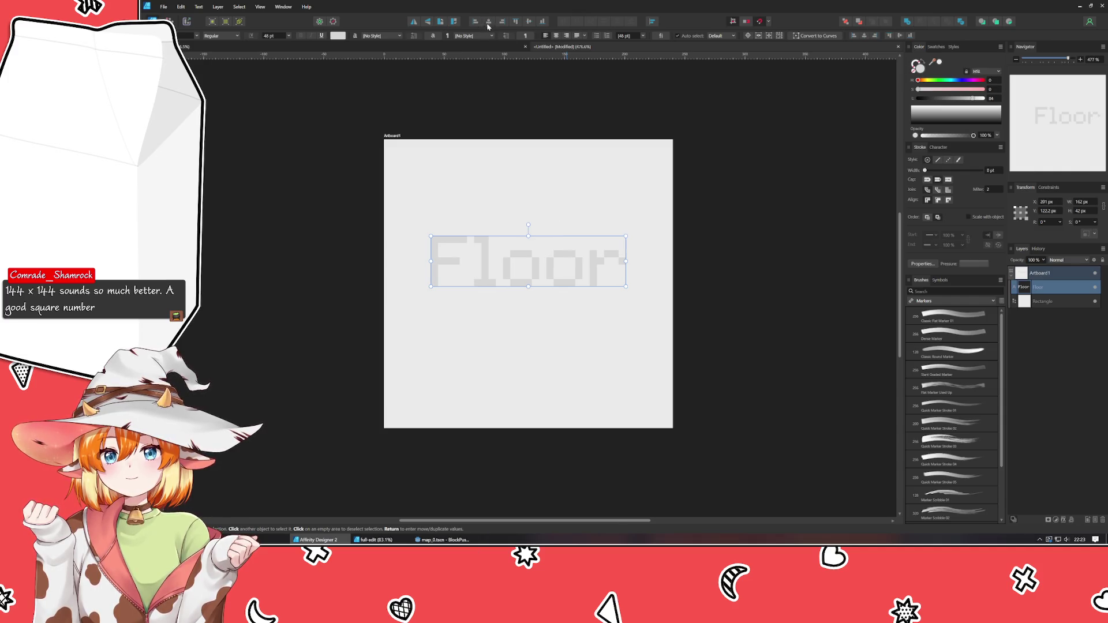
pyautogui.click(529, 21)
pyautogui.click(733, 232)
# Give the full-artboard background rectangle a light grey 4 pt stroke
pyautogui.click(664, 208)
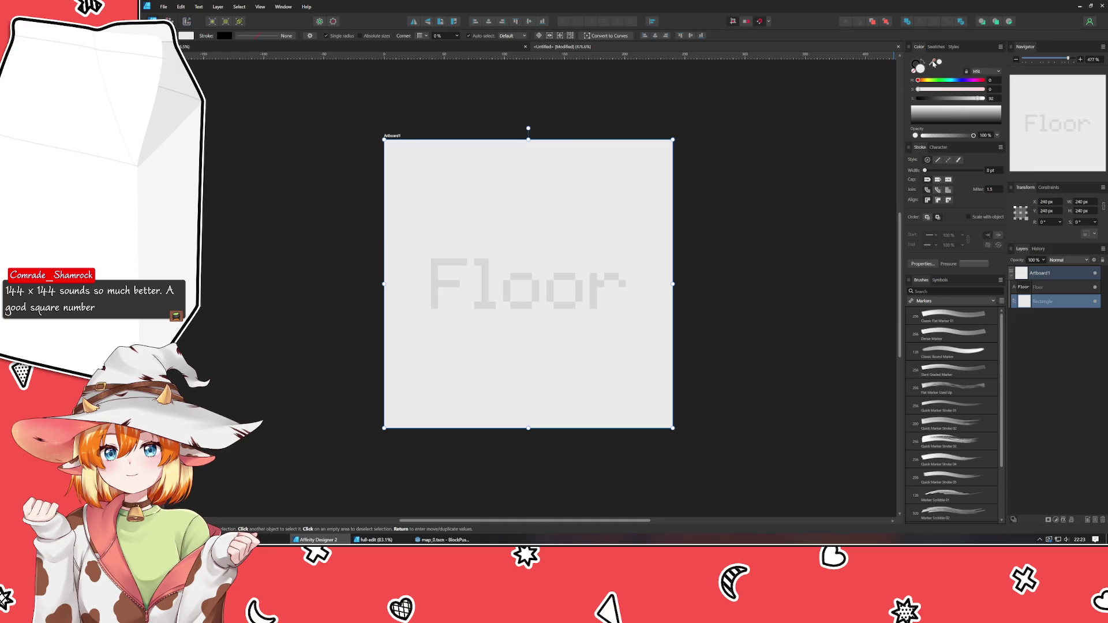
pyautogui.click(915, 63)
pyautogui.moveTo(934, 63)
pyautogui.mouseDown()
pyautogui.moveTo(527, 280)
pyautogui.moveTo(519, 271)
pyautogui.mouseUp()
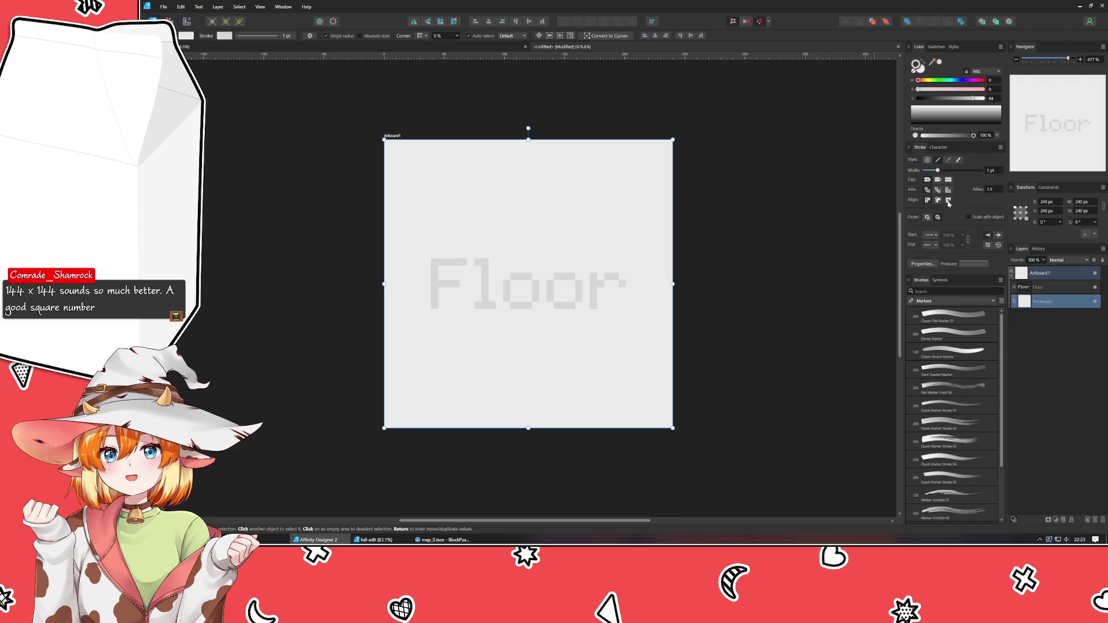
pyautogui.scroll(3, 994, 173)
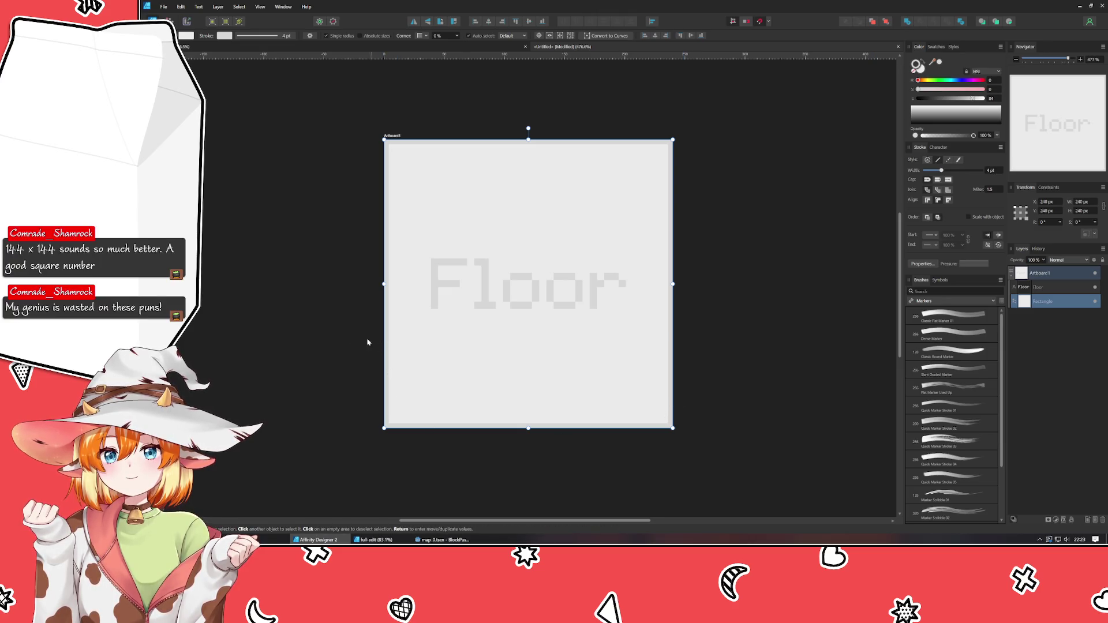
pyautogui.click(346, 339)
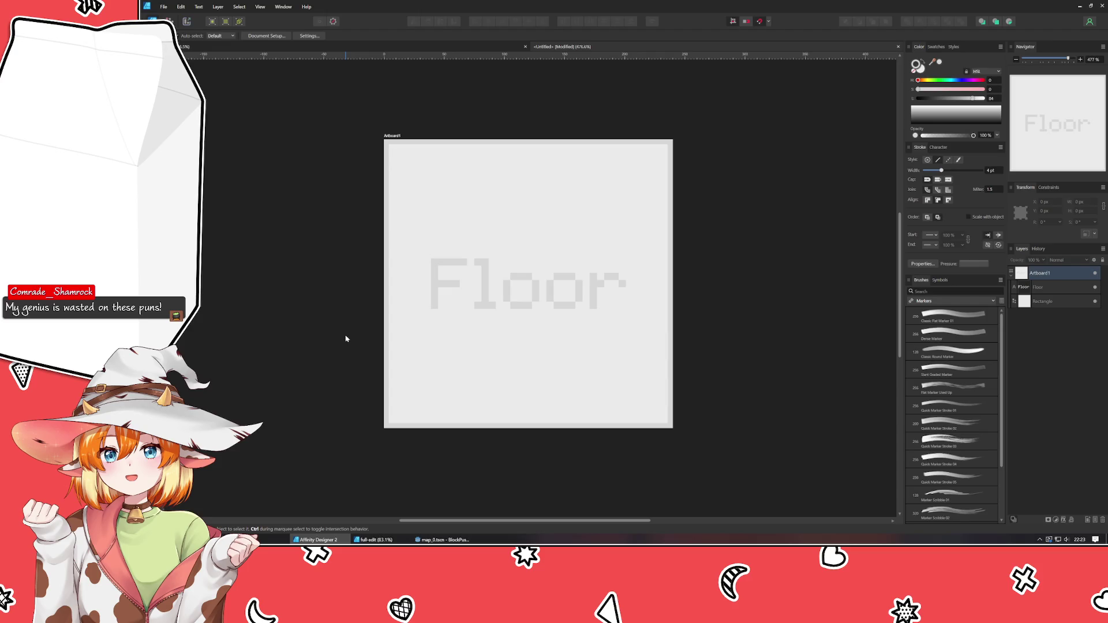
pyautogui.scroll(-3, 346, 339)
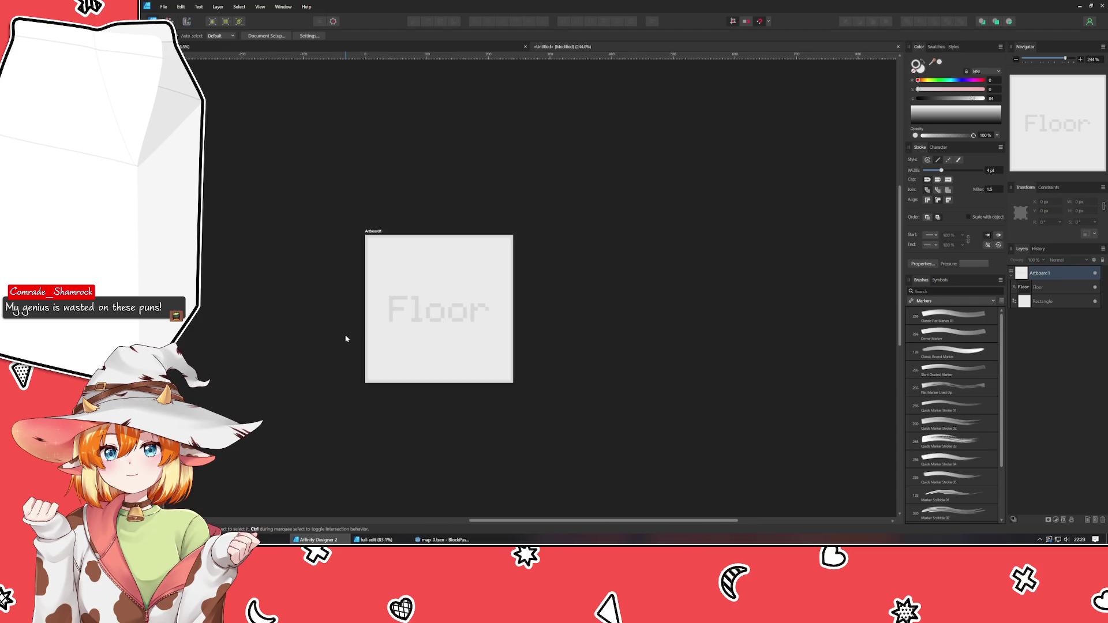
pyautogui.moveTo(347, 339); pyautogui.dragTo(372, 286)
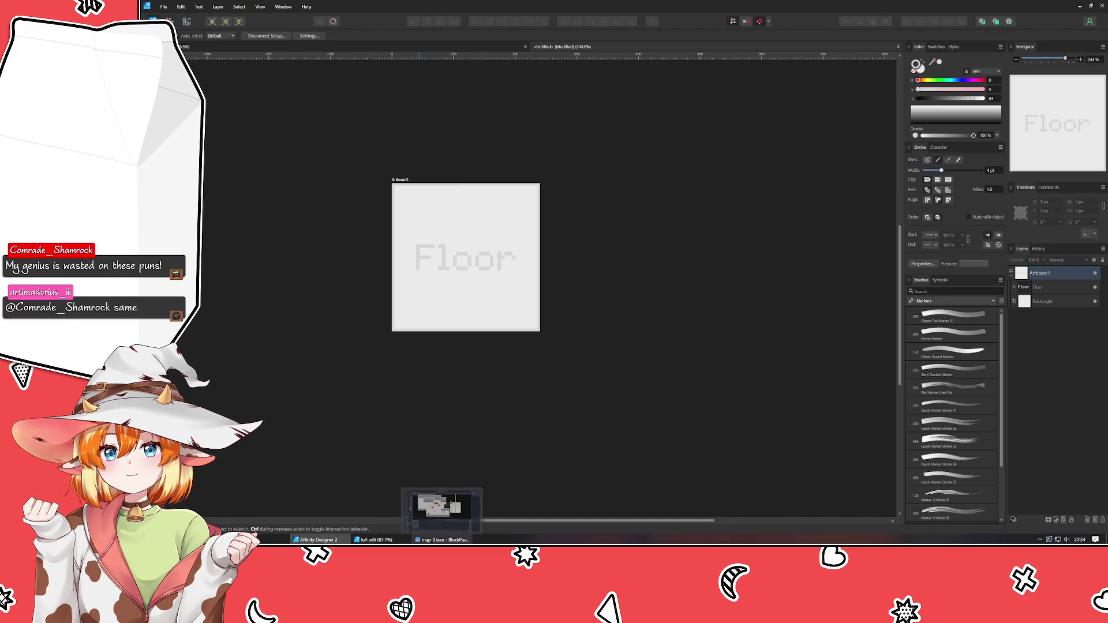
pyautogui.hotkey('ctrl', 'Tab')
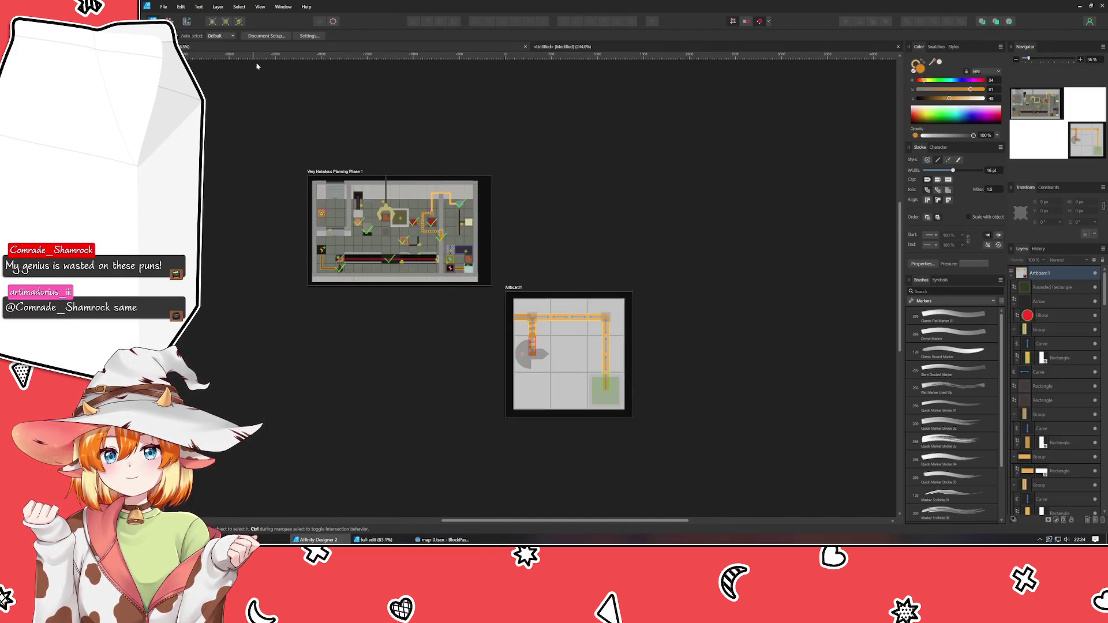
pyautogui.scroll(5, 456, 281)
pyautogui.scroll(2, 462, 285)
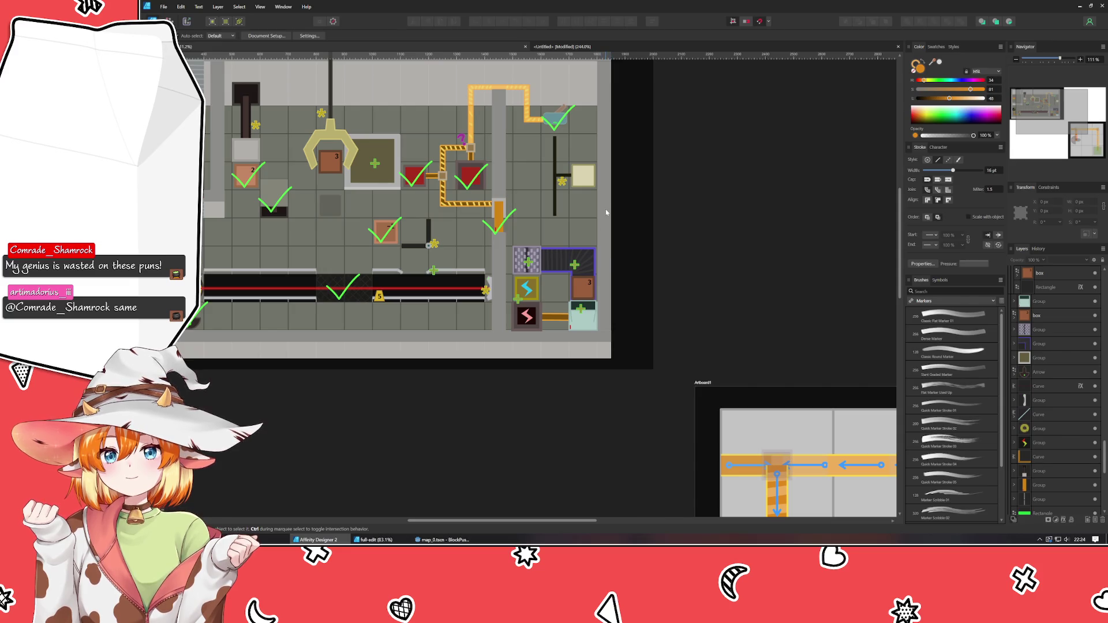
pyautogui.moveTo(605, 209); pyautogui.dragTo(635, 325)
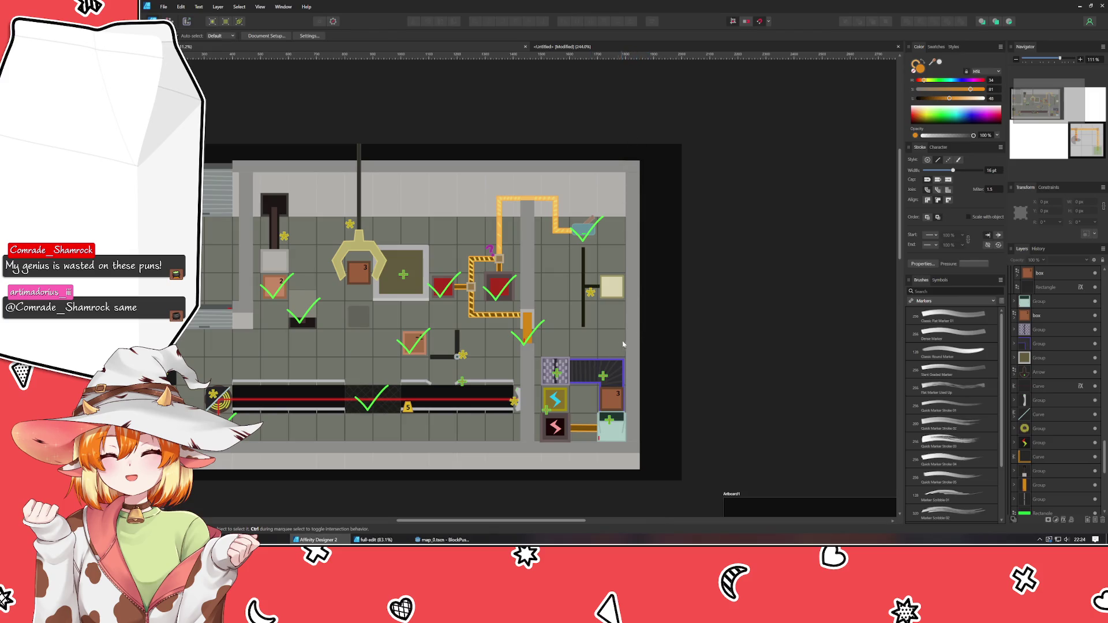
pyautogui.moveTo(623, 345); pyautogui.dragTo(702, 337)
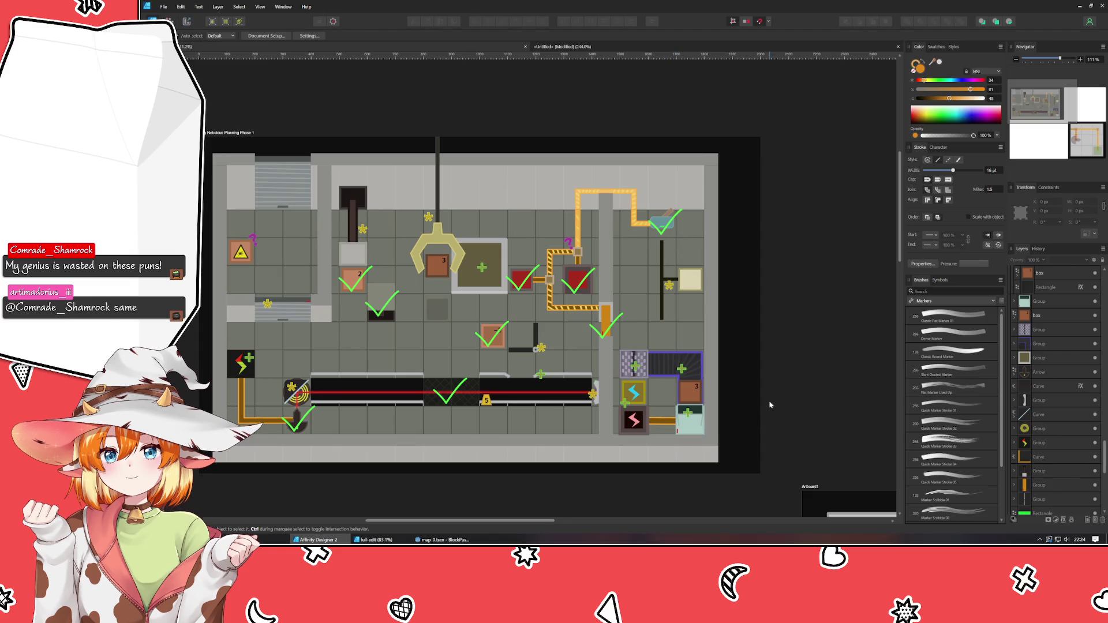
pyautogui.moveTo(749, 430)
pyautogui.mouseDown()
pyautogui.moveTo(734, 404)
pyautogui.moveTo(667, 379)
pyautogui.mouseUp()
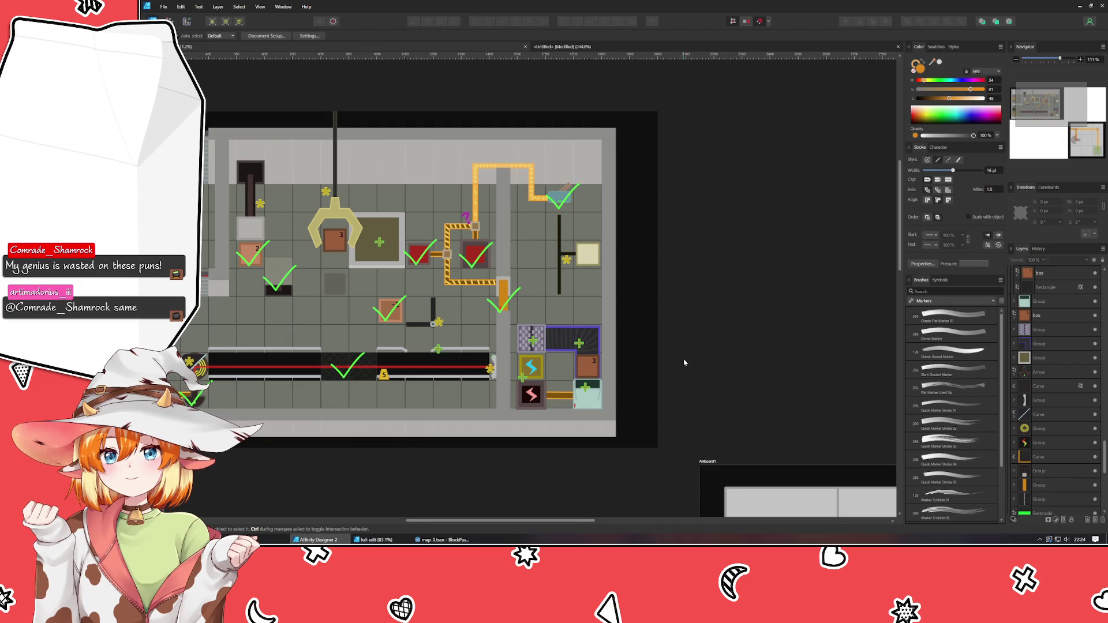
pyautogui.scroll(-3, 664, 370)
pyautogui.scroll(-1, 497, 287)
pyautogui.scroll(4, 592, 275)
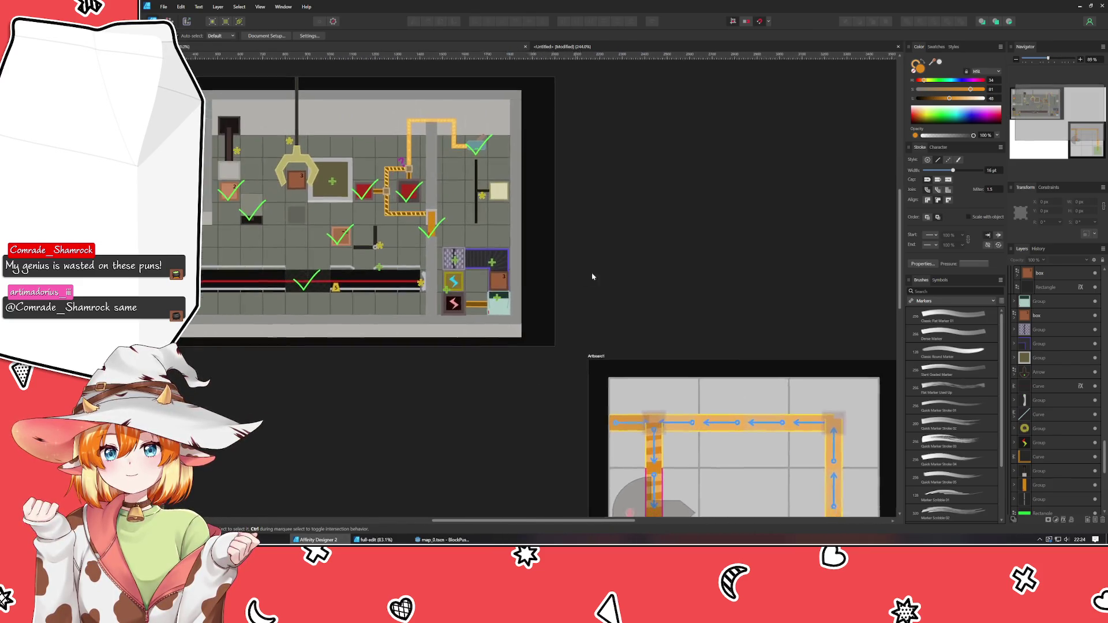
pyautogui.hotkey('ctrl', 'Tab')
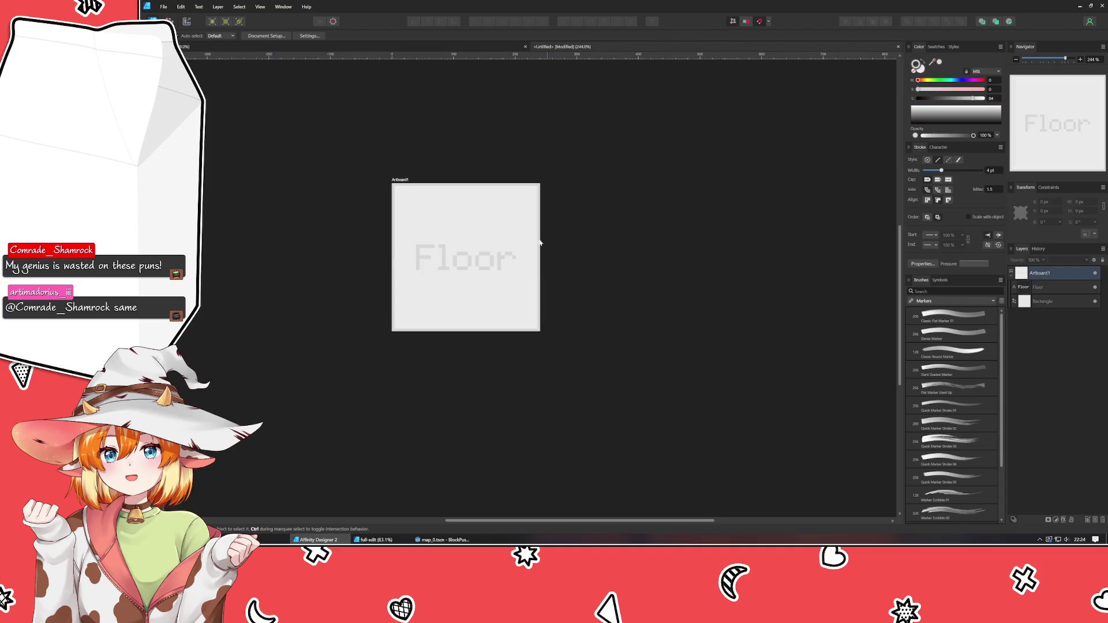
# Try widening the Floor artboard to the right, then undo the change
pyautogui.click(406, 181)
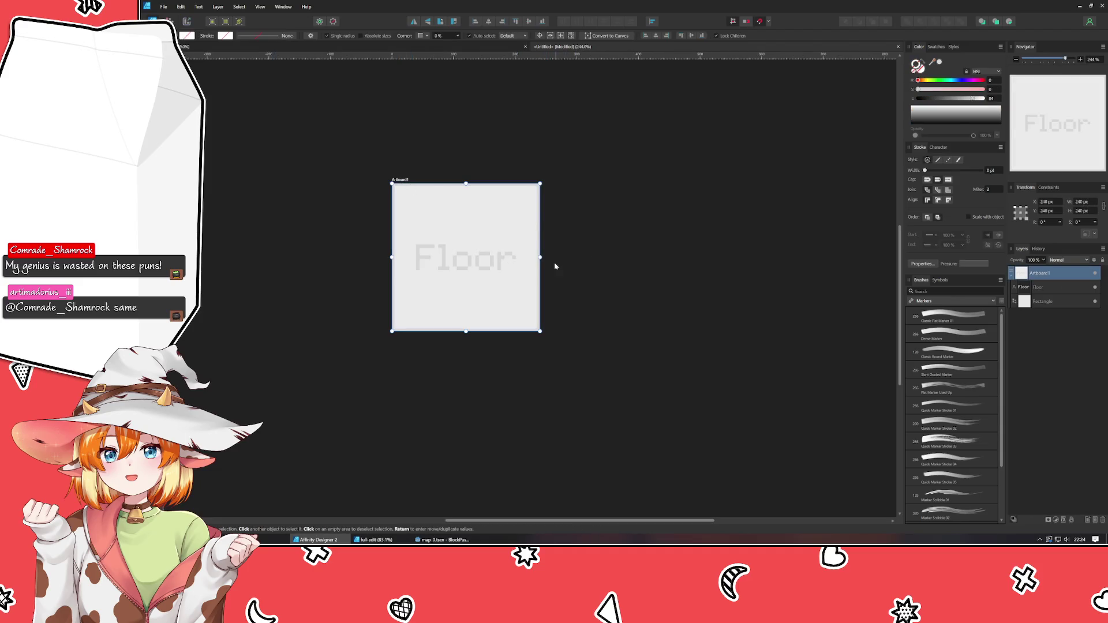
pyautogui.moveTo(541, 258)
pyautogui.mouseDown()
pyautogui.moveTo(855, 257)
pyautogui.moveTo(833, 258)
pyautogui.mouseUp()
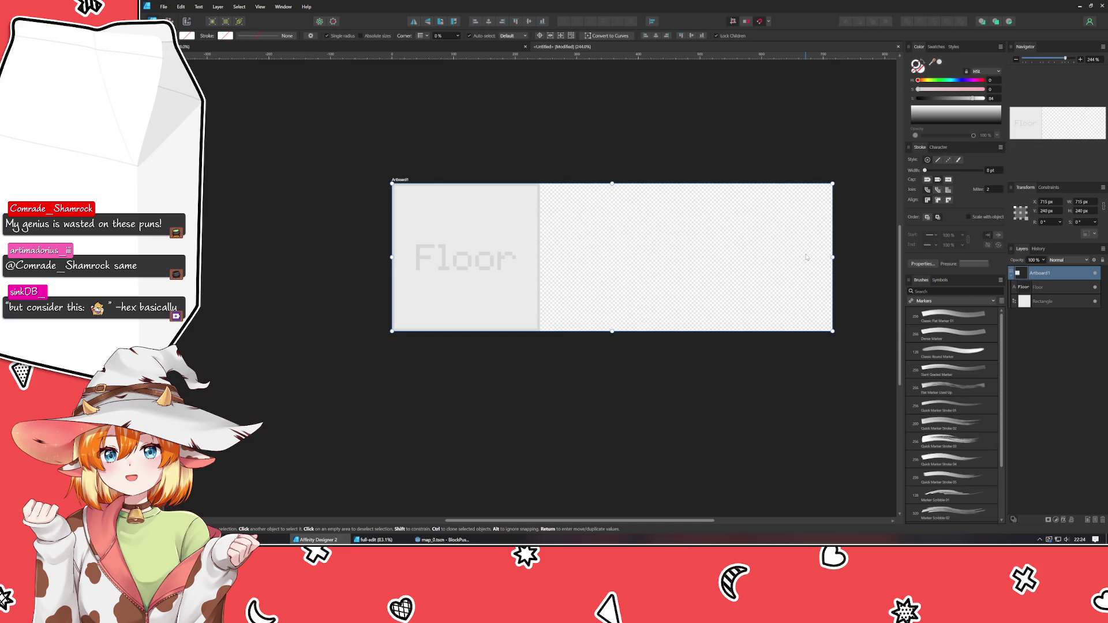
pyautogui.hotkey('ctrl', 'z')
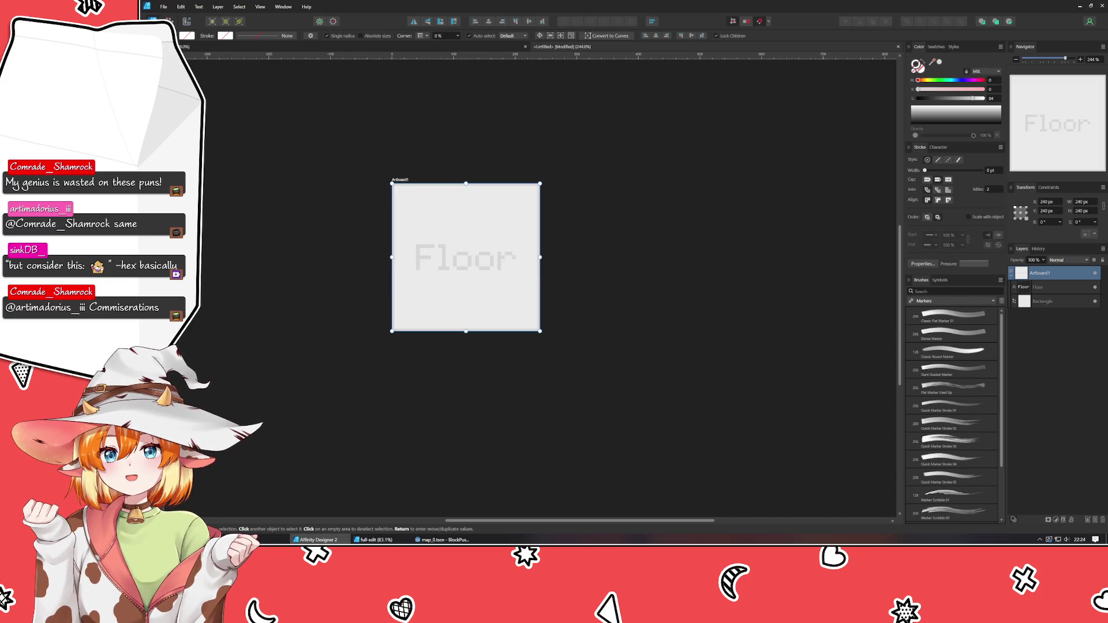
pyautogui.click(450, 429)
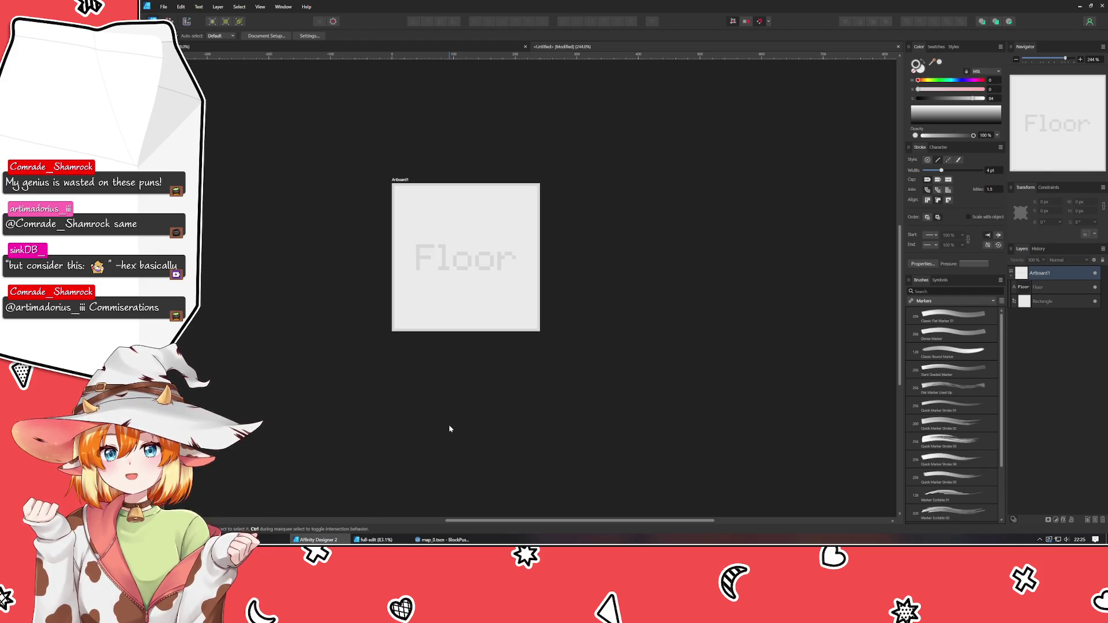
# Rename the artboard to Floor_Tiles in the Layers panel
pyautogui.scroll(-4, 399, 451)
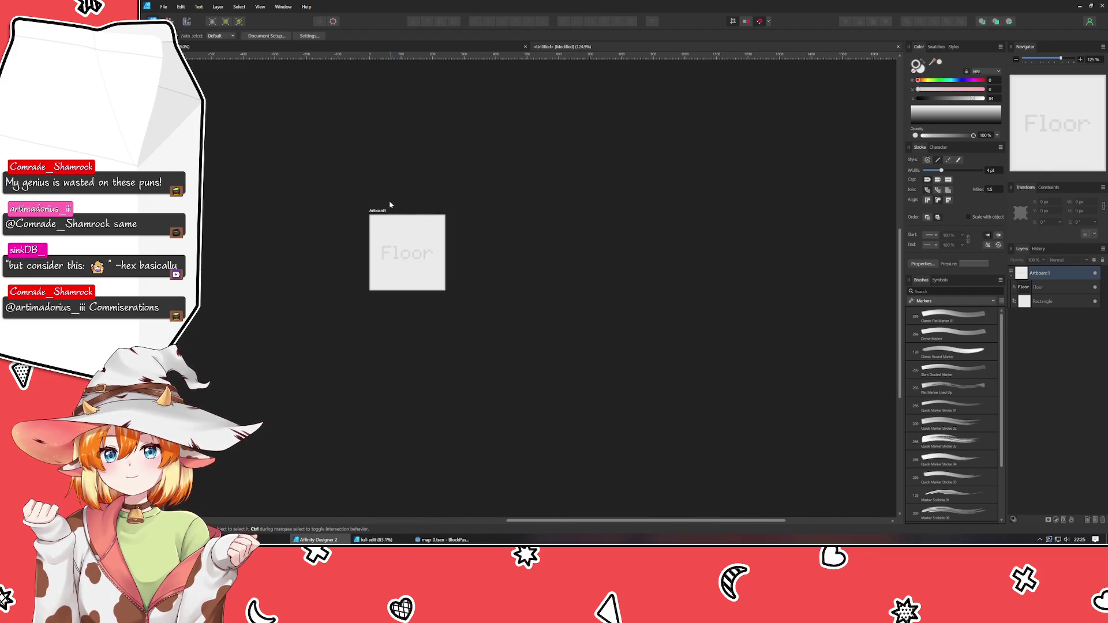
pyautogui.click(372, 211)
pyautogui.doubleClick(394, 276)
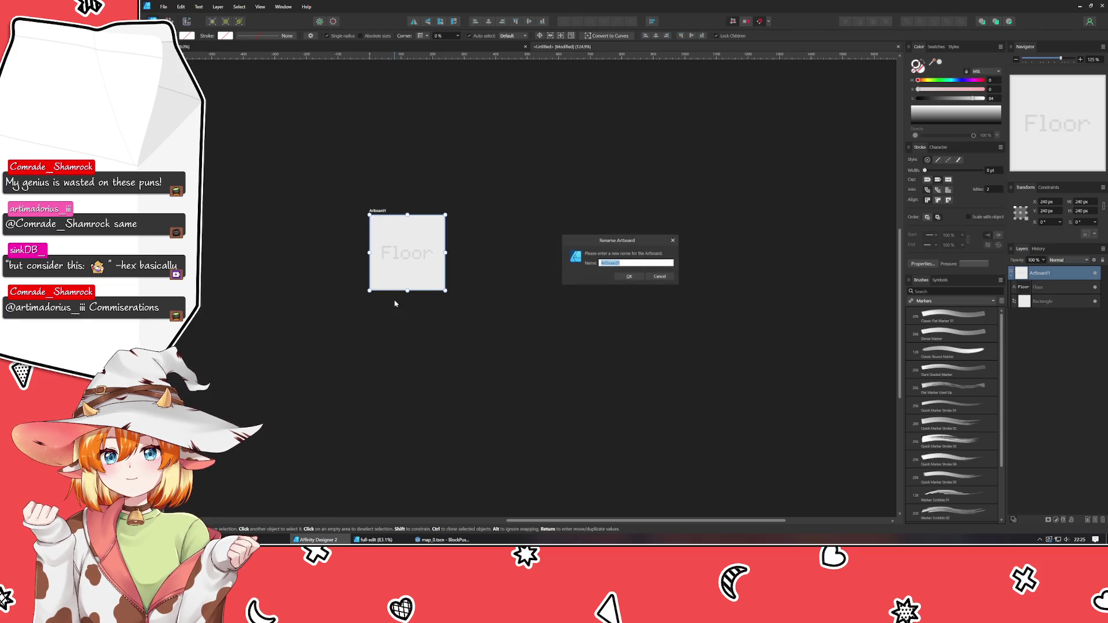
pyautogui.write('Flooring')
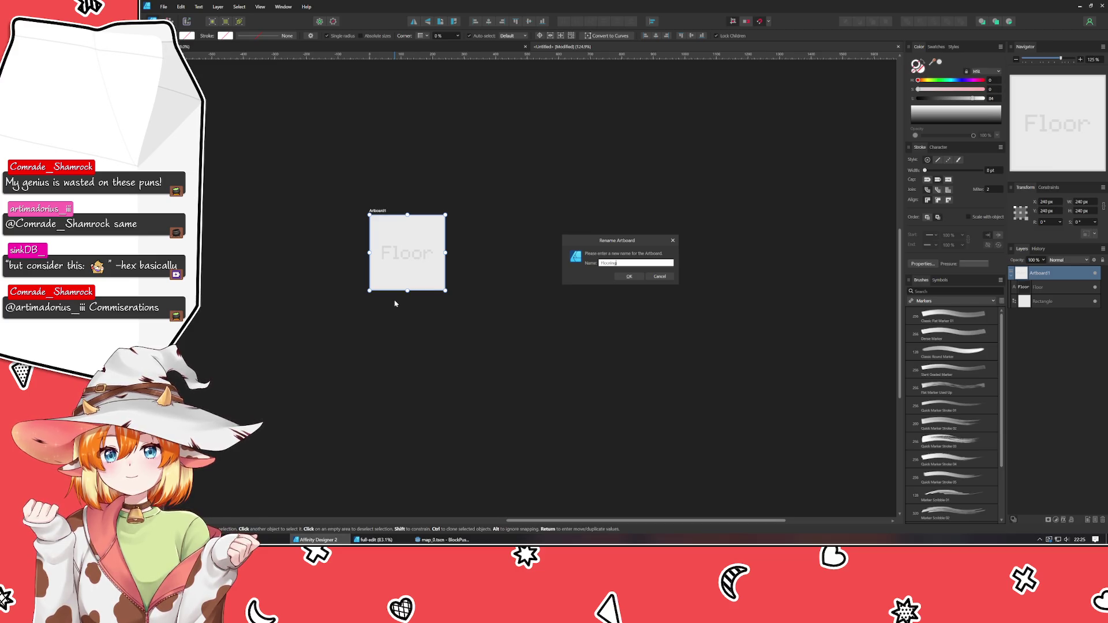
pyautogui.press('BackSpace')
pyautogui.press('BackSpace')
pyautogui.press('BackSpace')
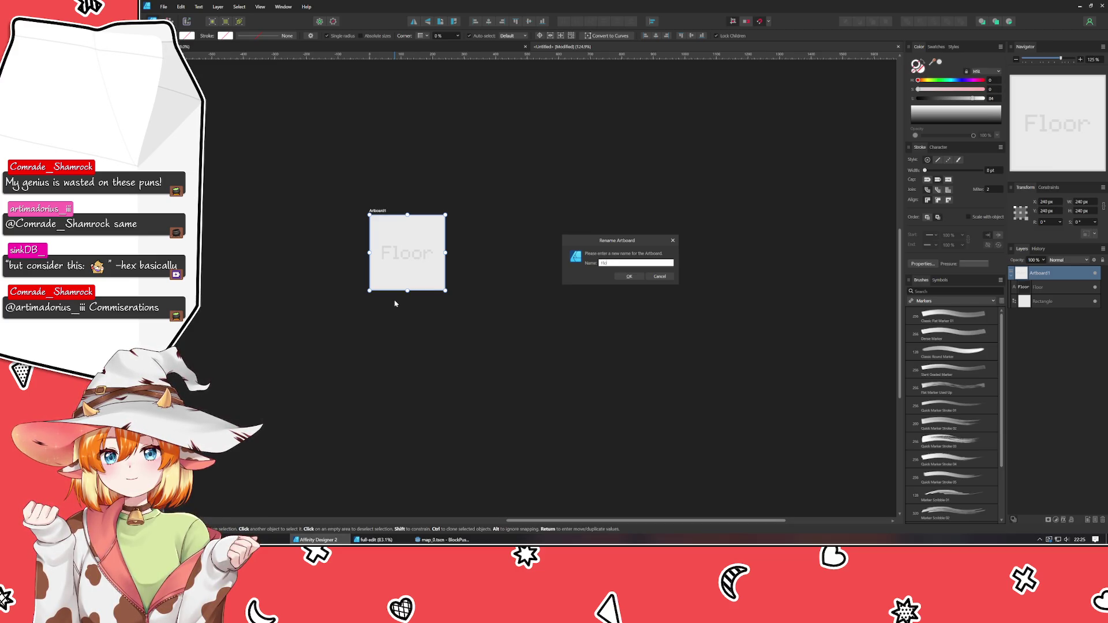
pyautogui.write('s')
pyautogui.press('Return')
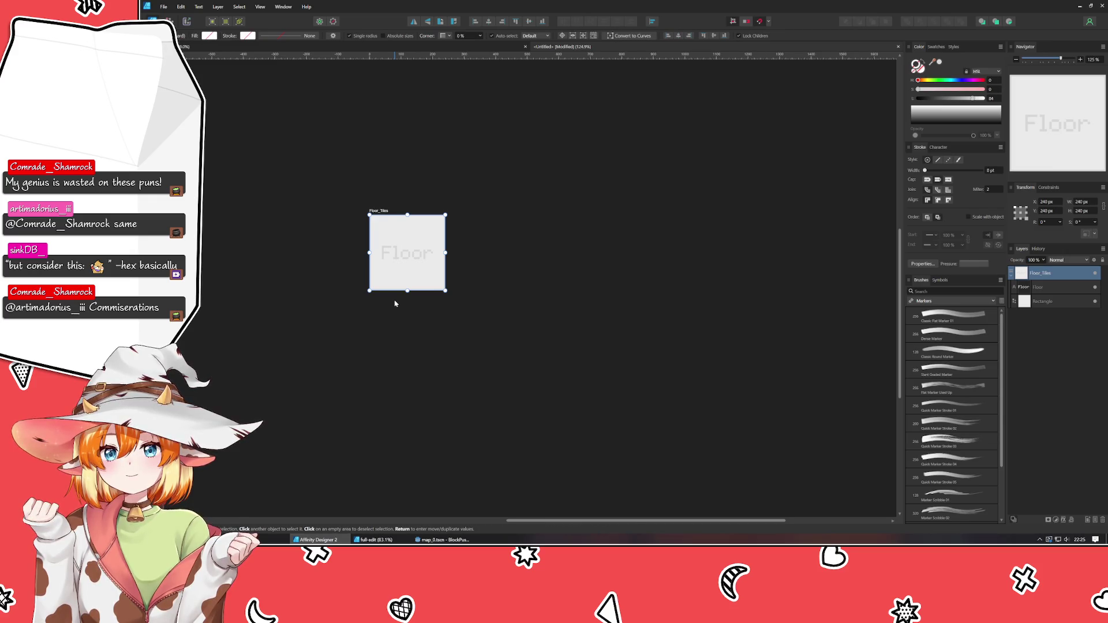
pyautogui.click(394, 303)
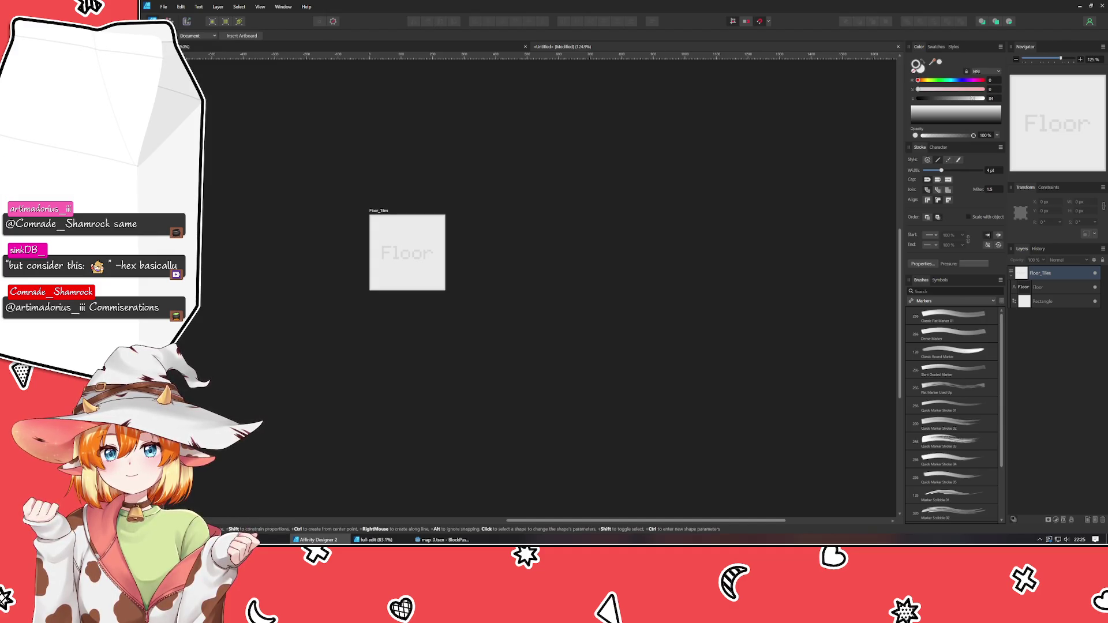
# Draw a new artboard beside Floor_Tiles and size it to 240 × 480 px
pyautogui.moveTo(475, 216)
pyautogui.mouseDown()
pyautogui.moveTo(586, 412)
pyautogui.moveTo(567, 405)
pyautogui.mouseUp()
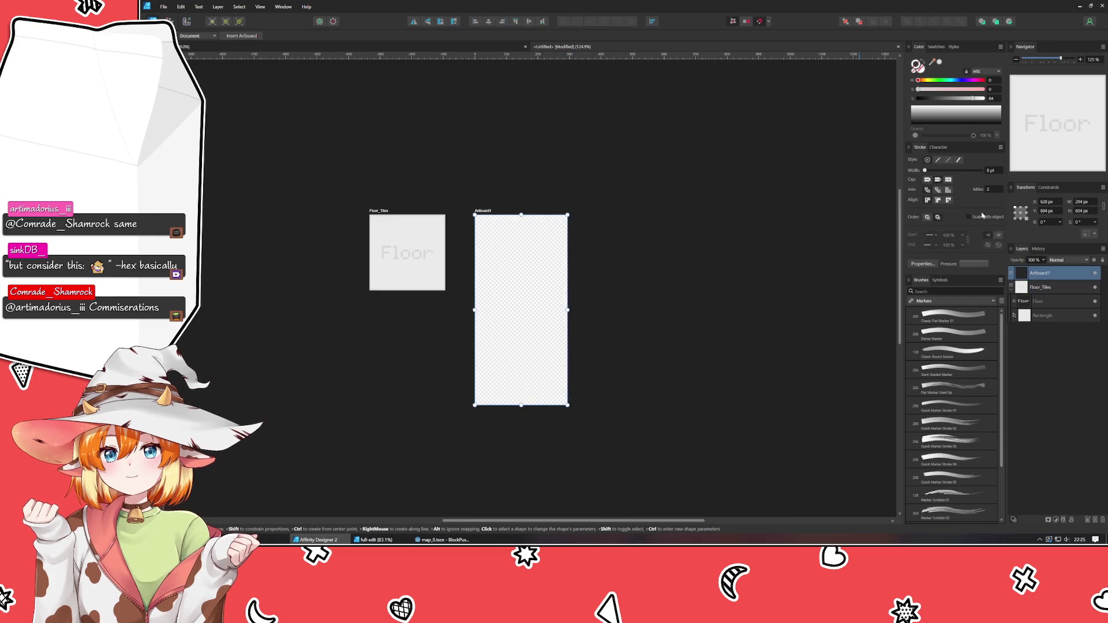
pyautogui.click(1086, 201)
pyautogui.write('240')
pyautogui.press('Tab')
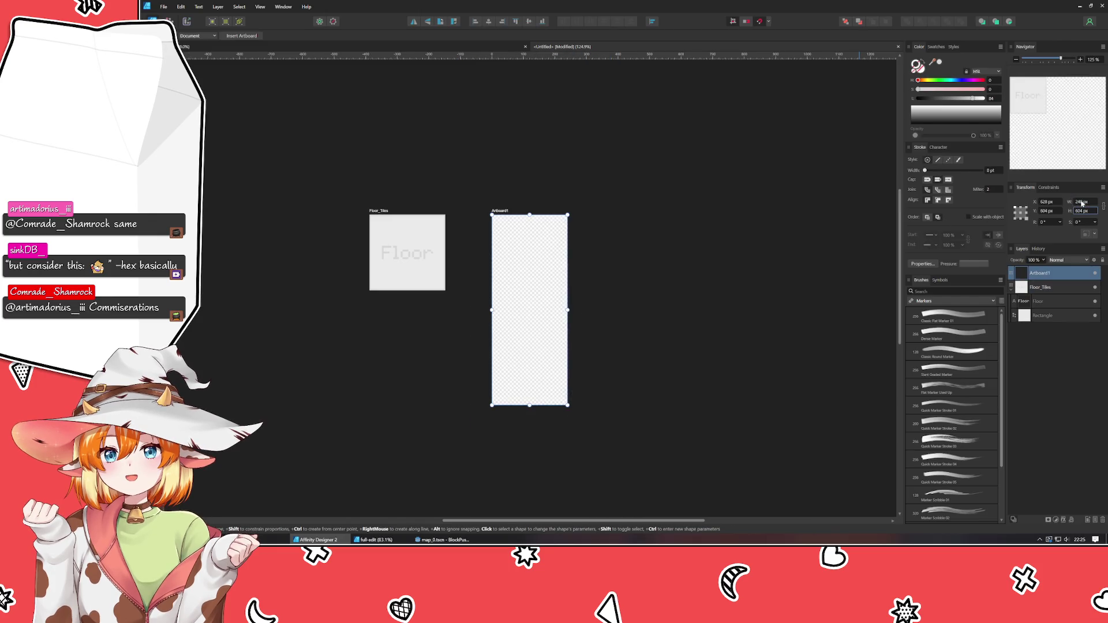
pyautogui.write('480')
pyautogui.press('Tab')
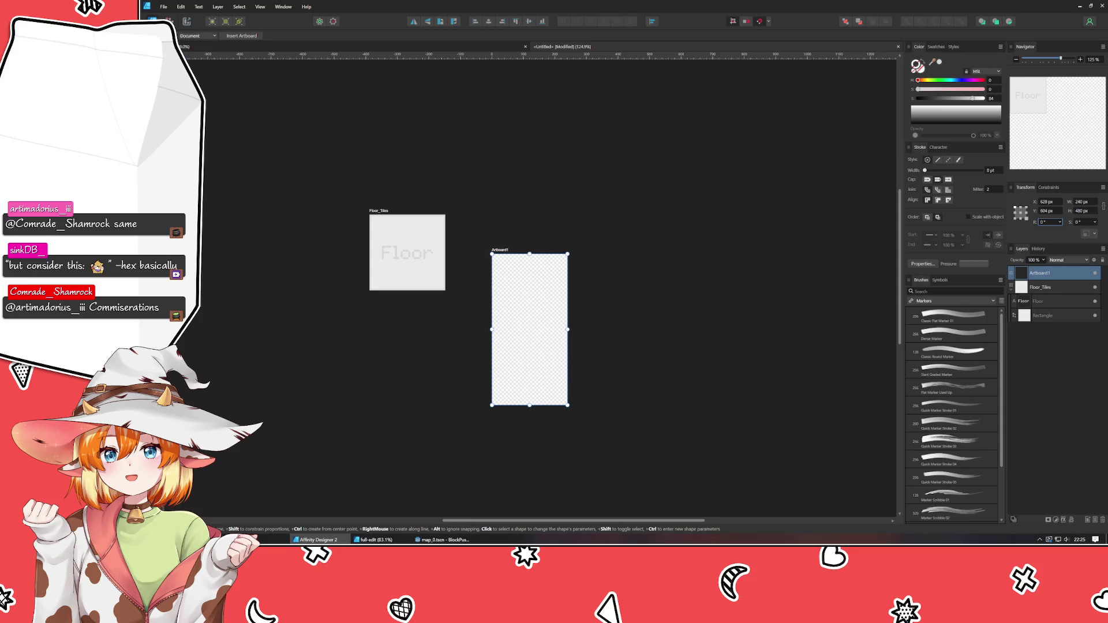
# Move the new artboard up and left toward Floor_Tiles
pyautogui.press('v')
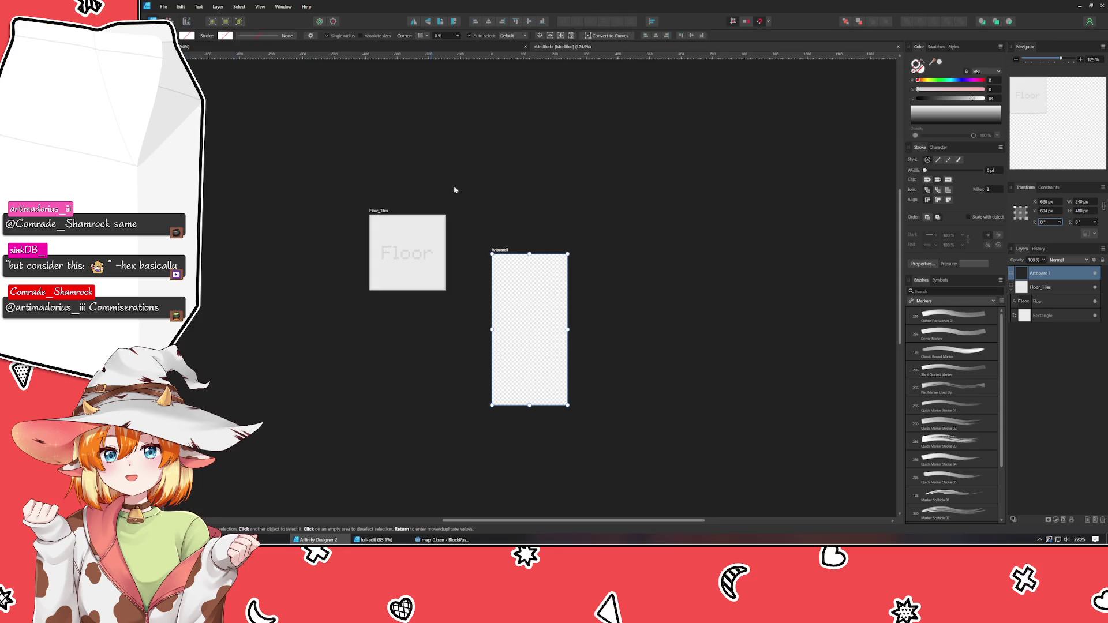
pyautogui.moveTo(502, 253); pyautogui.dragTo(476, 213)
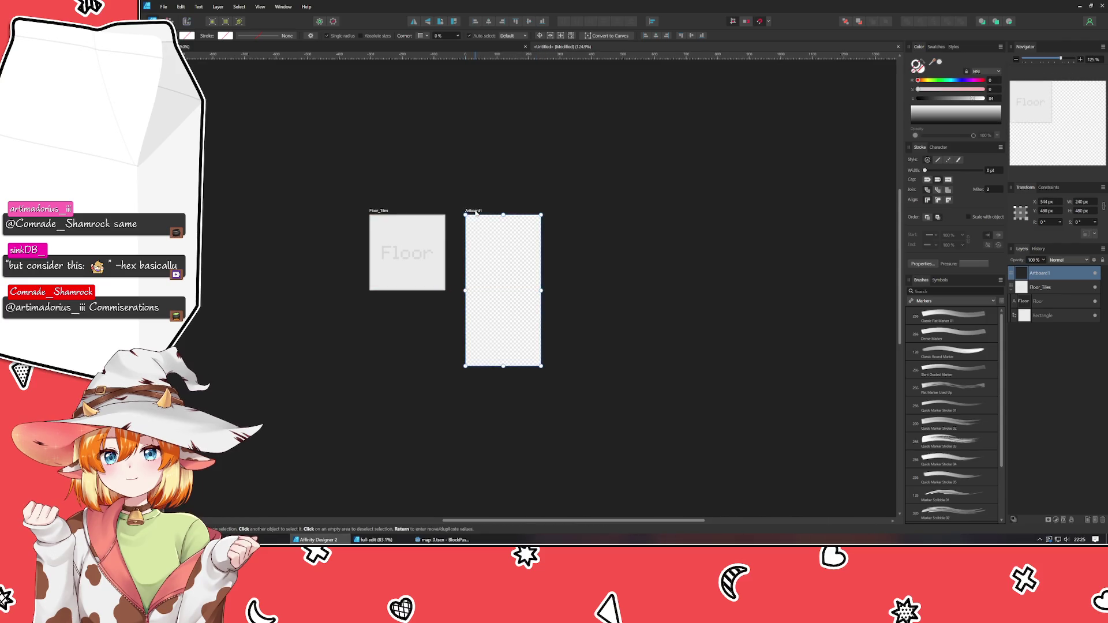
pyautogui.click(653, 205)
pyautogui.scroll(3, 535, 291)
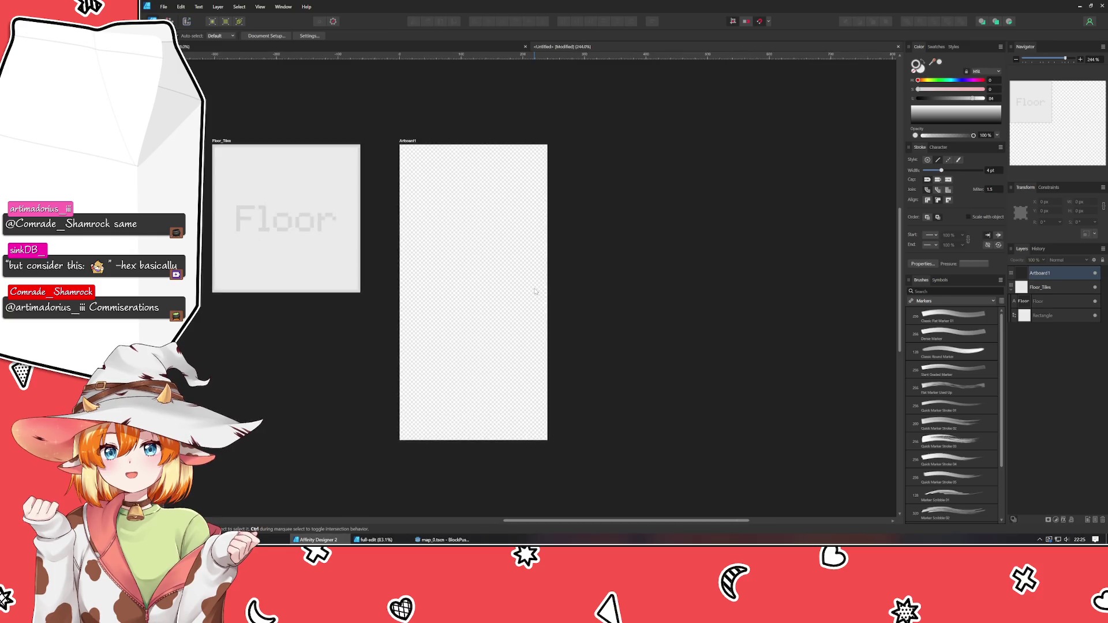
pyautogui.scroll(1, 536, 292)
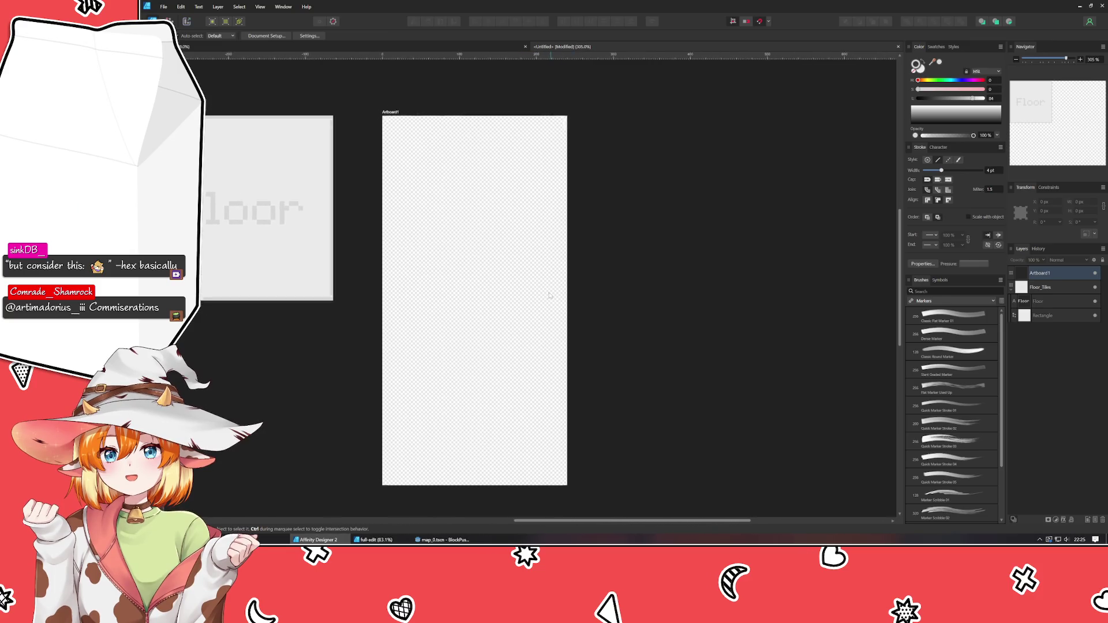
pyautogui.moveTo(549, 295); pyautogui.dragTo(598, 306)
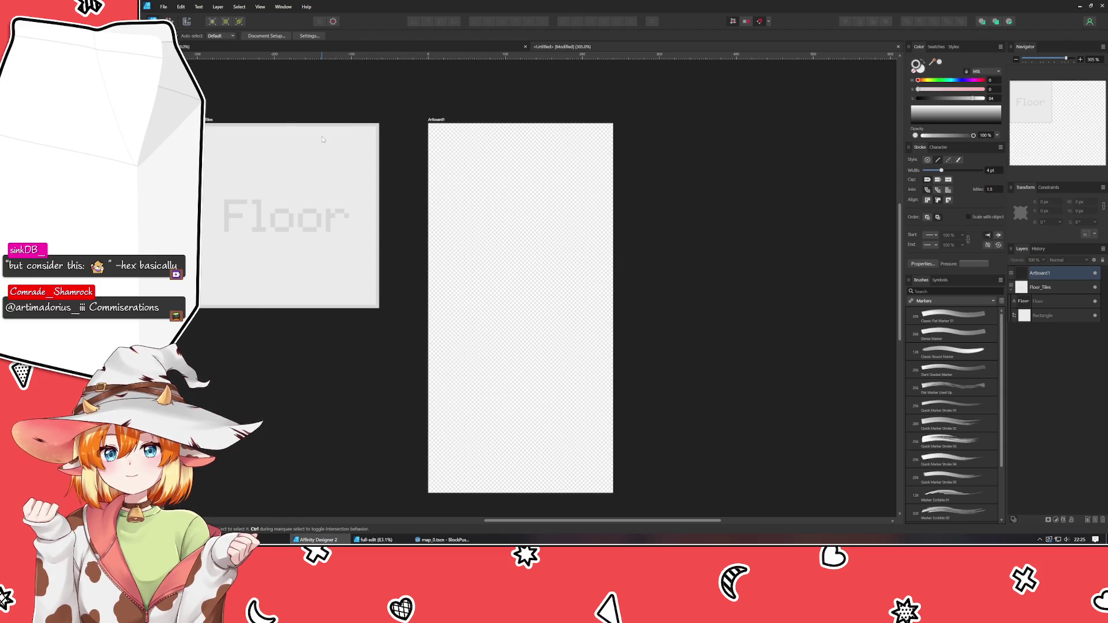
pyautogui.click(322, 145)
pyautogui.click(322, 426)
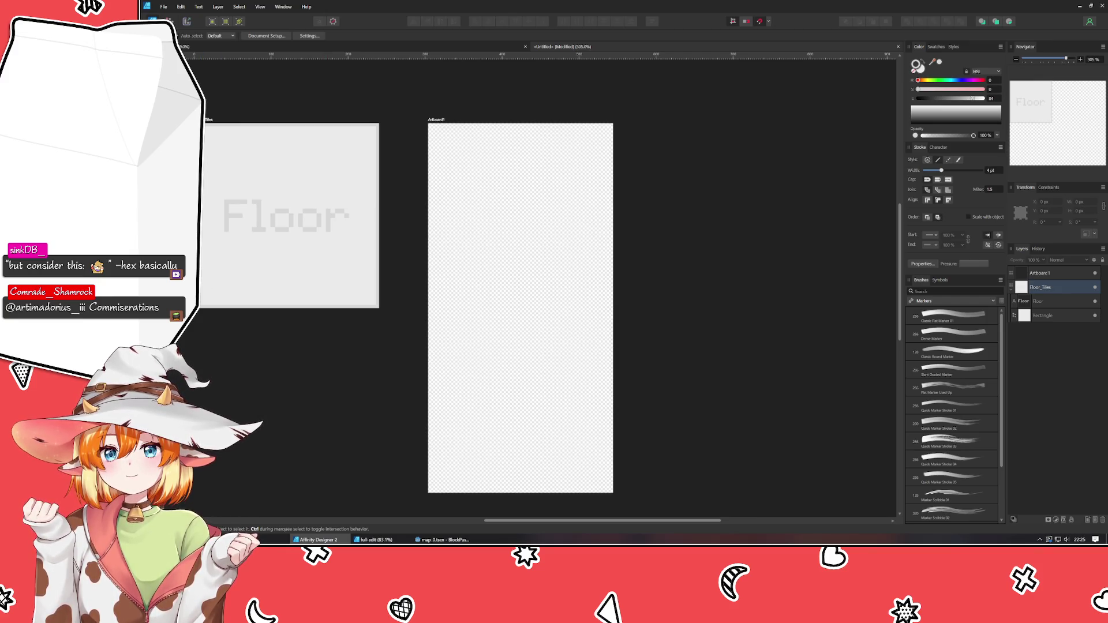
# Widen Artboard1 to 720 px in the Transform panel
pyautogui.click(445, 119)
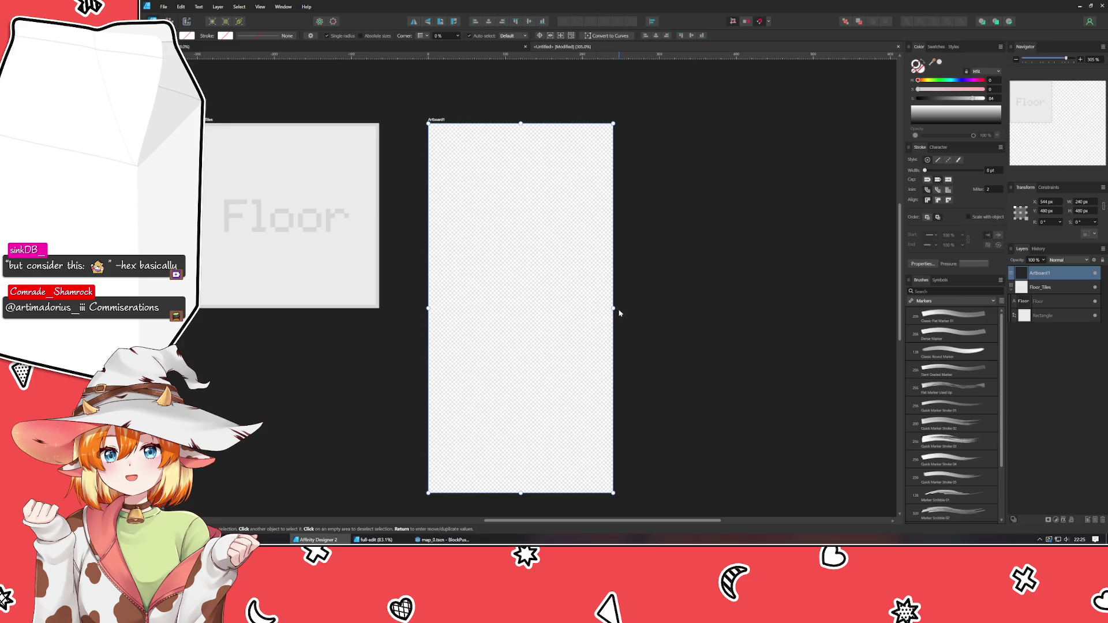
pyautogui.click(1089, 202)
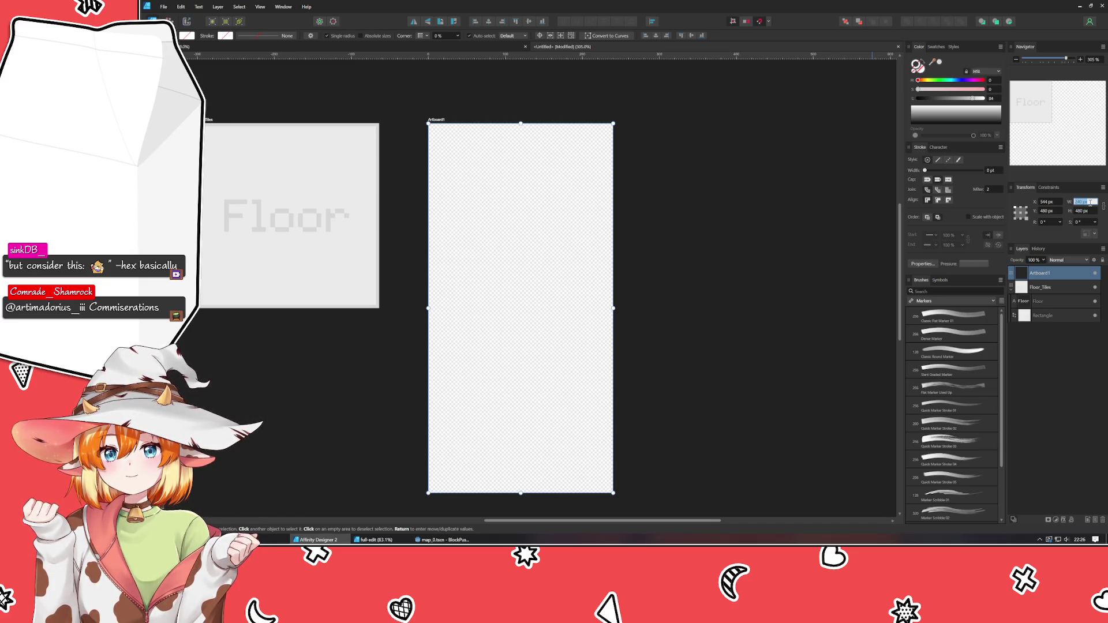
pyautogui.write('720')
pyautogui.click(868, 242)
pyautogui.hscroll(-5, 732, 247)
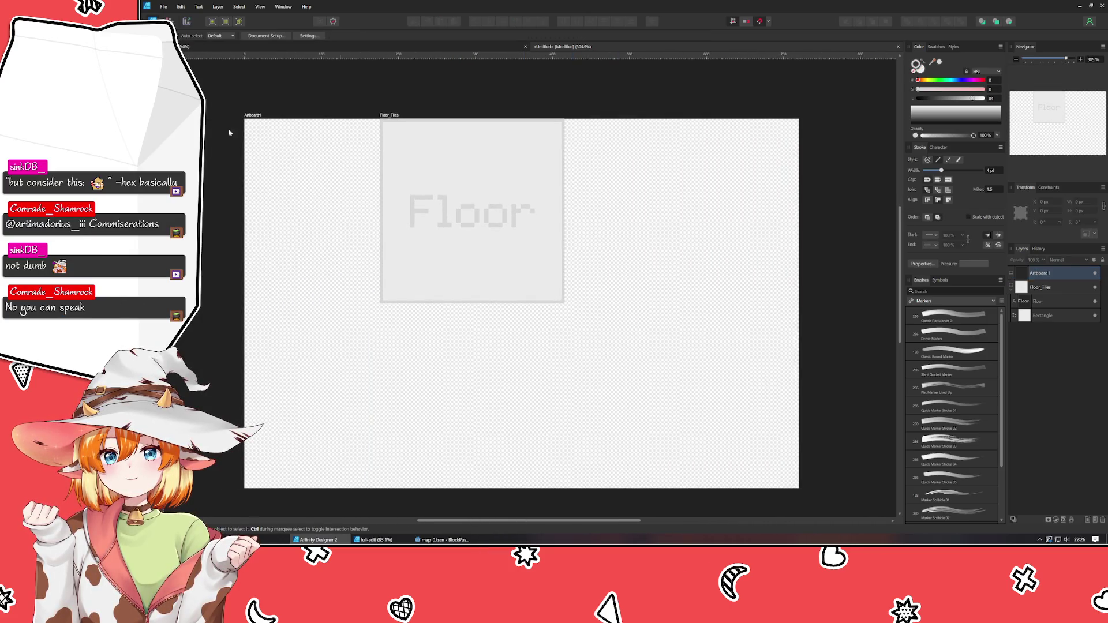
# With a top-left reference point, move Artboard1 to the right of Floor_Tiles
pyautogui.click(240, 116)
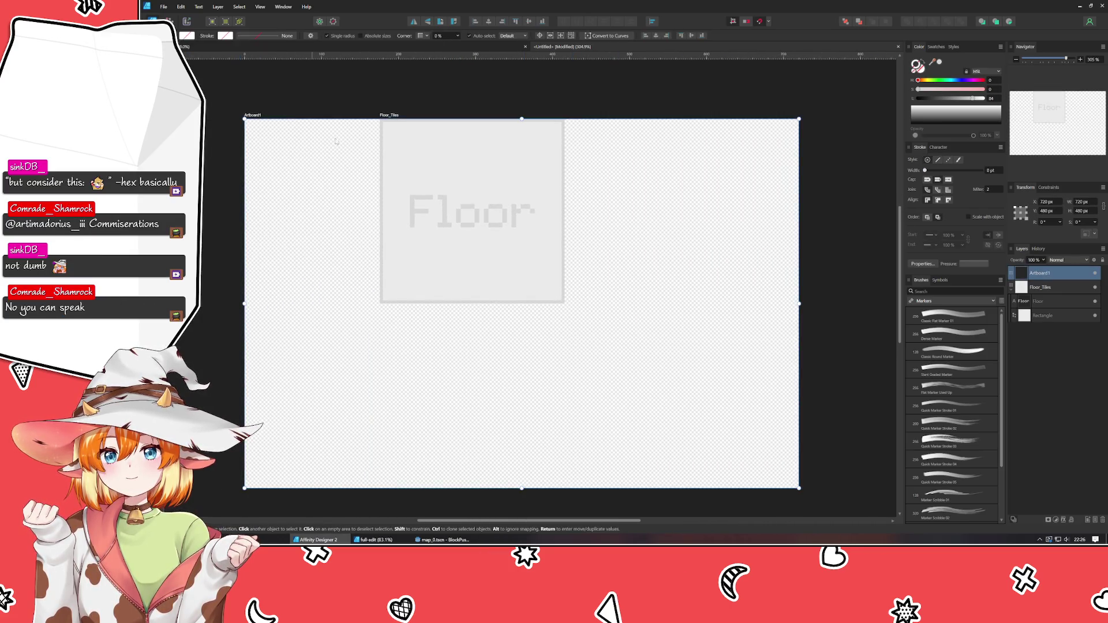
pyautogui.click(1016, 208)
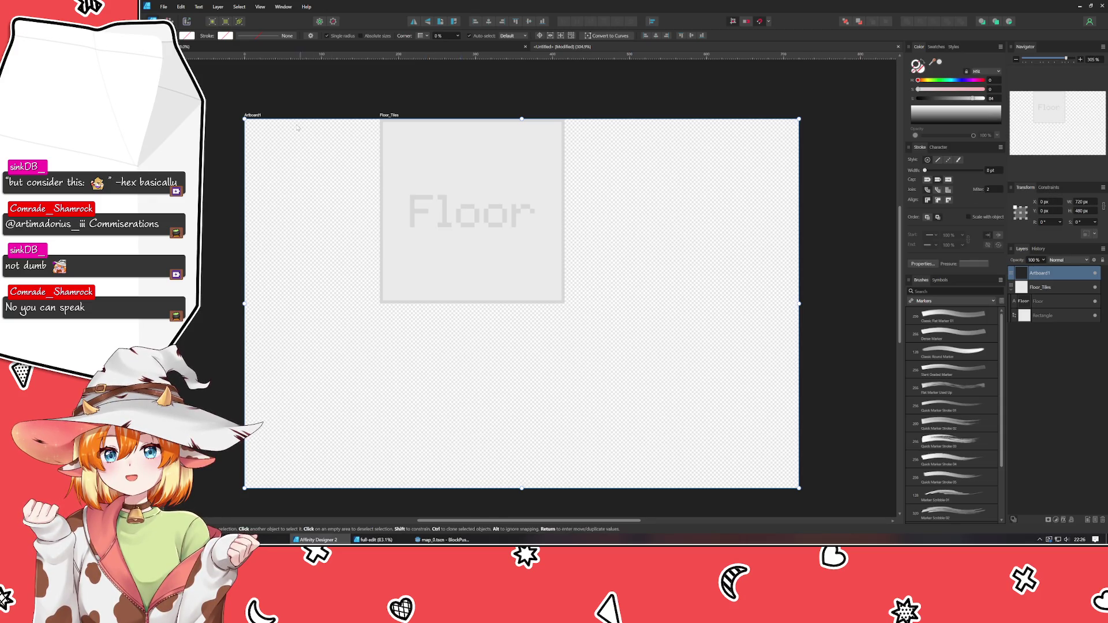
pyautogui.moveTo(250, 115)
pyautogui.mouseDown()
pyautogui.moveTo(639, 115)
pyautogui.moveTo(585, 116)
pyautogui.moveTo(605, 116)
pyautogui.mouseUp()
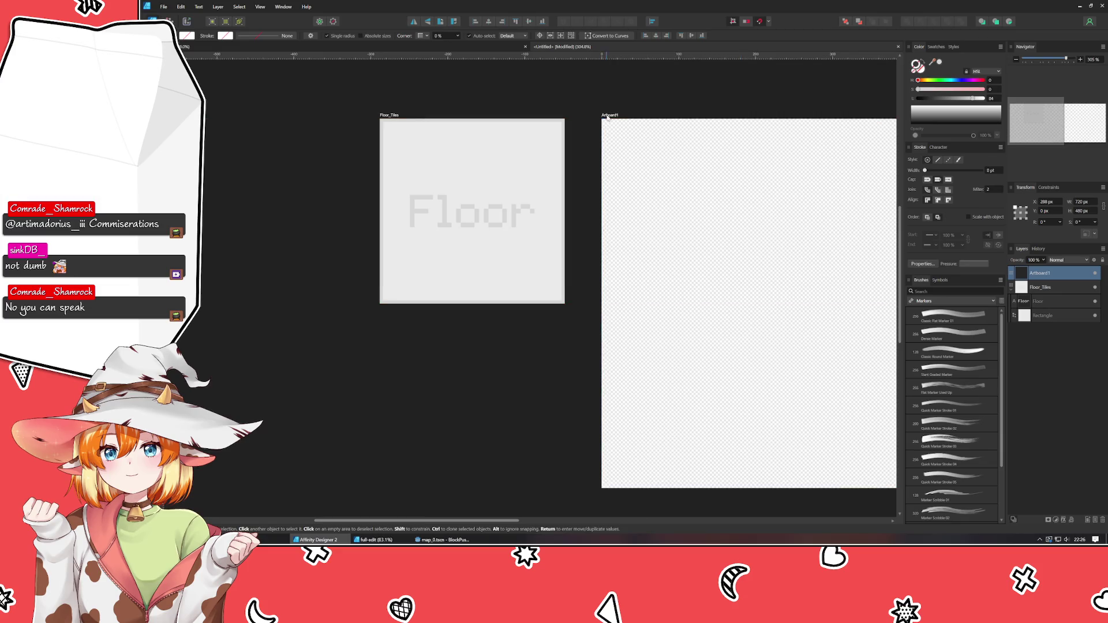
pyautogui.click(388, 390)
pyautogui.hotkey('ctrl', '0')
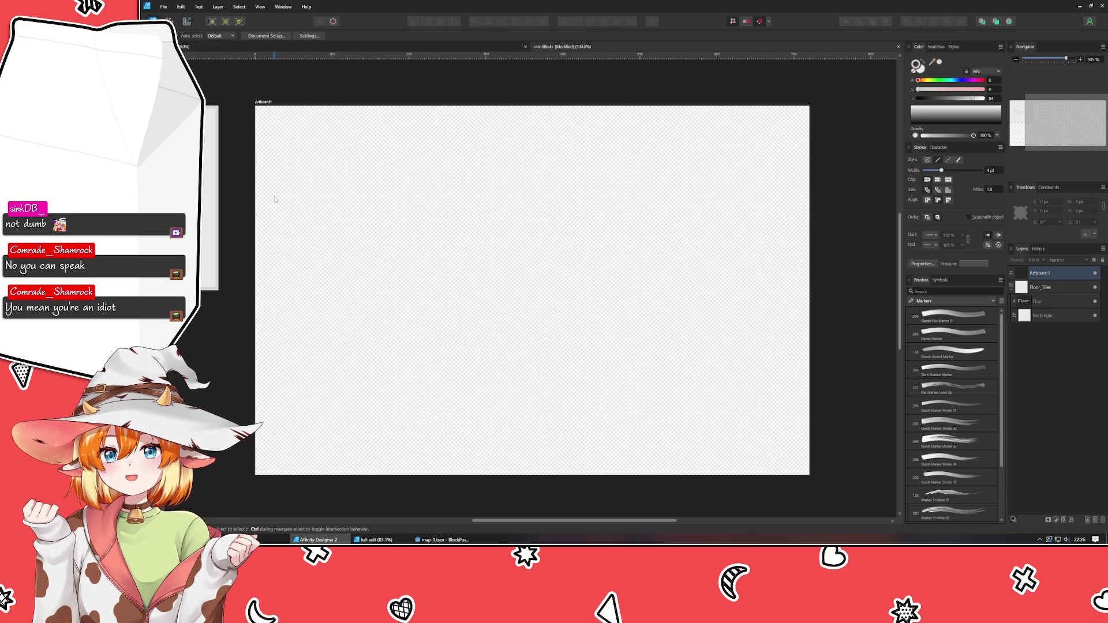
# Glance at the other open document, then return to the Untitled document's artboard
pyautogui.scroll(-2, 276, 202)
pyautogui.scroll(2, 297, 213)
pyautogui.moveTo(271, 194)
pyautogui.mouseDown()
pyautogui.moveTo(287, 200)
pyautogui.moveTo(264, 185)
pyautogui.moveTo(253, 196)
pyautogui.moveTo(265, 216)
pyautogui.moveTo(286, 204)
pyautogui.moveTo(265, 197)
pyautogui.mouseUp()
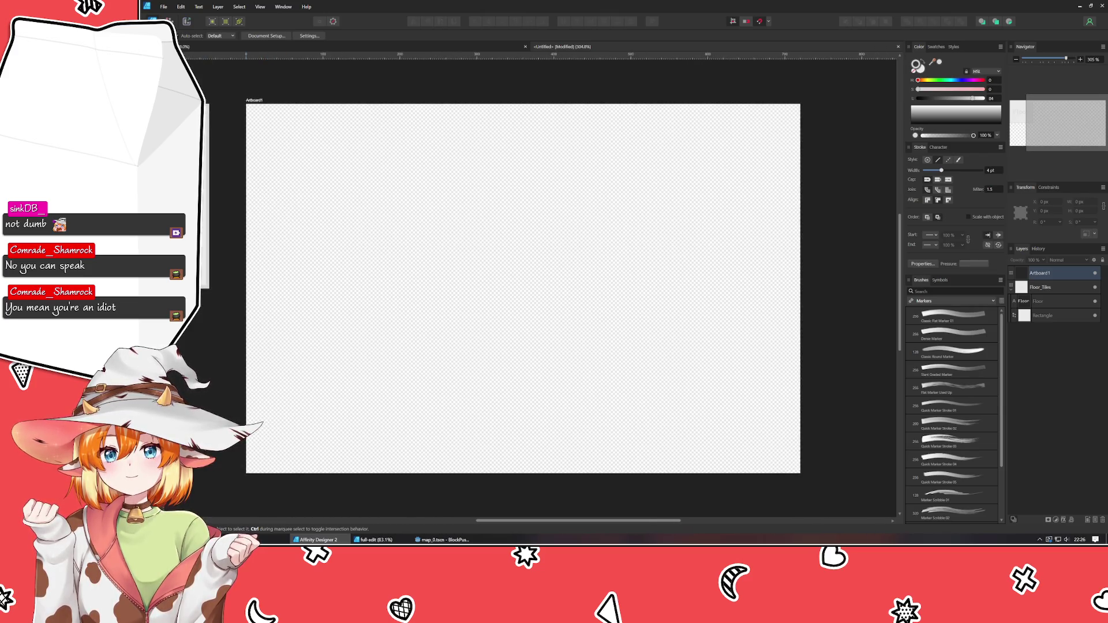
pyautogui.hotkey('ctrl', 'Tab')
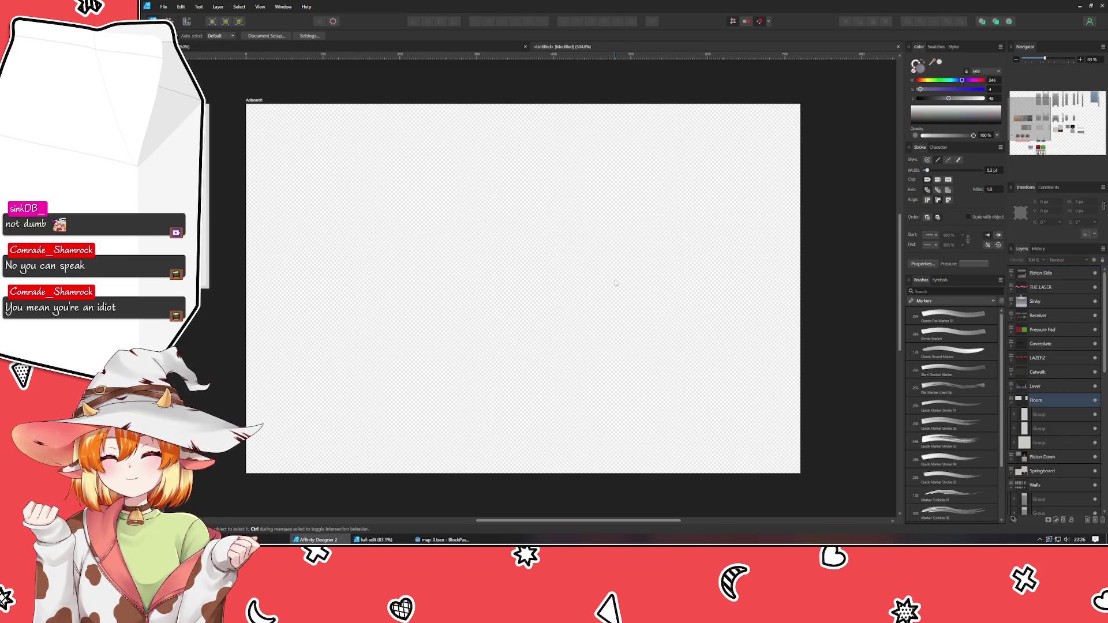
pyautogui.click(587, 297)
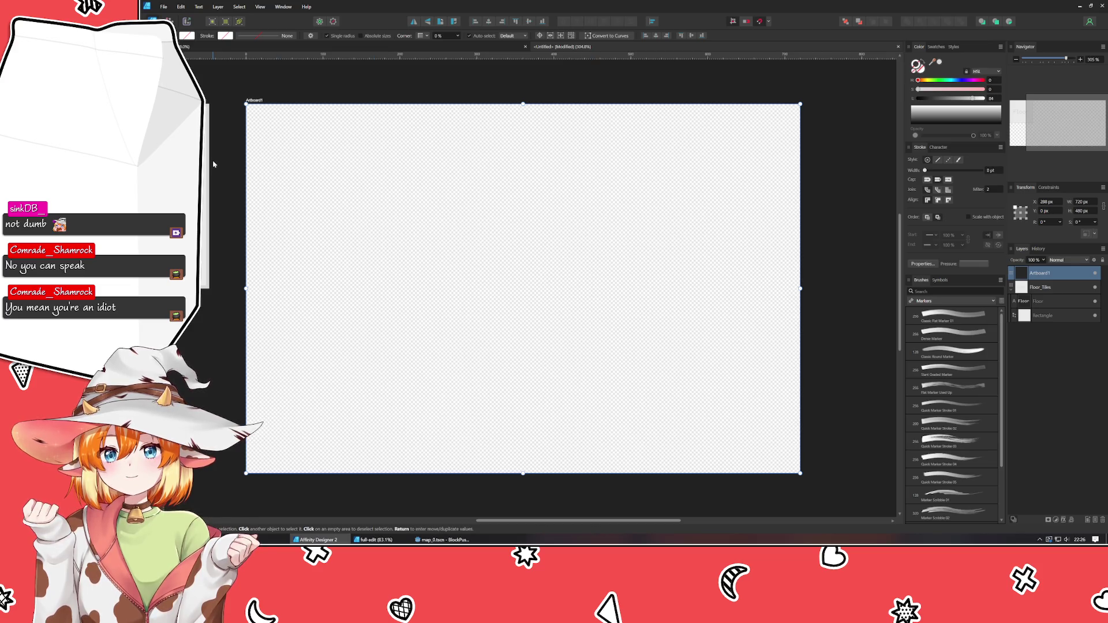
pyautogui.click(223, 107)
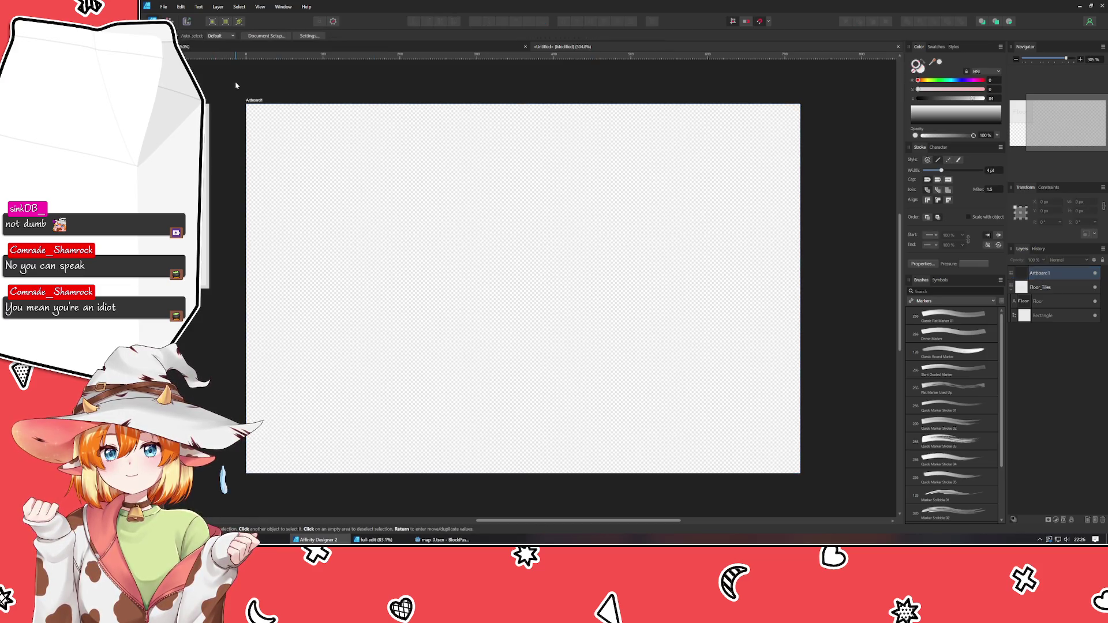
pyautogui.press('m')
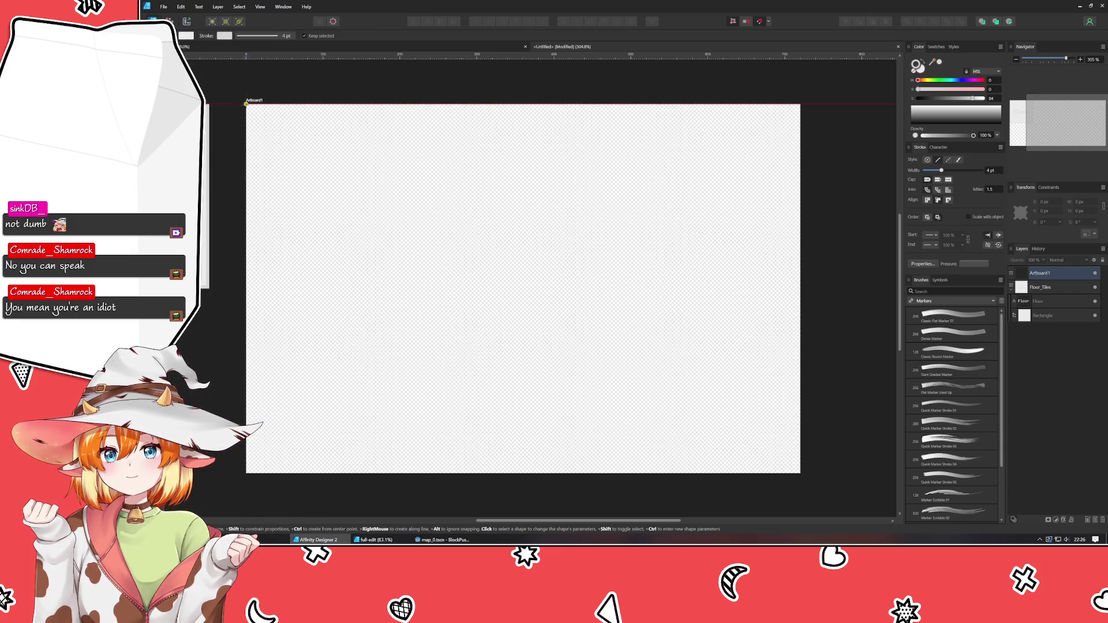
# Draw a rectangle from Artboard1's top-left corner and compare it with the Floor tile
pyautogui.moveTo(247, 105)
pyautogui.mouseDown()
pyautogui.moveTo(371, 210)
pyautogui.moveTo(368, 225)
pyautogui.mouseUp()
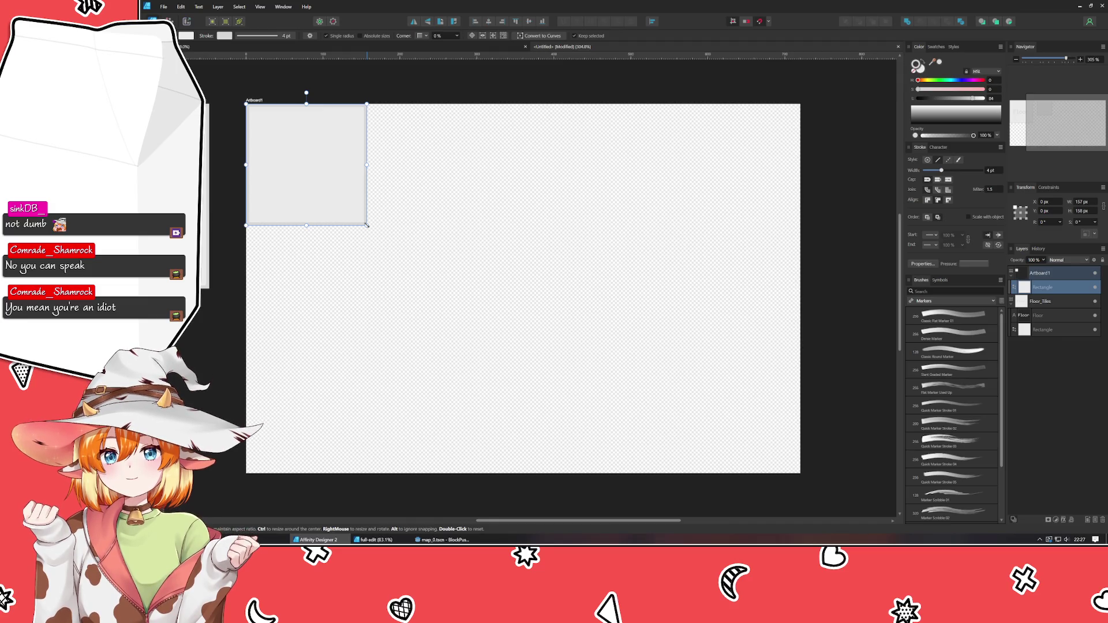
pyautogui.press('m')
pyautogui.moveTo(366, 287); pyautogui.dragTo(494, 329)
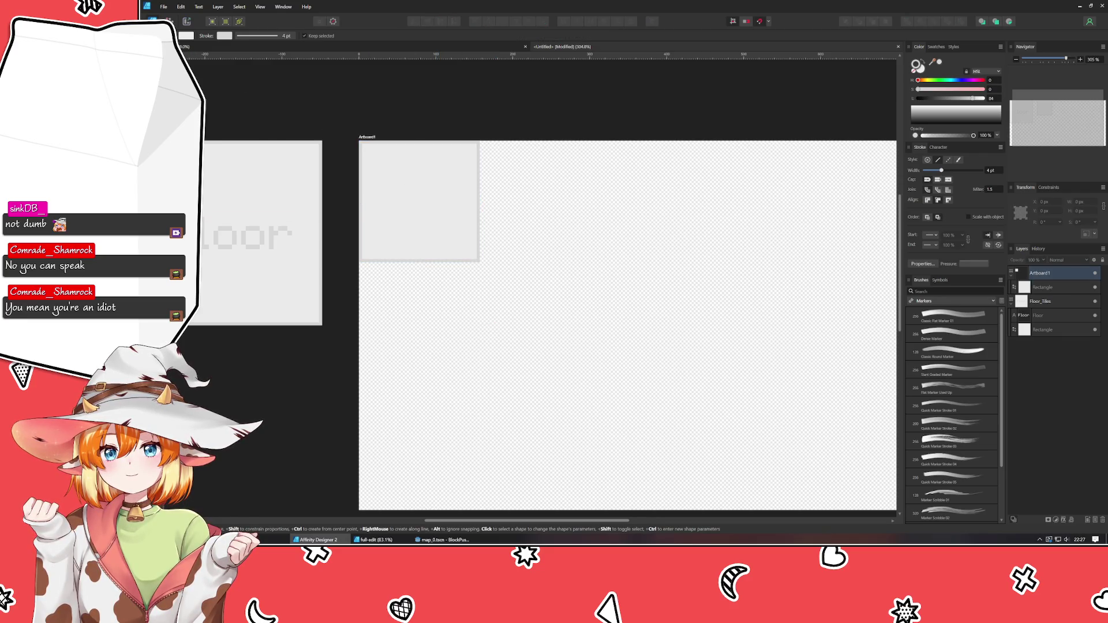
pyautogui.press('v')
pyautogui.click(317, 212)
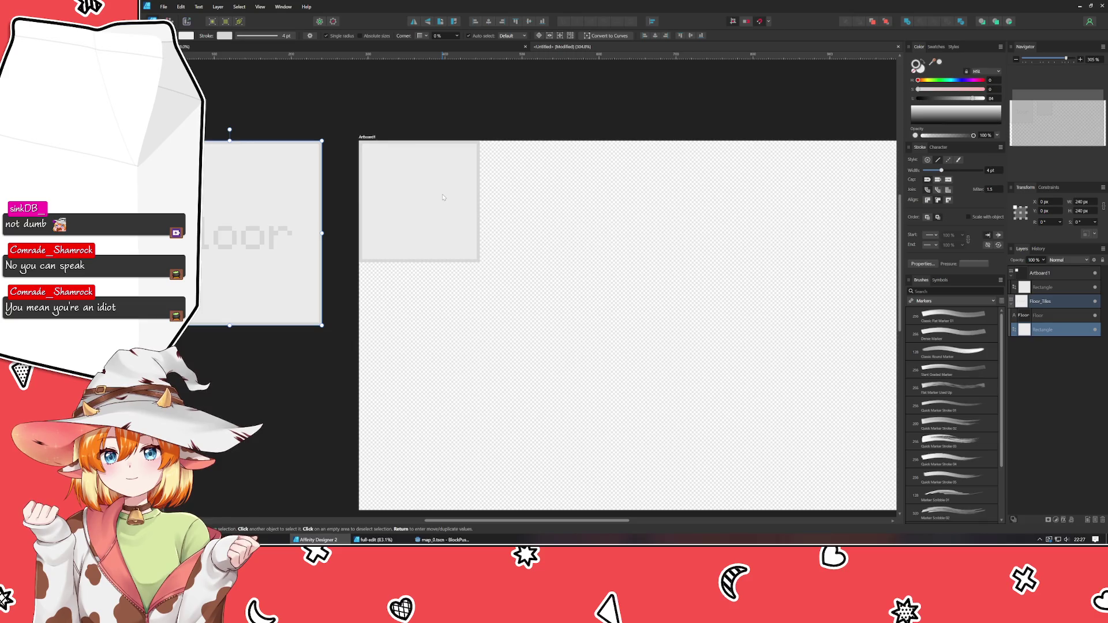
pyautogui.click(443, 198)
# Make the rectangle a 240 × 240 px square with no outline
pyautogui.click(1084, 202)
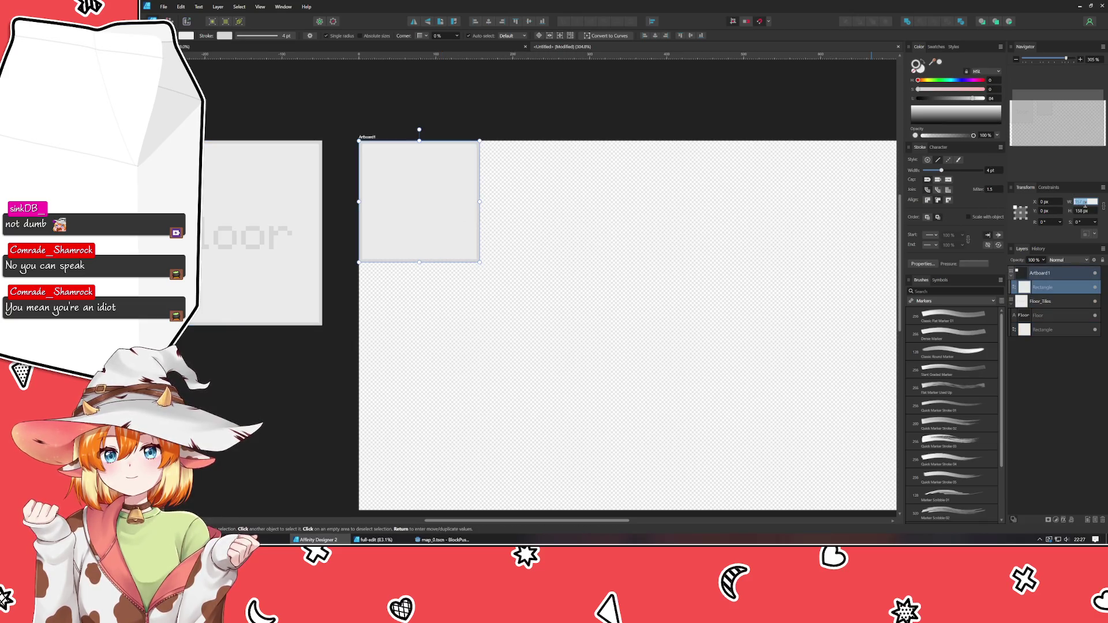
pyautogui.write('240')
pyautogui.press('Tab')
pyautogui.write('204')
pyautogui.press('Tab')
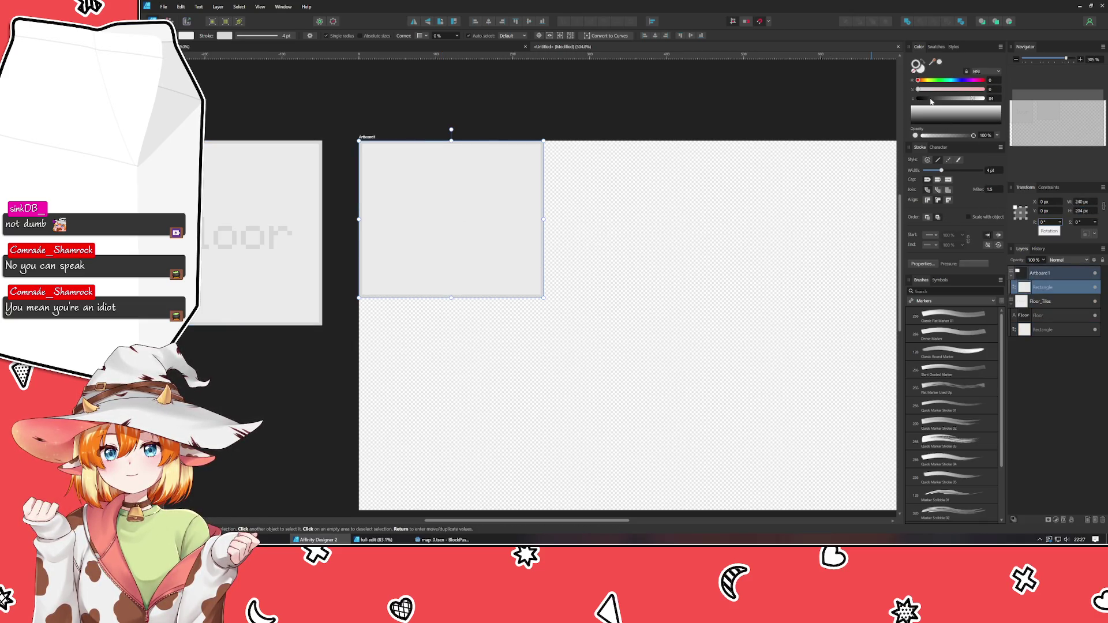
pyautogui.click(918, 72)
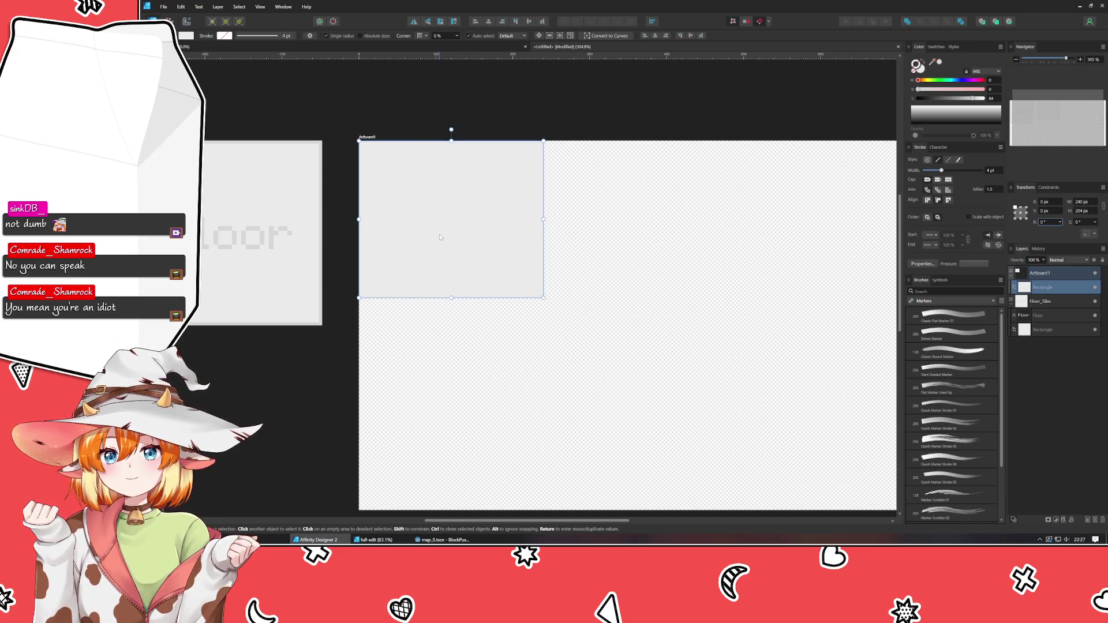
pyautogui.click(442, 312)
pyautogui.click(452, 200)
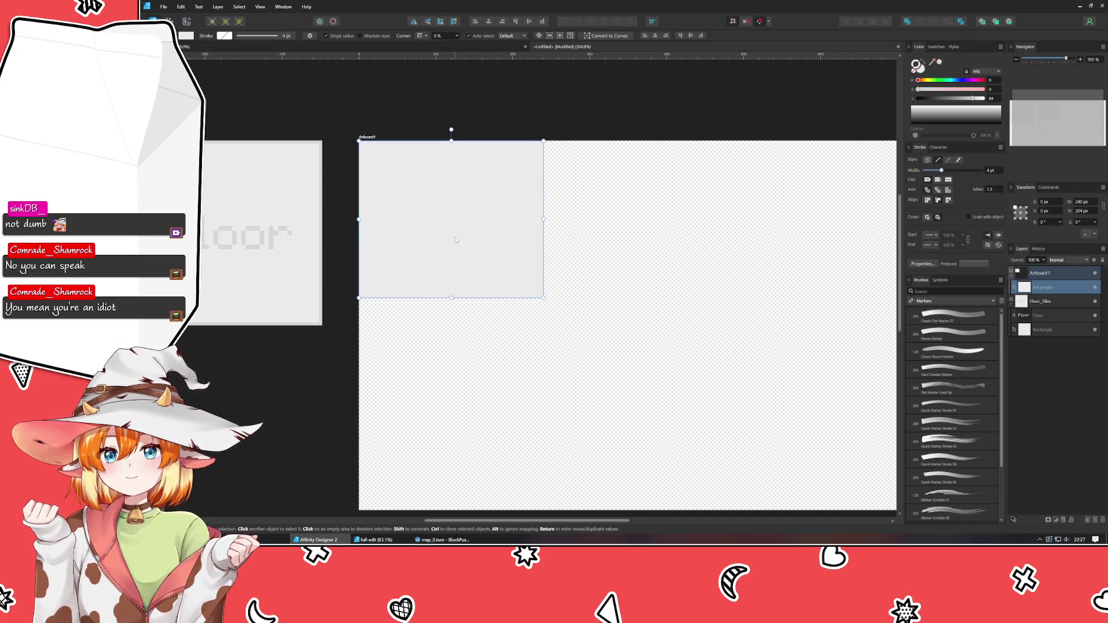
pyautogui.hotkey('ctrl', 'j')
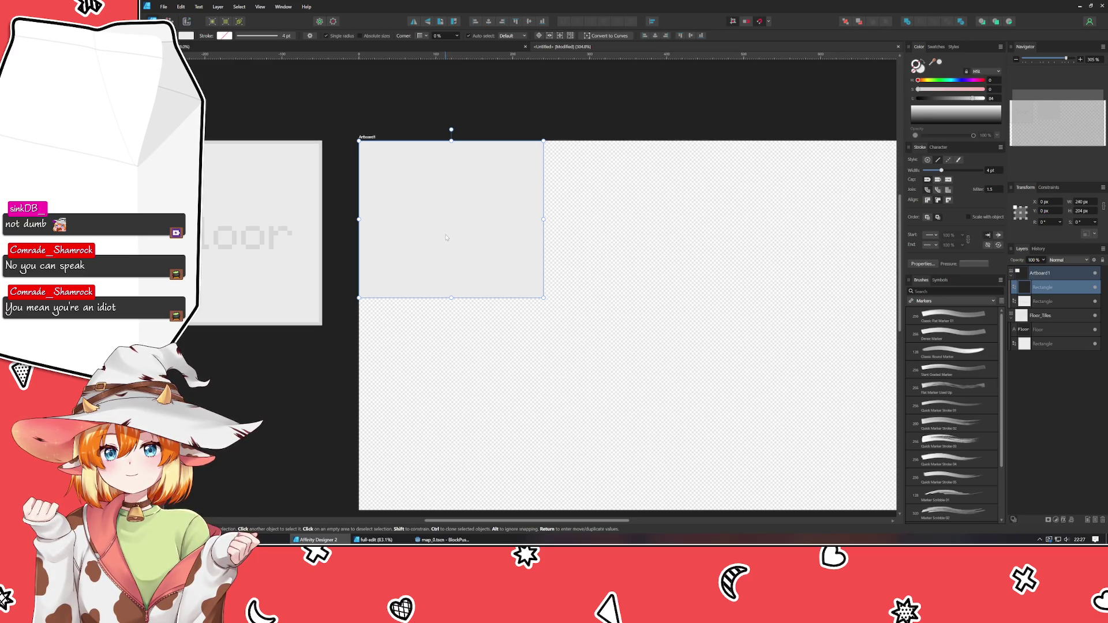
pyautogui.hotkey('ctrl', 'z')
pyautogui.click(1085, 211)
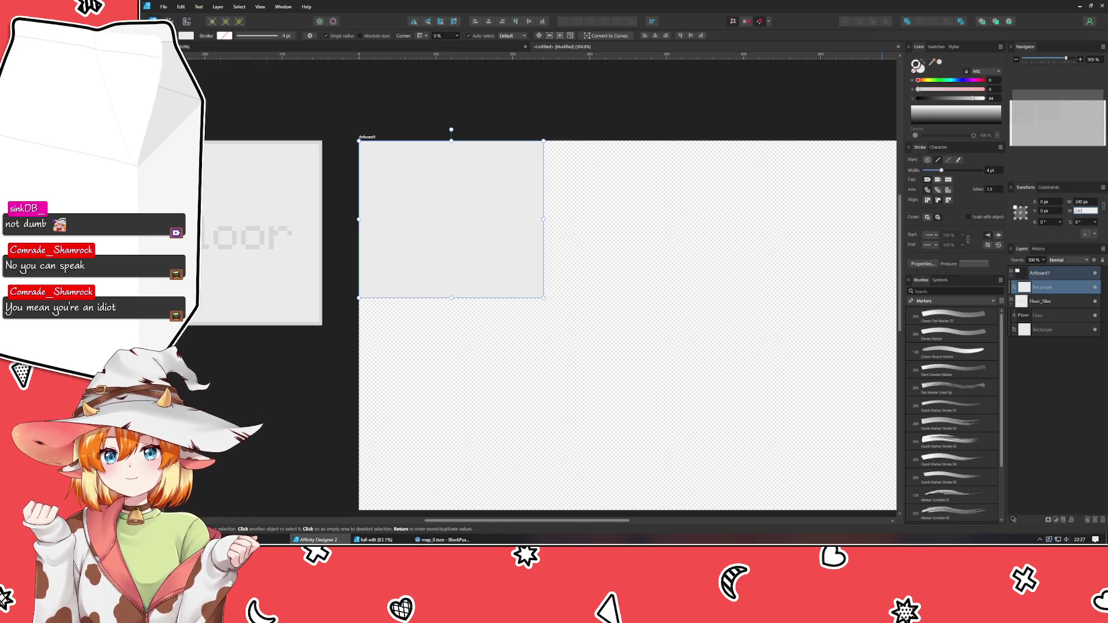
pyautogui.write('240')
pyautogui.press('Return')
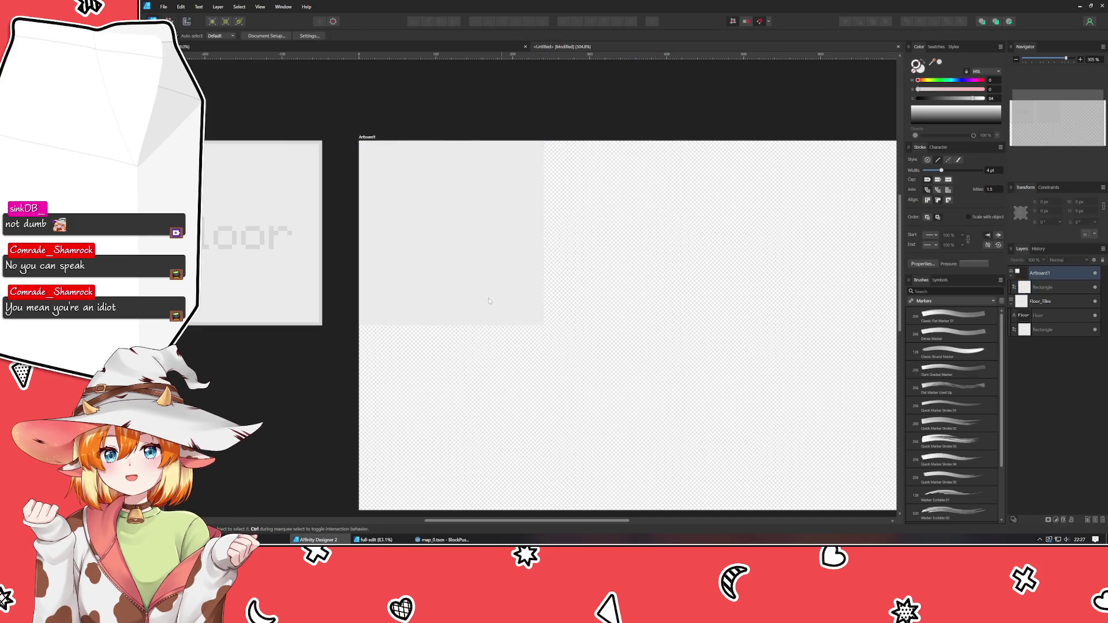
# Duplicate the square and place the copy directly below the first one
pyautogui.click(441, 277)
pyautogui.hotkey('ctrl', 'j')
pyautogui.moveTo(440, 273)
pyautogui.mouseDown()
pyautogui.moveTo(545, 433)
pyautogui.moveTo(445, 444)
pyautogui.mouseUp()
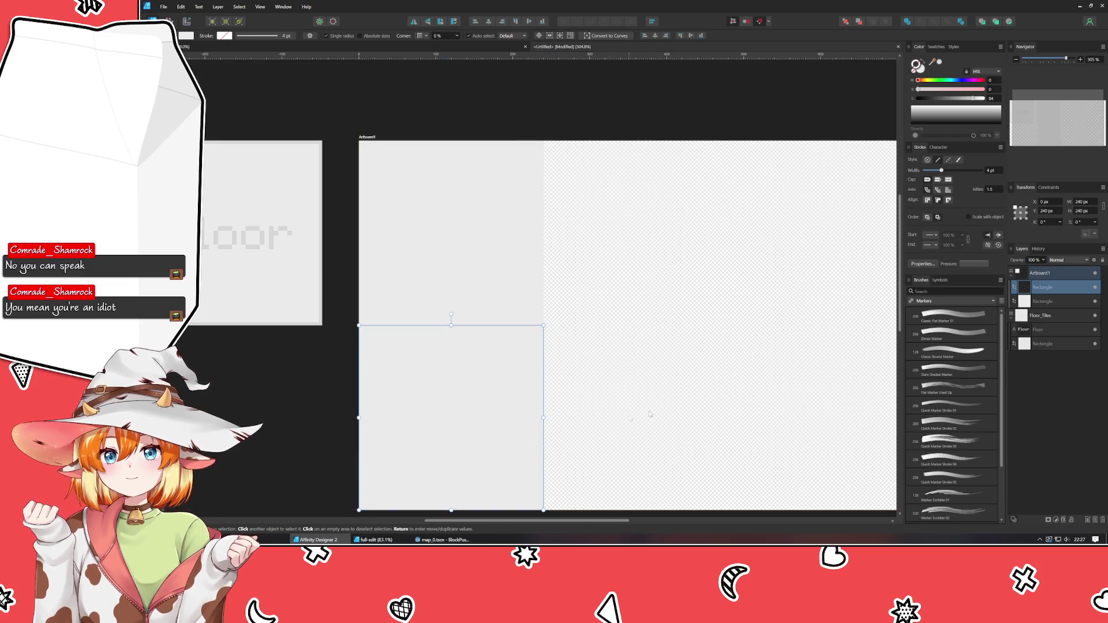
pyautogui.click(637, 410)
pyautogui.scroll(-1, 625, 372)
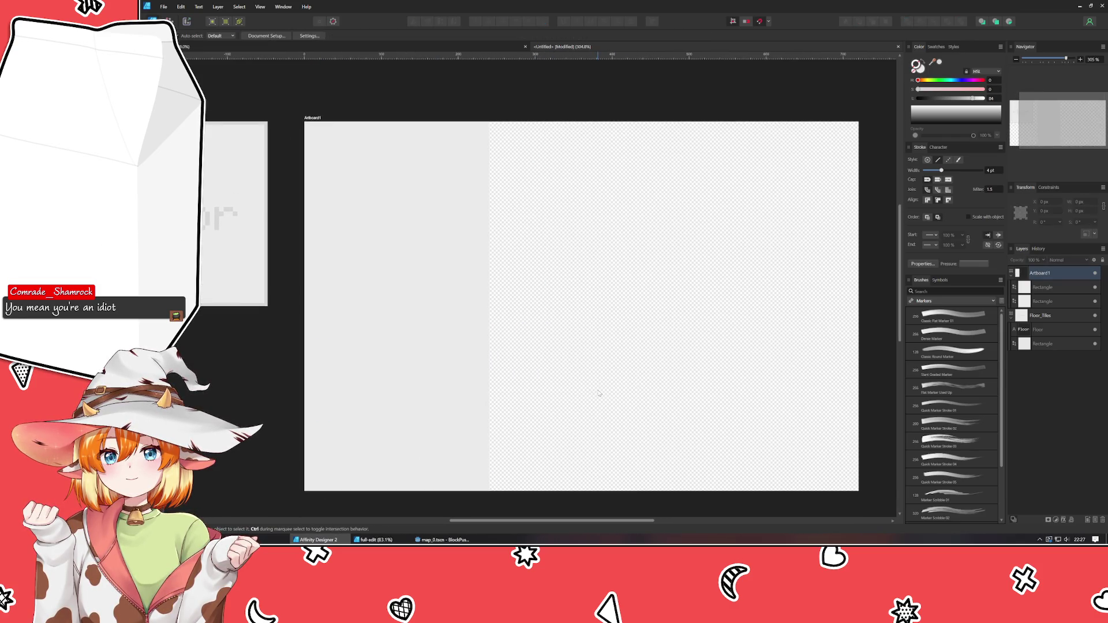
# Draw a strip across the top of the first tile and fill it grey
pyautogui.click(275, 46)
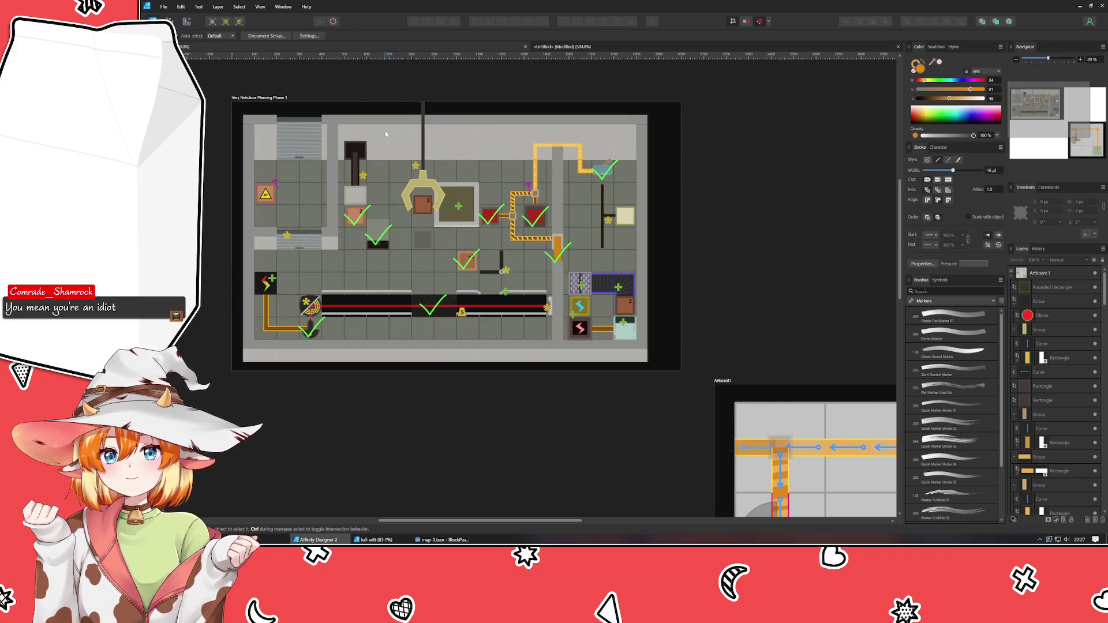
pyautogui.click(557, 46)
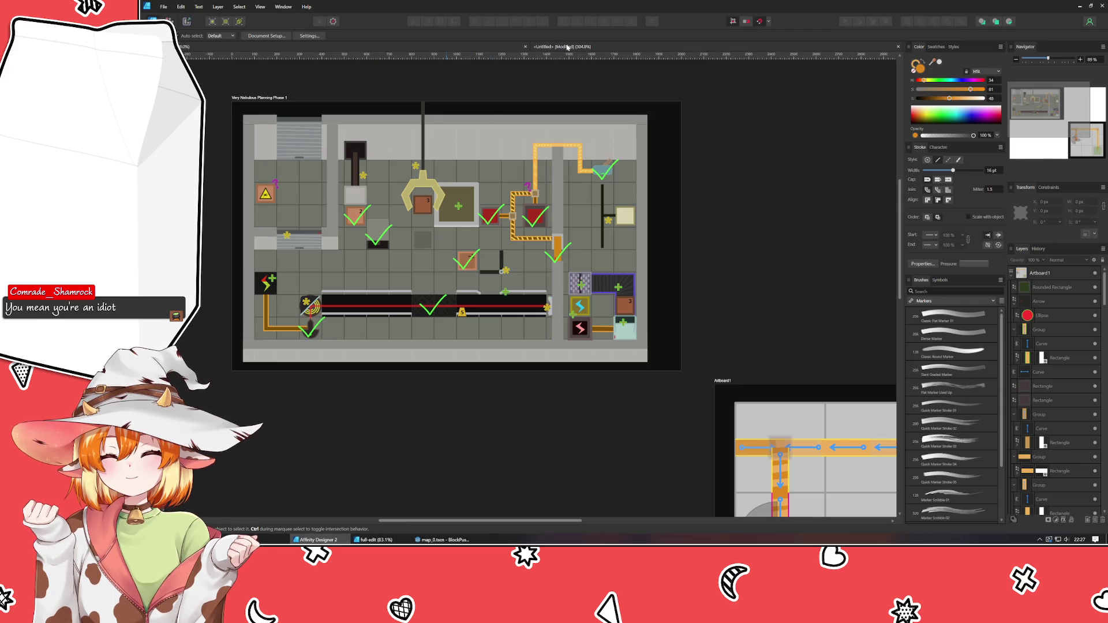
pyautogui.press('m')
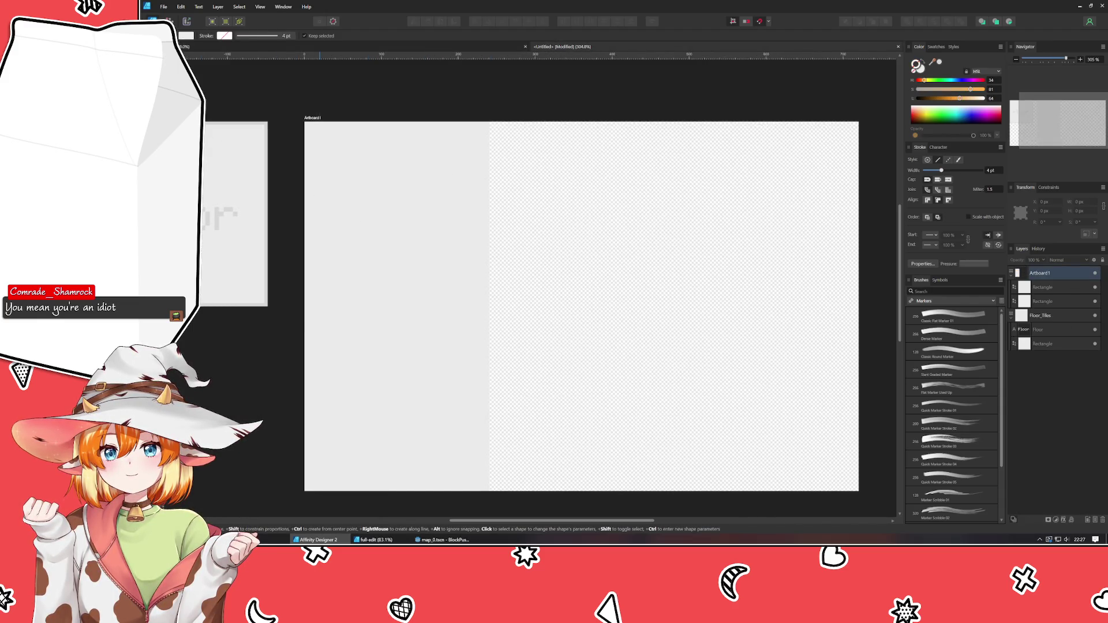
pyautogui.moveTo(304, 122)
pyautogui.mouseDown()
pyautogui.moveTo(469, 198)
pyautogui.moveTo(490, 171)
pyautogui.mouseUp()
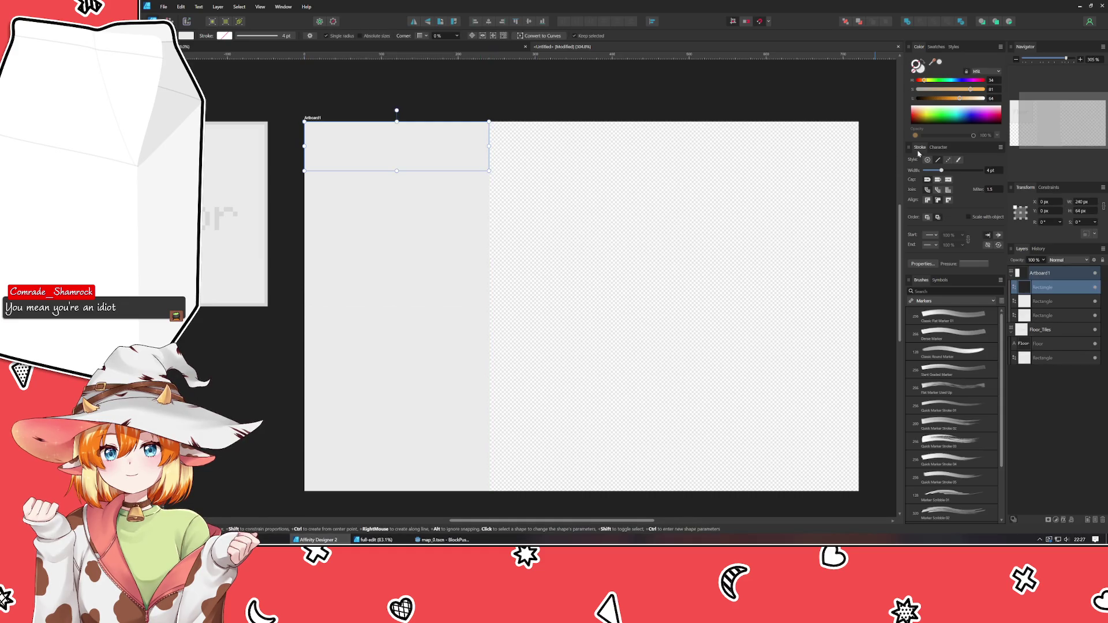
pyautogui.click(922, 68)
pyautogui.moveTo(960, 98); pyautogui.dragTo(967, 98)
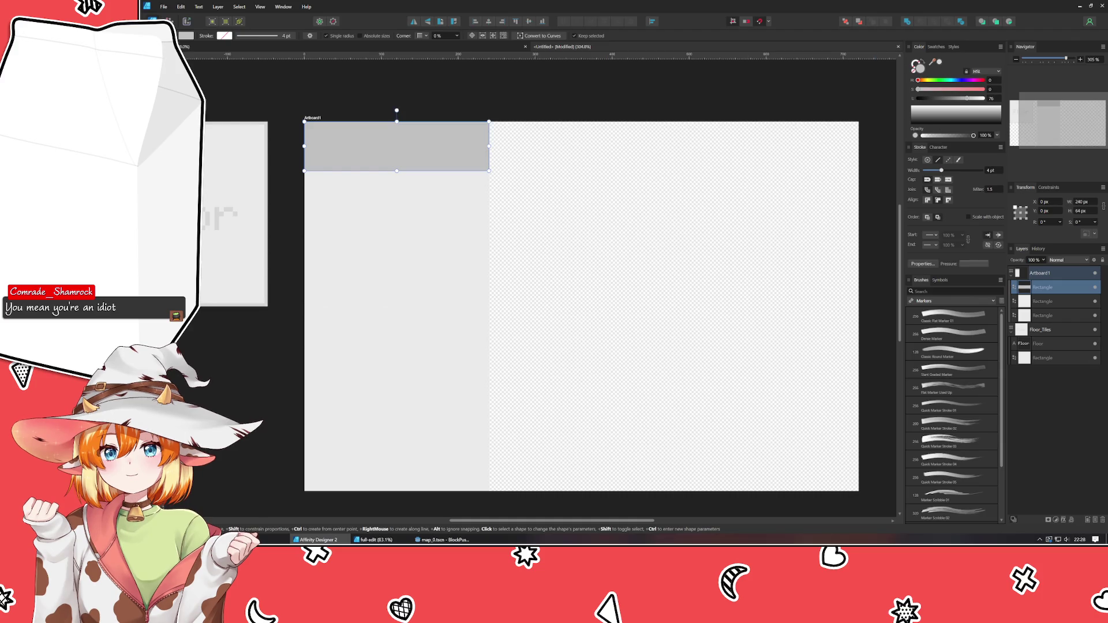
# Give the square tile under the strip a lighter grey outline
pyautogui.press('v')
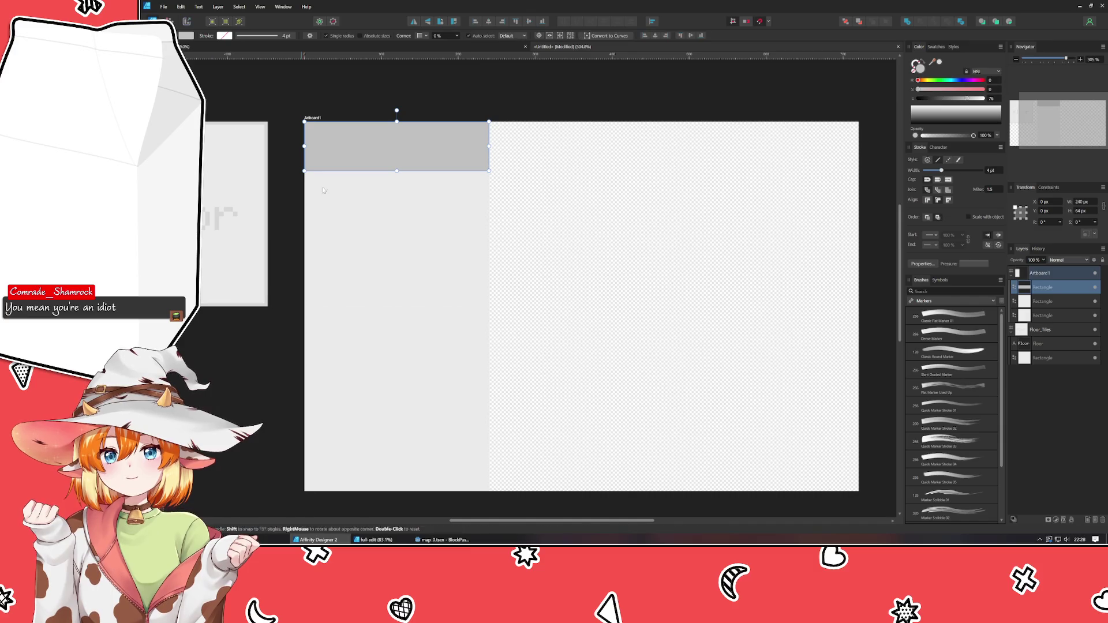
pyautogui.click(398, 217)
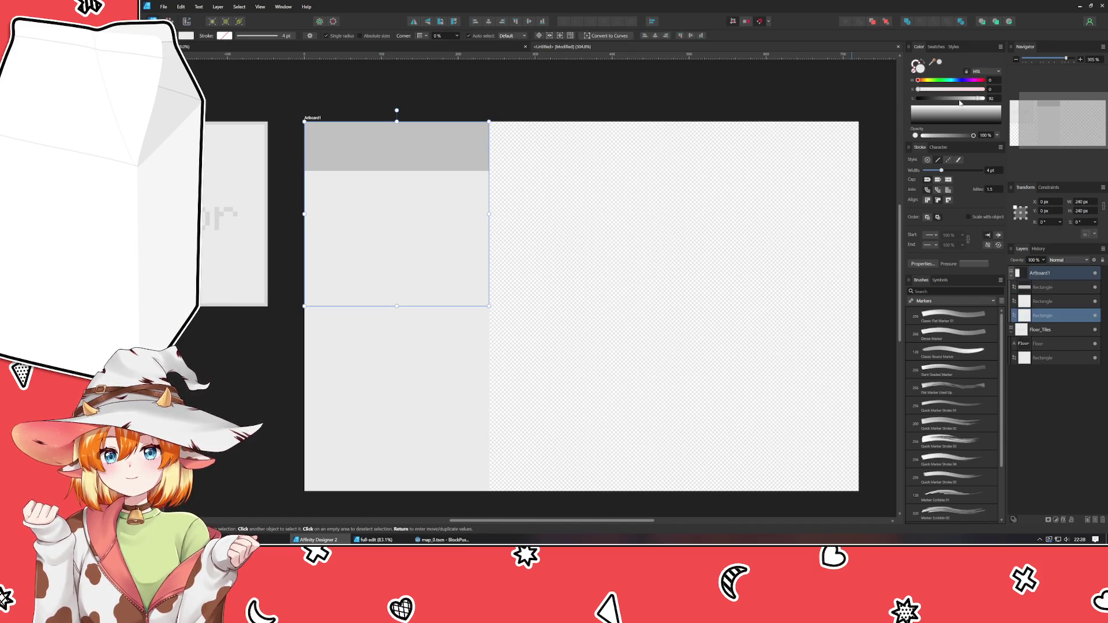
pyautogui.click(939, 62)
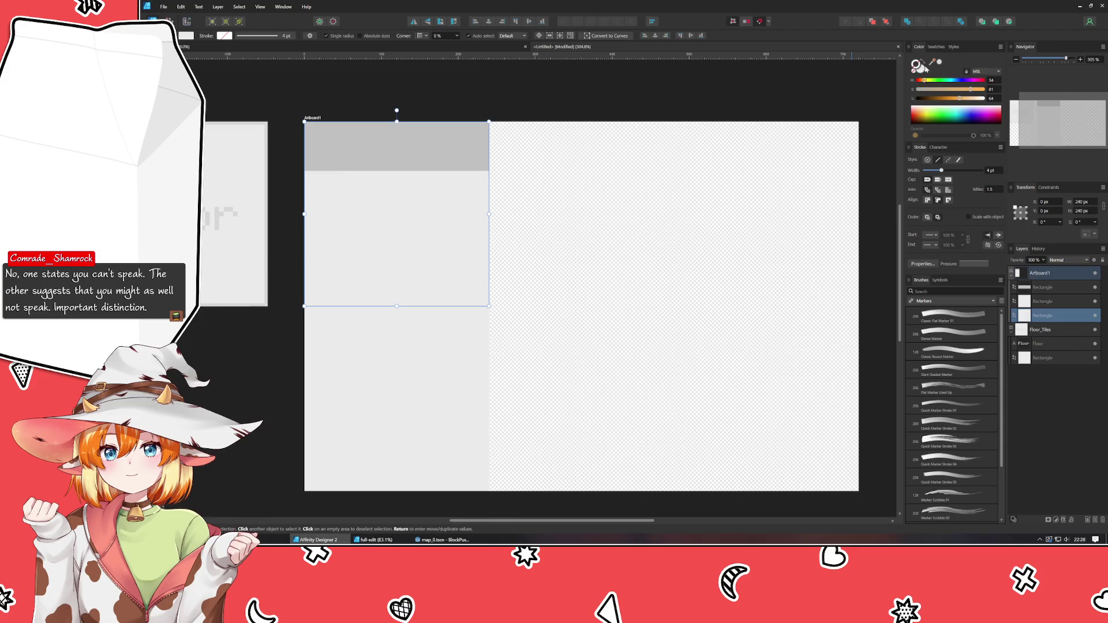
pyautogui.hotkey('ctrl', 'd')
pyautogui.hotkey('ctrl', 'z')
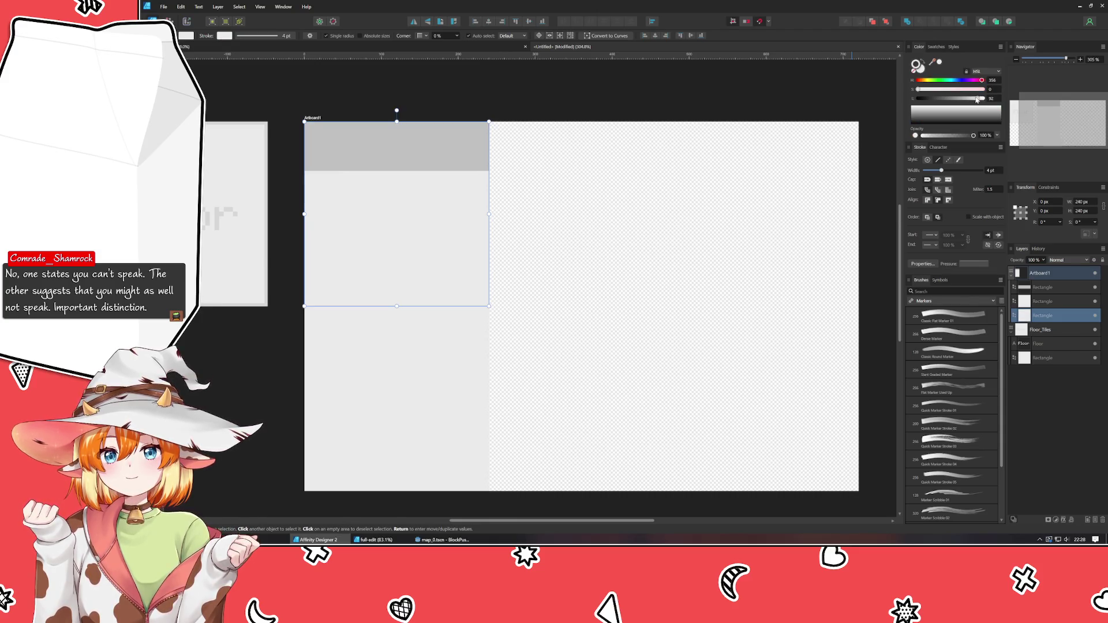
pyautogui.click(975, 99)
pyautogui.moveTo(975, 100); pyautogui.dragTo(977, 101)
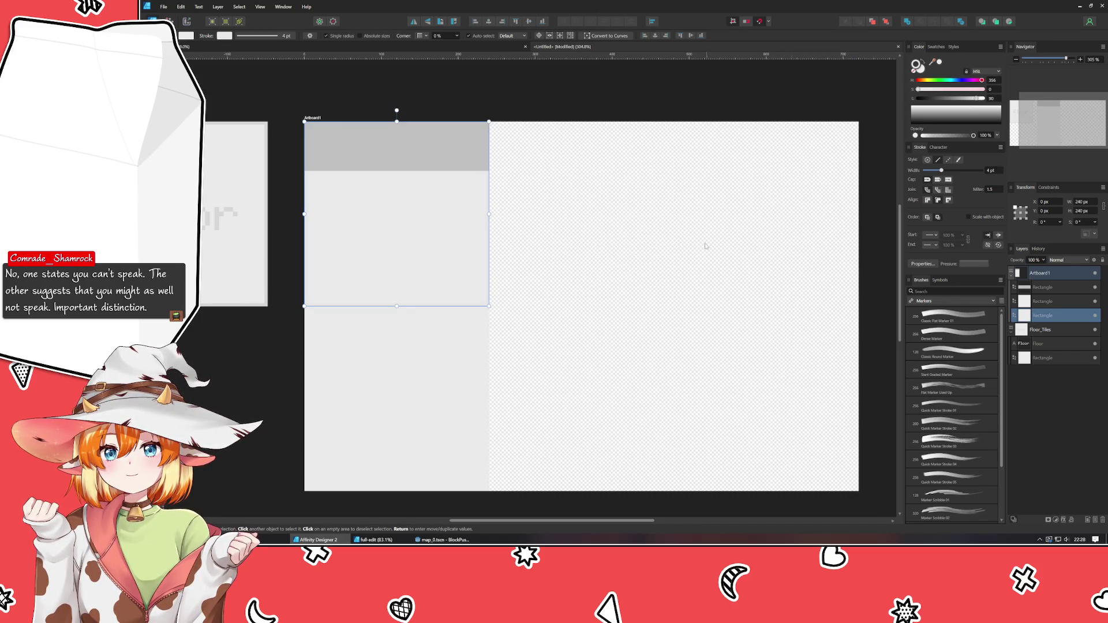
pyautogui.click(455, 389)
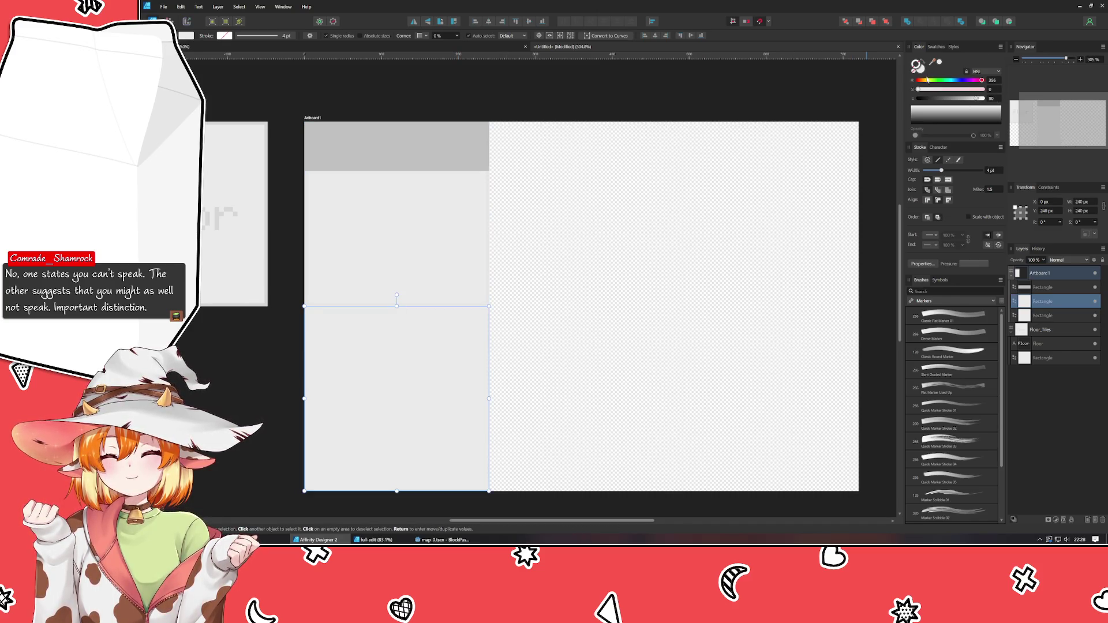
pyautogui.click(565, 314)
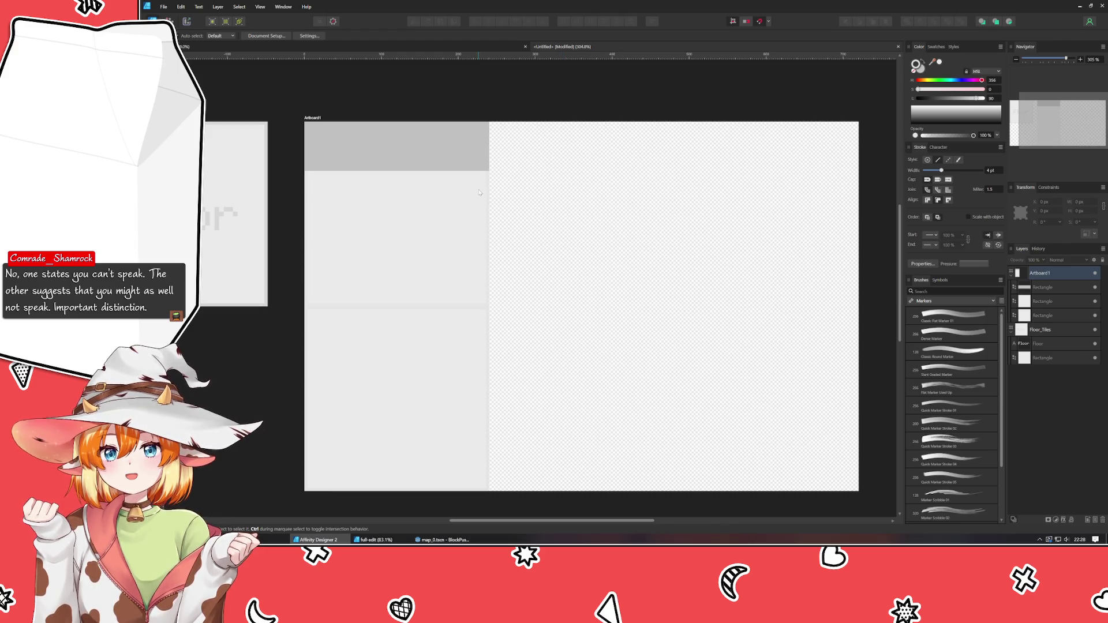
# Place a horizontal guide at Y 218 px and vertical guides at the column edges, including X 473 px
pyautogui.moveTo(443, 213)
pyautogui.mouseDown()
pyautogui.moveTo(543, 220)
pyautogui.moveTo(472, 213)
pyautogui.mouseUp()
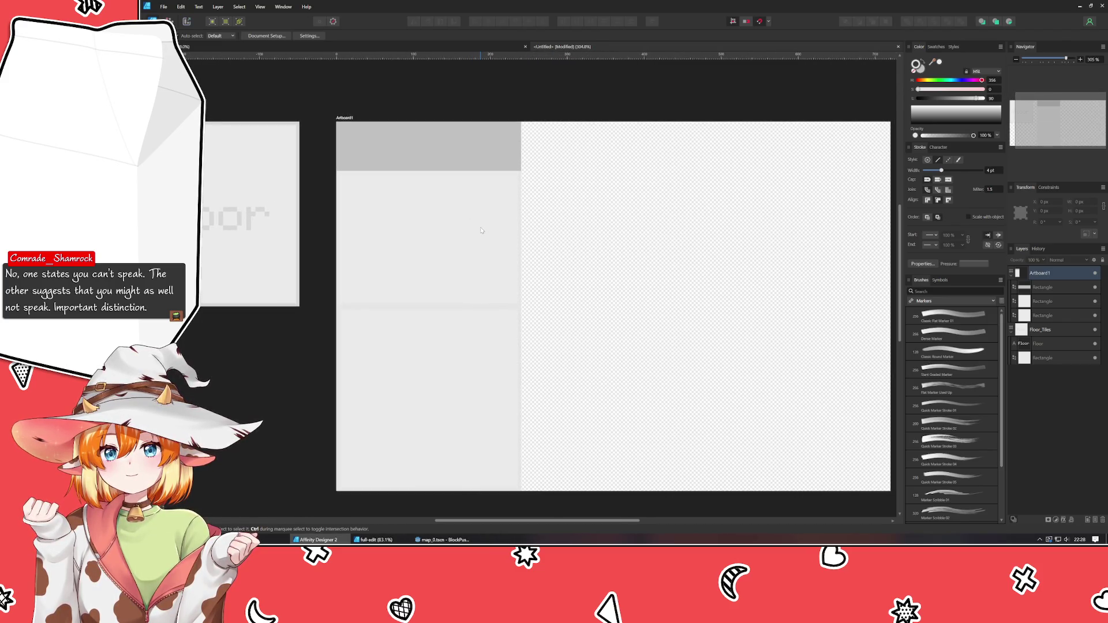
pyautogui.moveTo(430, 56)
pyautogui.mouseDown()
pyautogui.moveTo(450, 288)
pyautogui.moveTo(468, 306)
pyautogui.mouseUp()
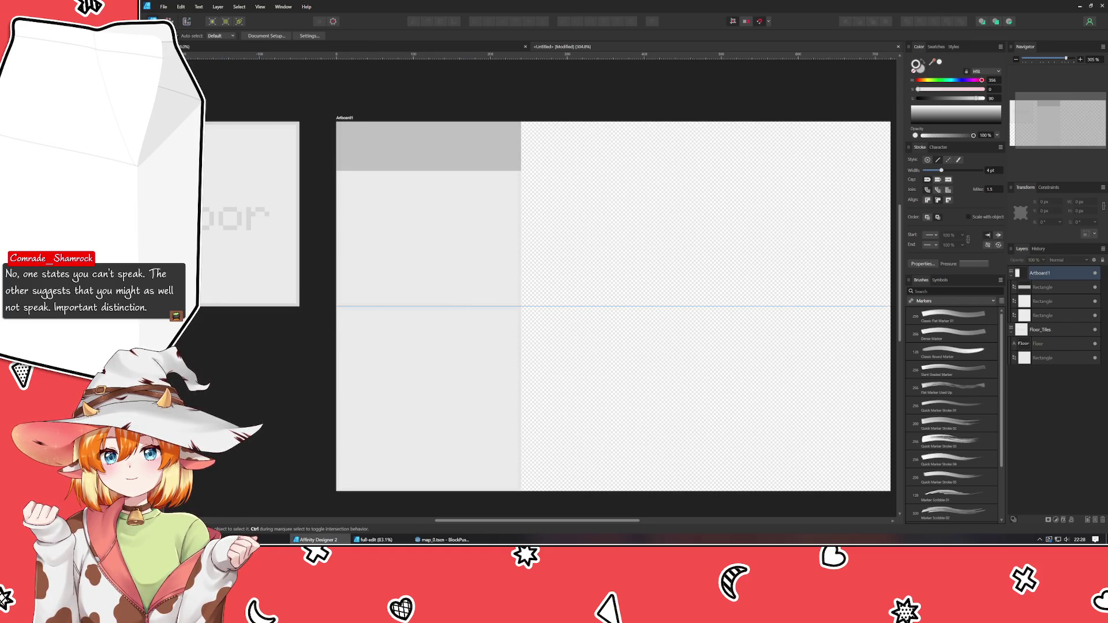
pyautogui.moveTo(185, 222)
pyautogui.mouseDown()
pyautogui.moveTo(546, 224)
pyautogui.moveTo(522, 228)
pyautogui.mouseUp()
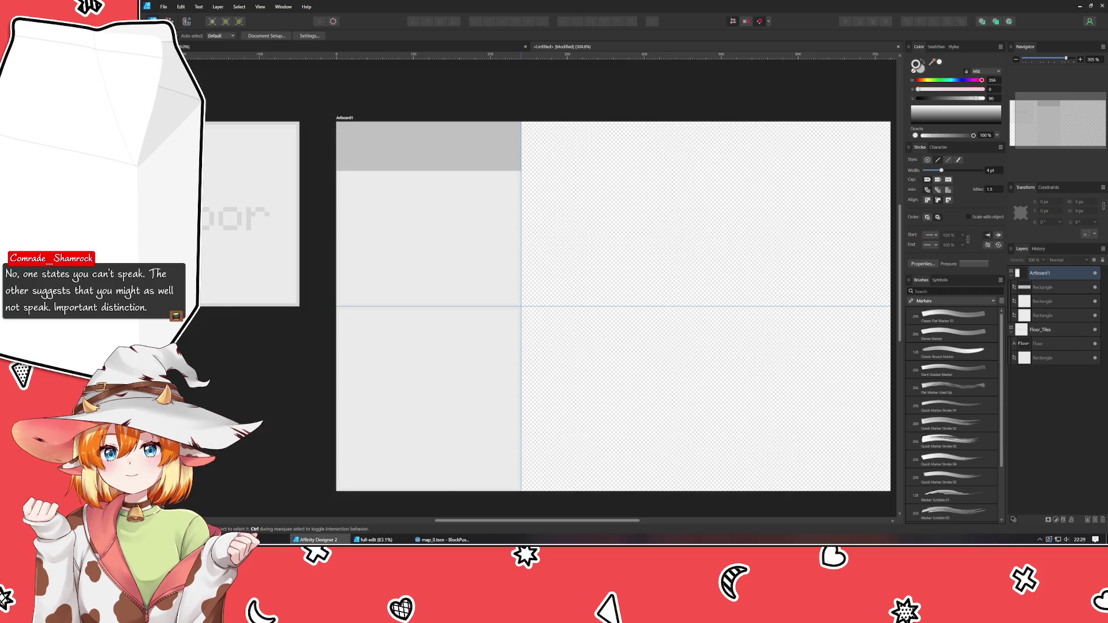
pyautogui.moveTo(184, 249)
pyautogui.mouseDown()
pyautogui.moveTo(359, 255)
pyautogui.moveTo(728, 232)
pyautogui.moveTo(706, 238)
pyautogui.mouseUp()
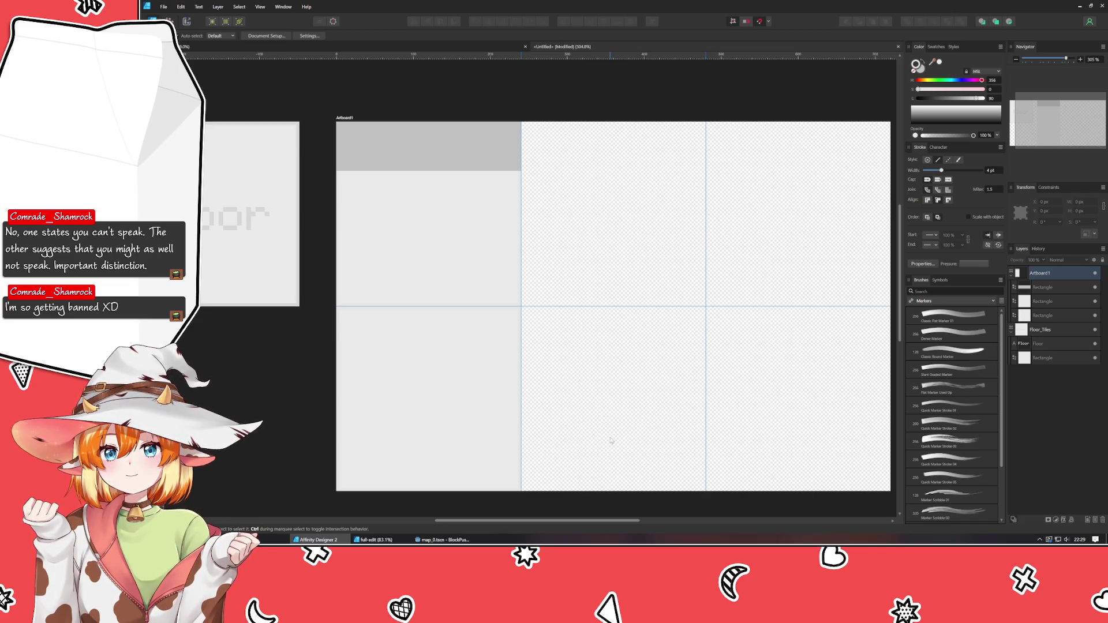
pyautogui.moveTo(611, 440)
pyautogui.mouseDown()
pyautogui.moveTo(538, 388)
pyautogui.moveTo(585, 438)
pyautogui.moveTo(570, 411)
pyautogui.mouseUp()
pyautogui.moveTo(555, 338)
pyautogui.mouseDown()
pyautogui.moveTo(668, 438)
pyautogui.moveTo(642, 372)
pyautogui.mouseUp()
pyautogui.moveTo(633, 237)
pyautogui.mouseDown()
pyautogui.moveTo(544, 190)
pyautogui.moveTo(571, 213)
pyautogui.moveTo(488, 308)
pyautogui.mouseUp()
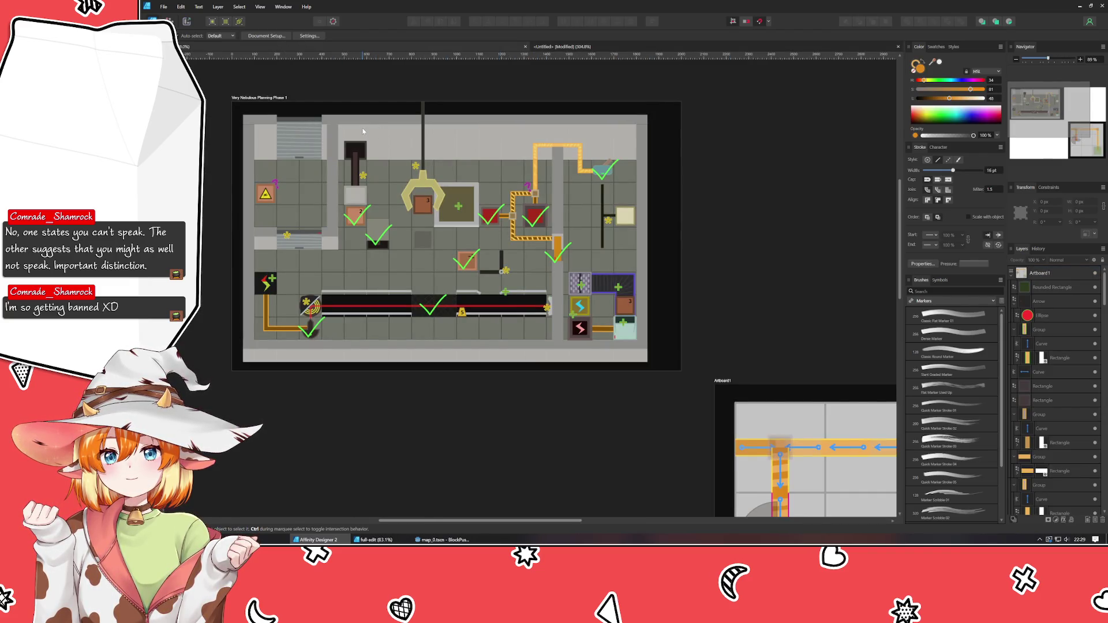
# Stretch the grey strip's bottom edge downward to make it taller
pyautogui.scroll(5, 378, 131)
pyautogui.scroll(-5, 463, 142)
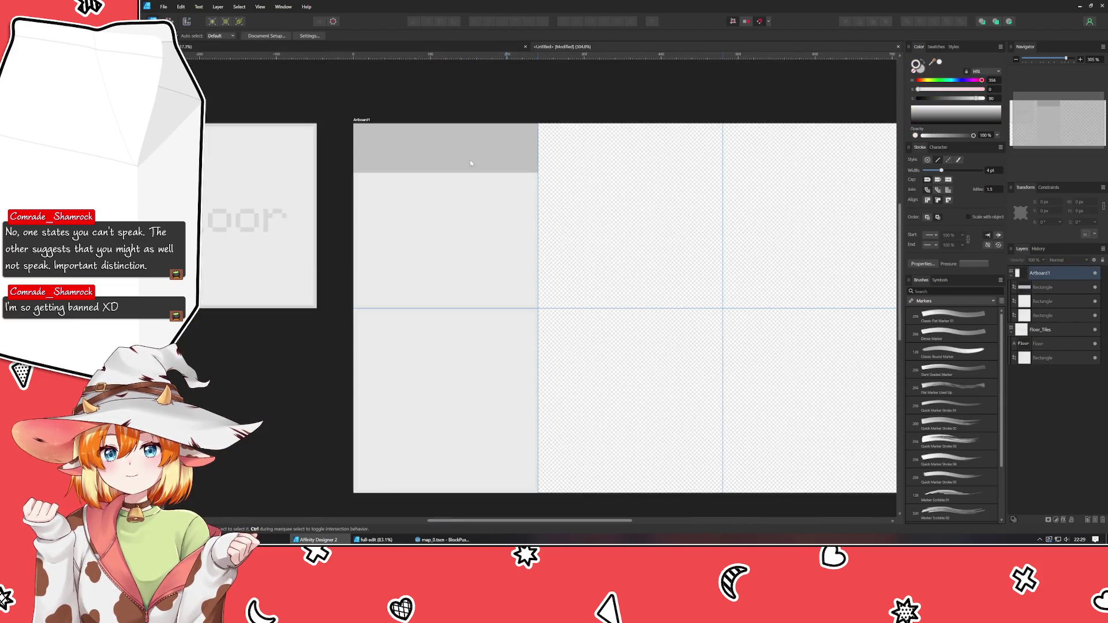
pyautogui.click(470, 161)
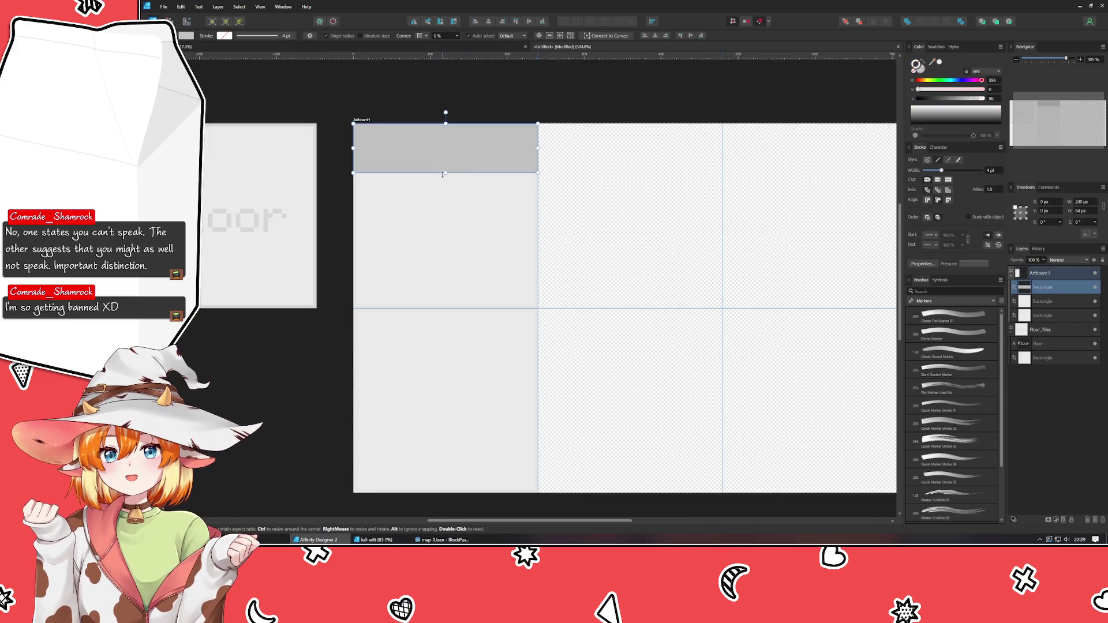
pyautogui.moveTo(446, 174); pyautogui.dragTo(446, 185)
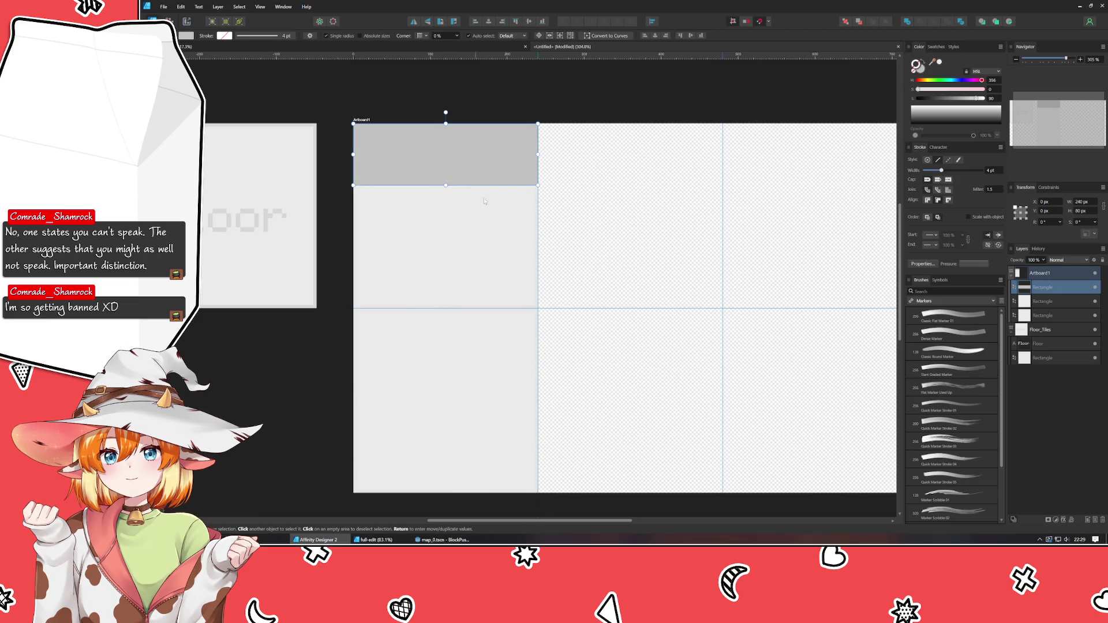
pyautogui.click(590, 217)
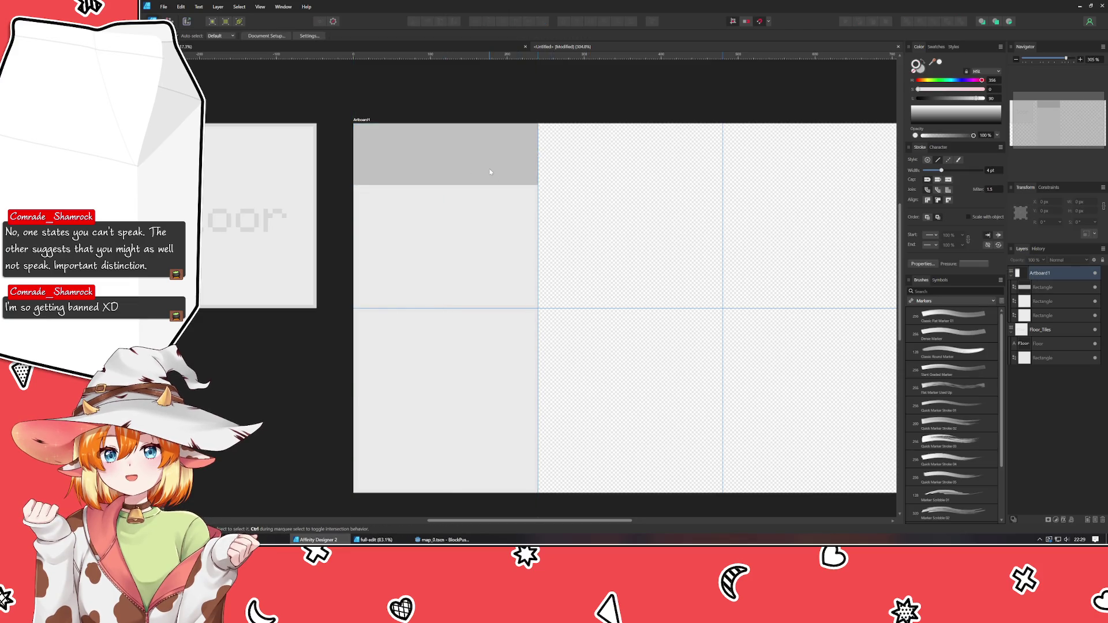
# Work out 80 ÷ 12 (≈ 6.67) in Calculator
pyautogui.press('XF86Calculator')
pyautogui.write('80')
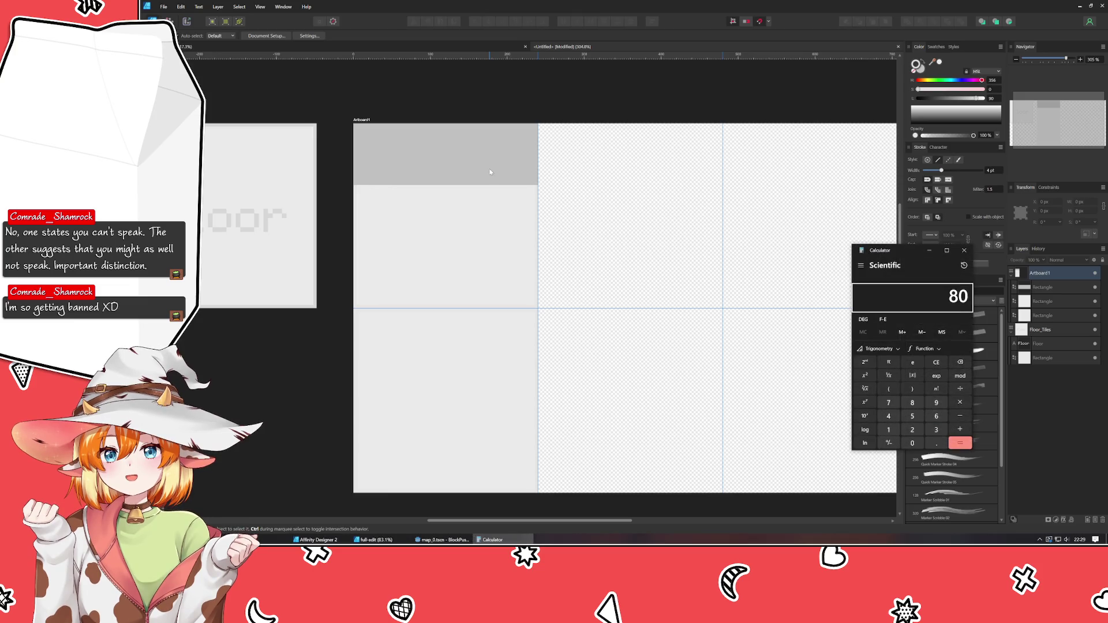
pyautogui.write('/6')
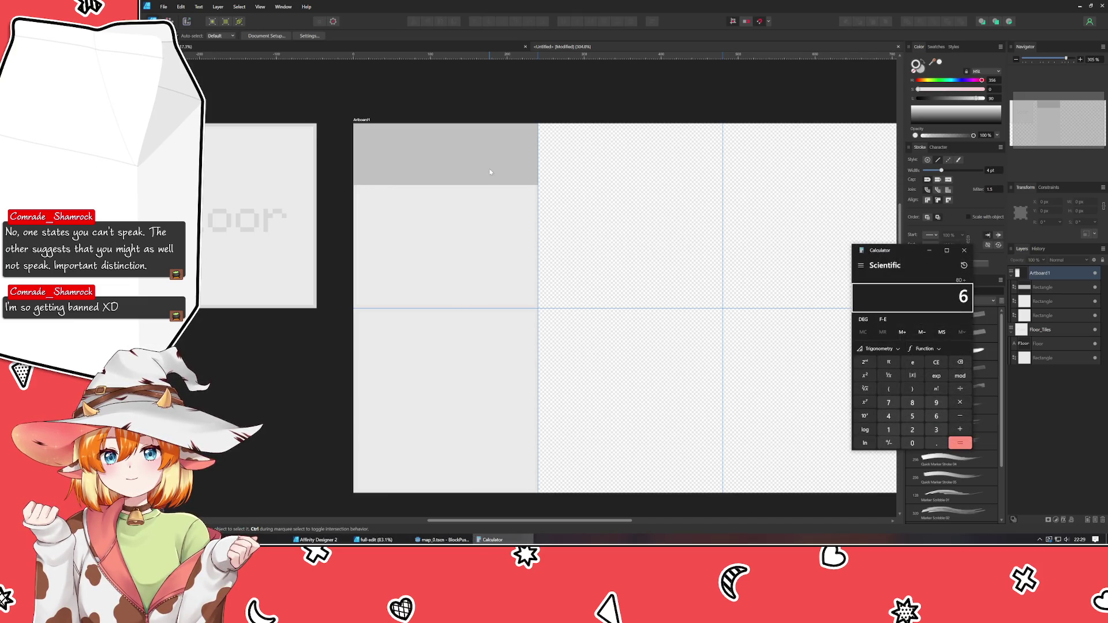
pyautogui.press('BackSpace')
pyautogui.write('12')
pyautogui.press('Return')
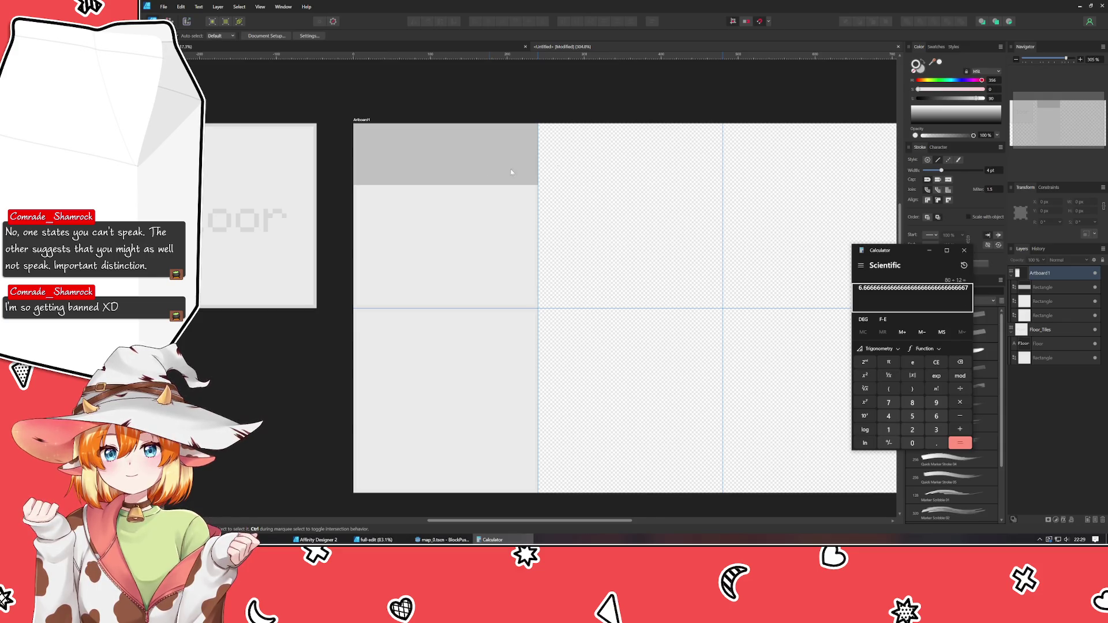
pyautogui.click(964, 250)
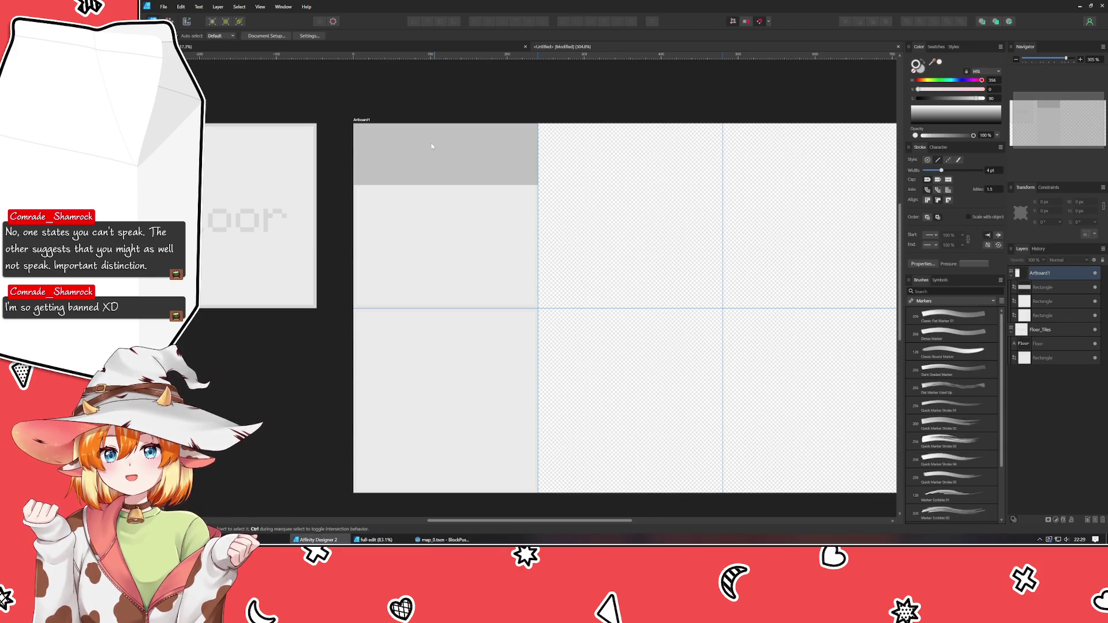
# Extend the grey strip slightly further so it is about 80 px high
pyautogui.click(433, 145)
pyautogui.moveTo(446, 186); pyautogui.dragTo(446, 188)
pyautogui.click(674, 252)
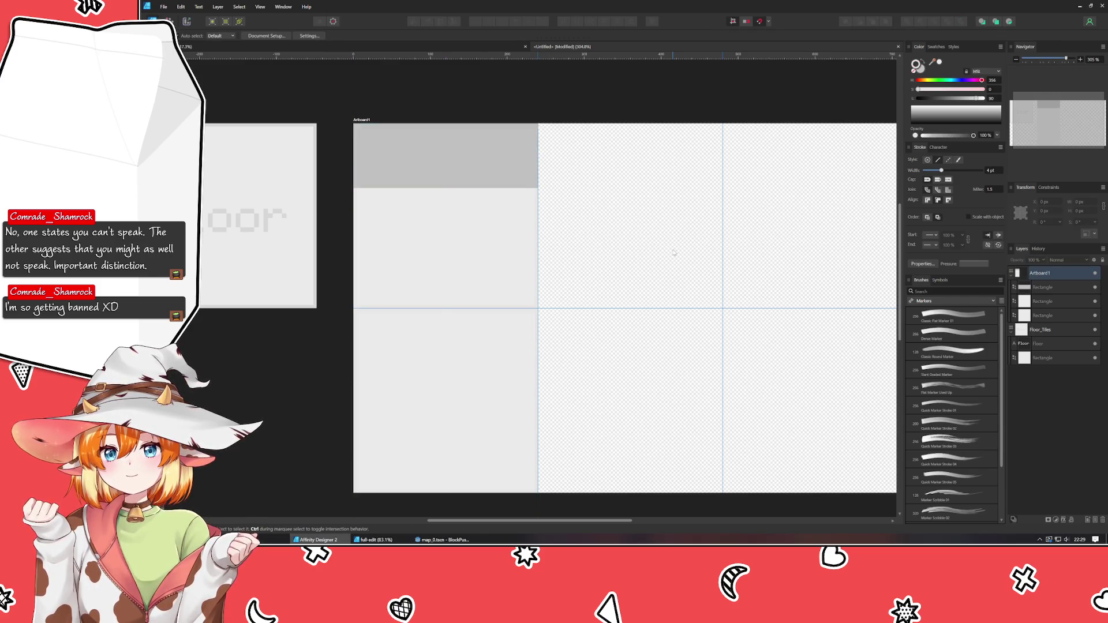
pyautogui.moveTo(627, 440); pyautogui.dragTo(589, 407)
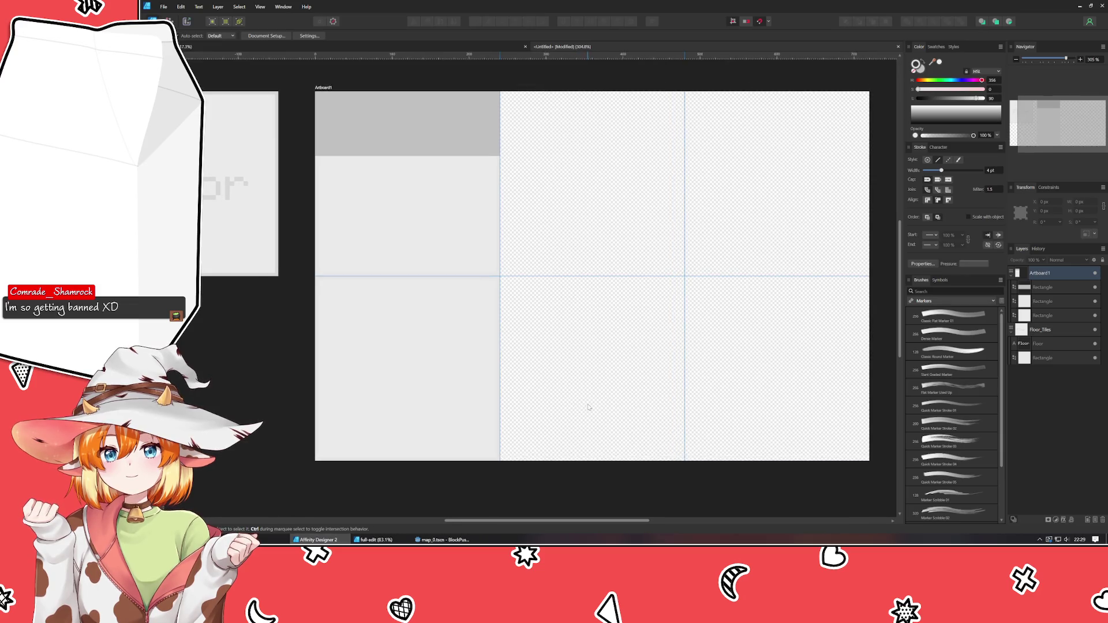
pyautogui.click(454, 239)
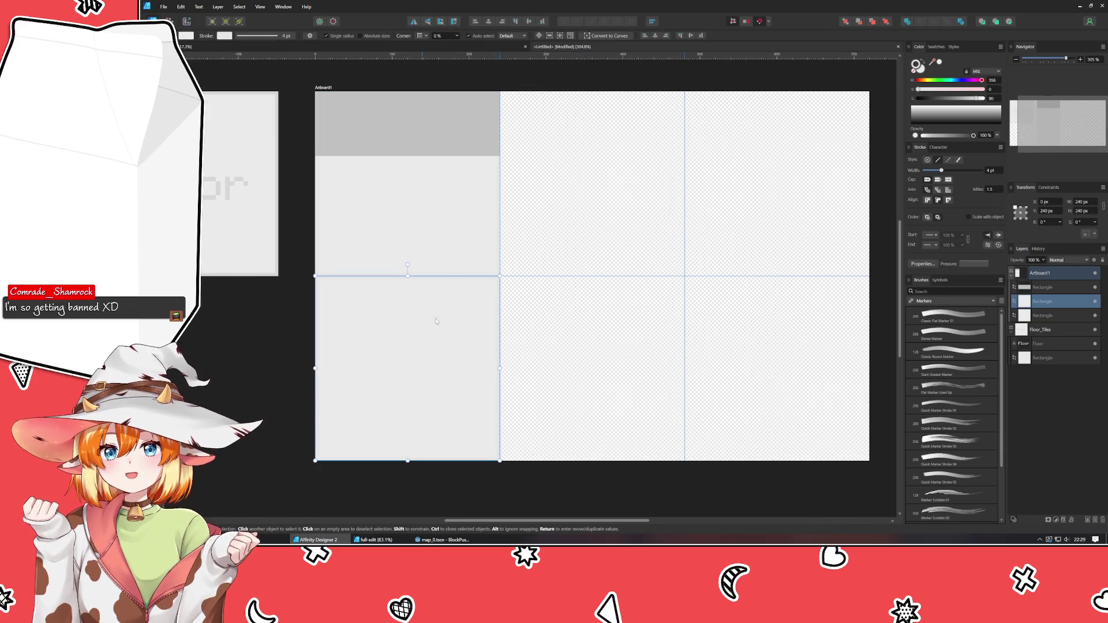
pyautogui.click(563, 359)
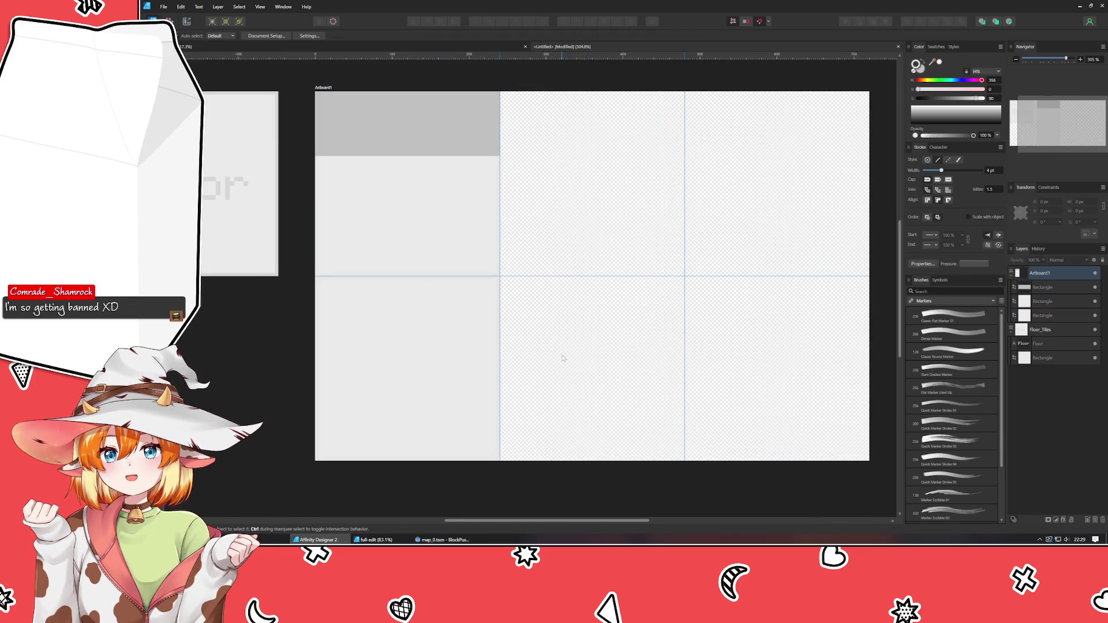
# Raise the Floor tile rectangle's stroke width from 4 pt to 6 pt
pyautogui.click(278, 253)
pyautogui.hscroll(-4, 294, 277)
pyautogui.hscroll(2, 349, 385)
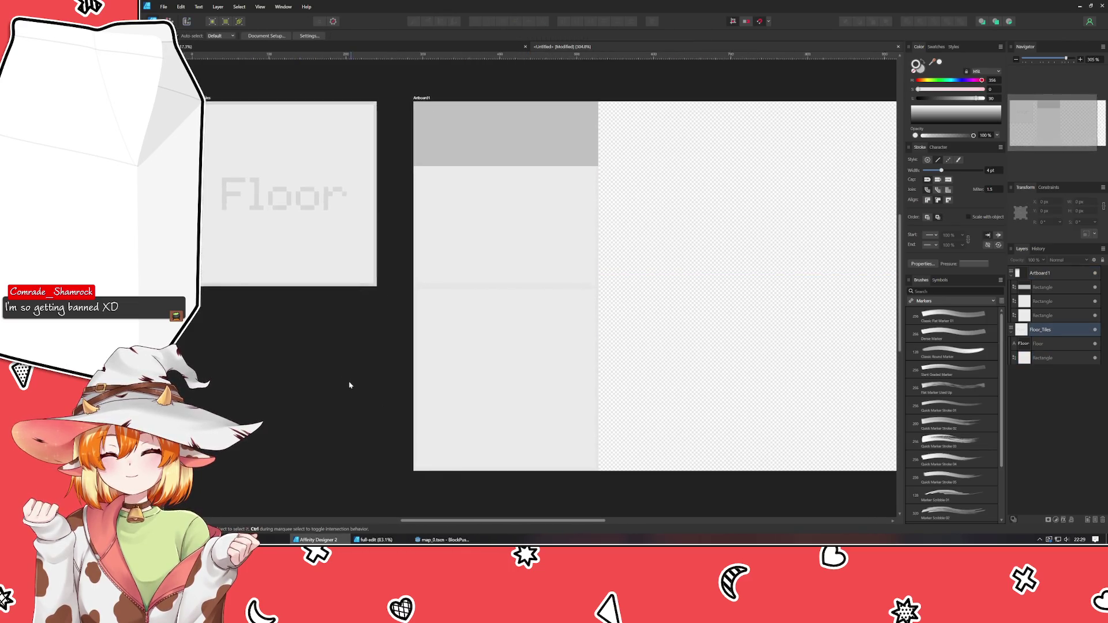
pyautogui.moveTo(349, 385)
pyautogui.mouseDown()
pyautogui.moveTo(290, 391)
pyautogui.moveTo(306, 390)
pyautogui.mouseUp()
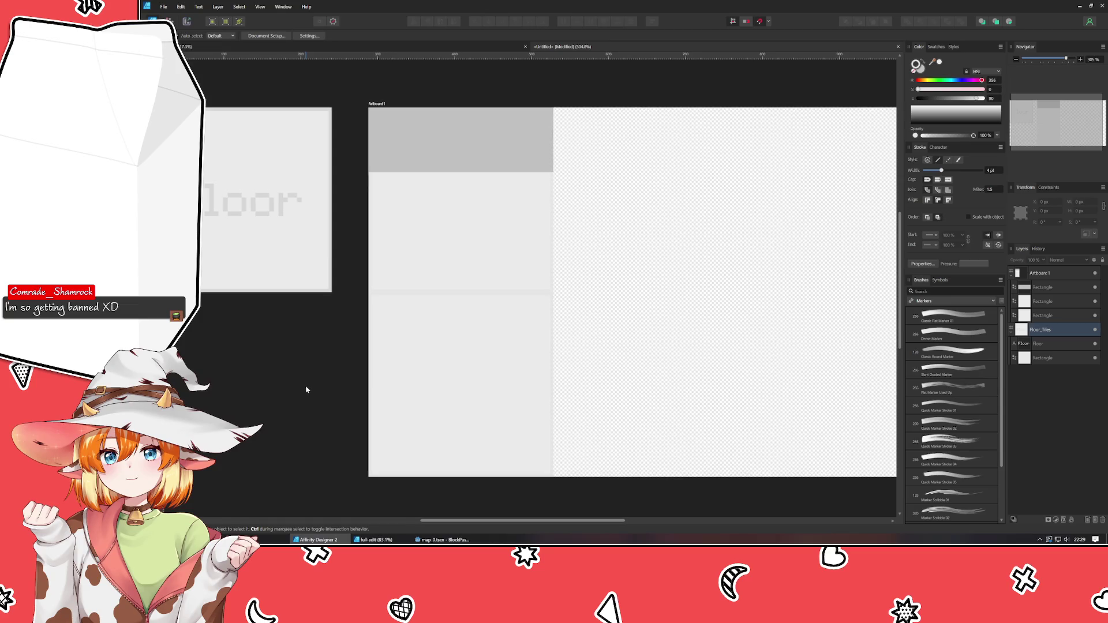
pyautogui.click(254, 202)
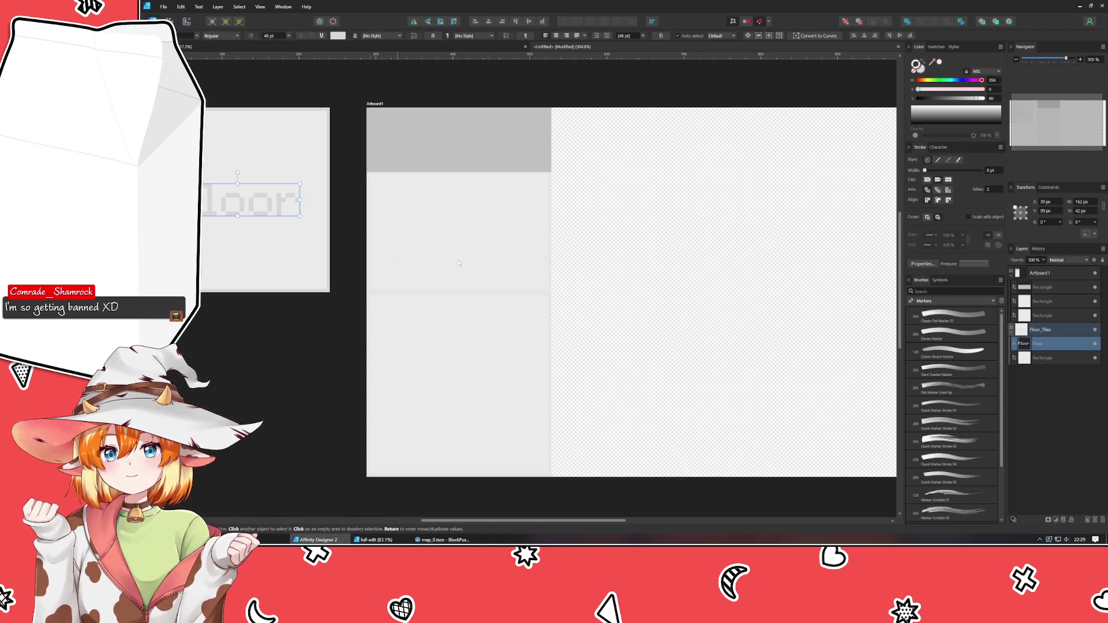
pyautogui.click(326, 271)
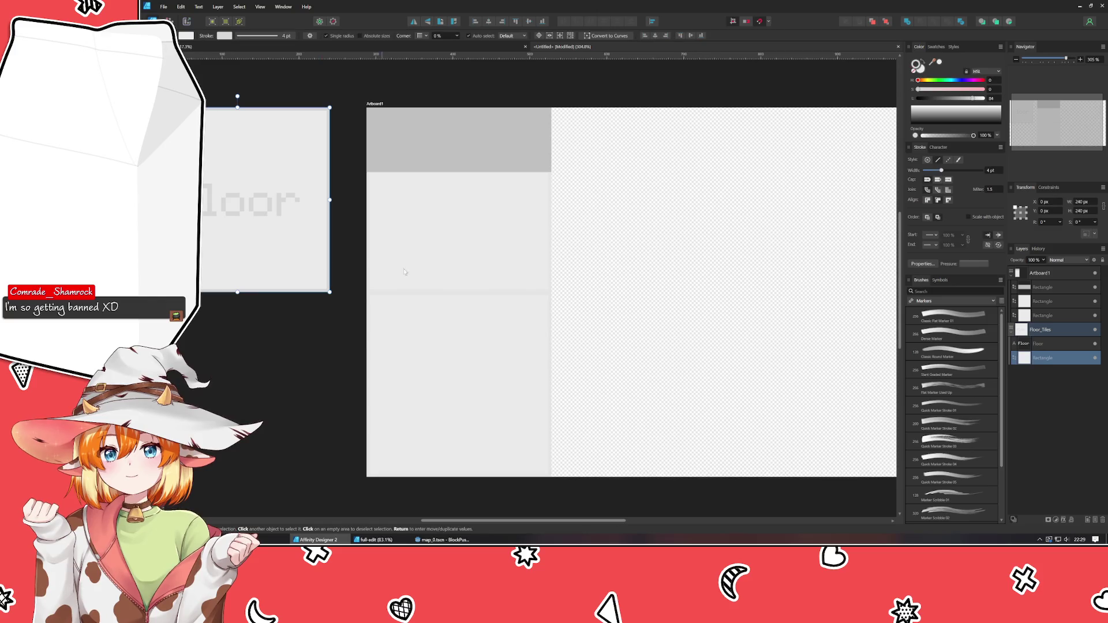
pyautogui.moveTo(254, 35); pyautogui.dragTo(258, 35)
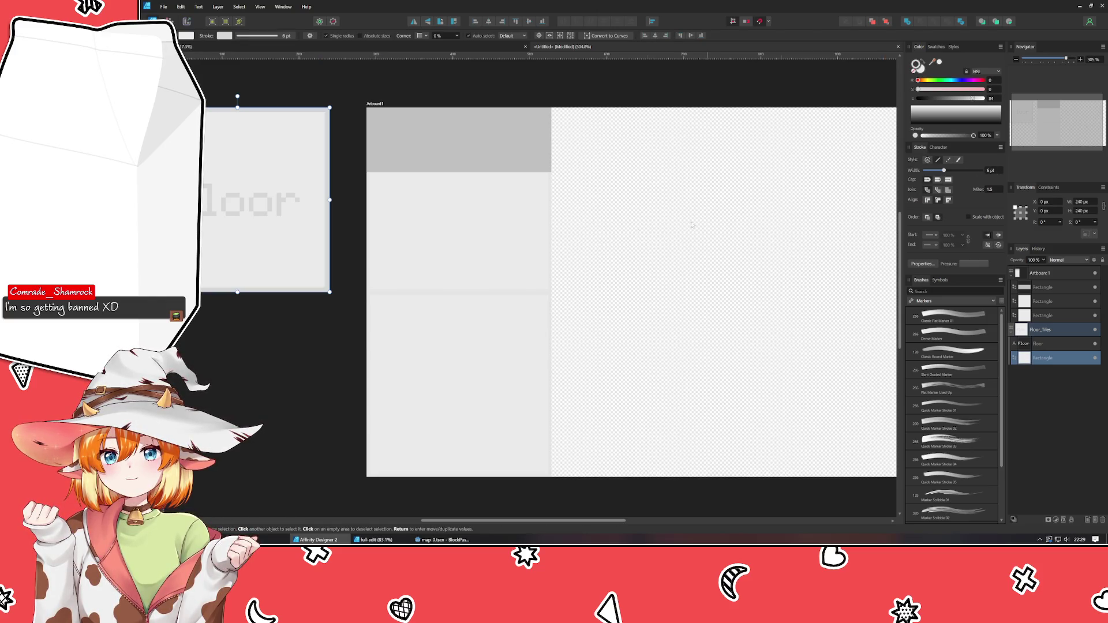
pyautogui.click(1042, 316)
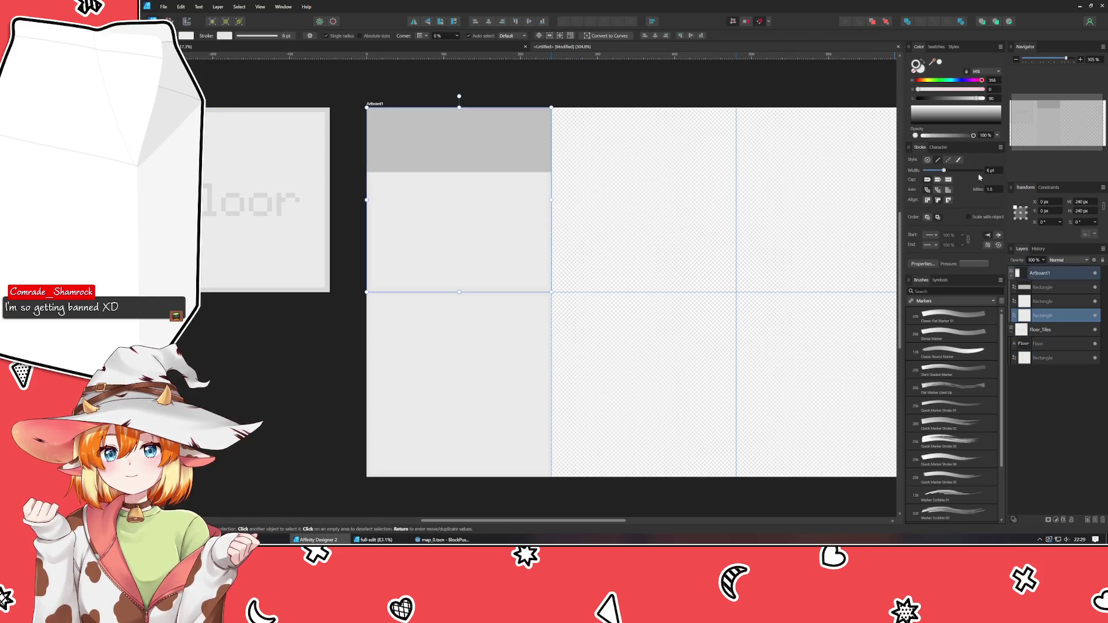
pyautogui.click(459, 384)
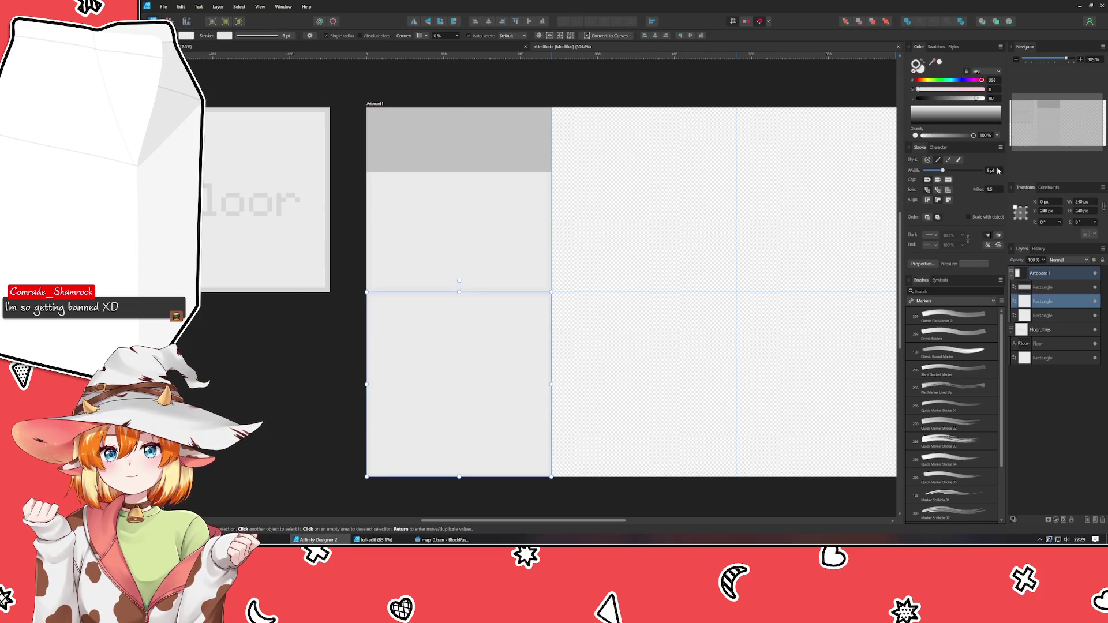
pyautogui.click(662, 218)
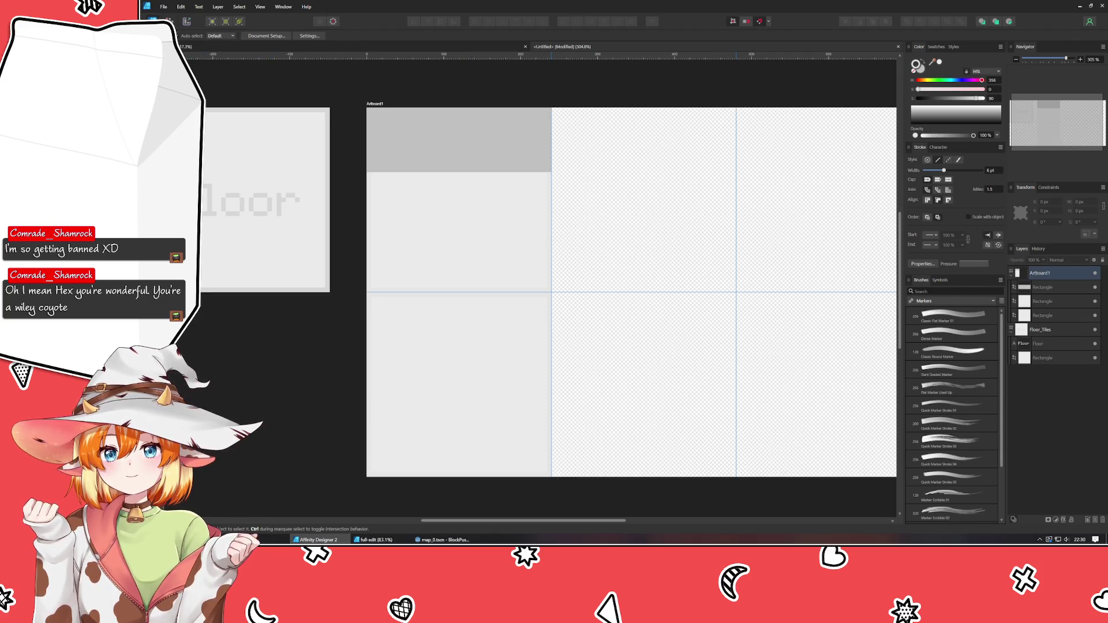
# Draw a vertical line from the artboard's top-left corner to its bottom-left edge
pyautogui.press('p')
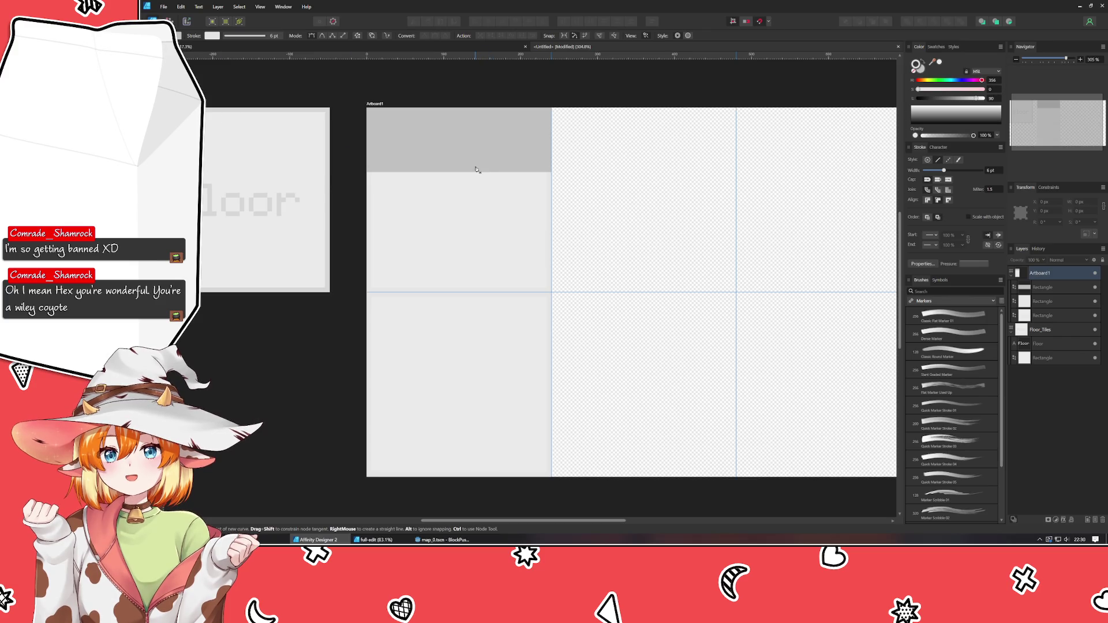
pyautogui.click(367, 109)
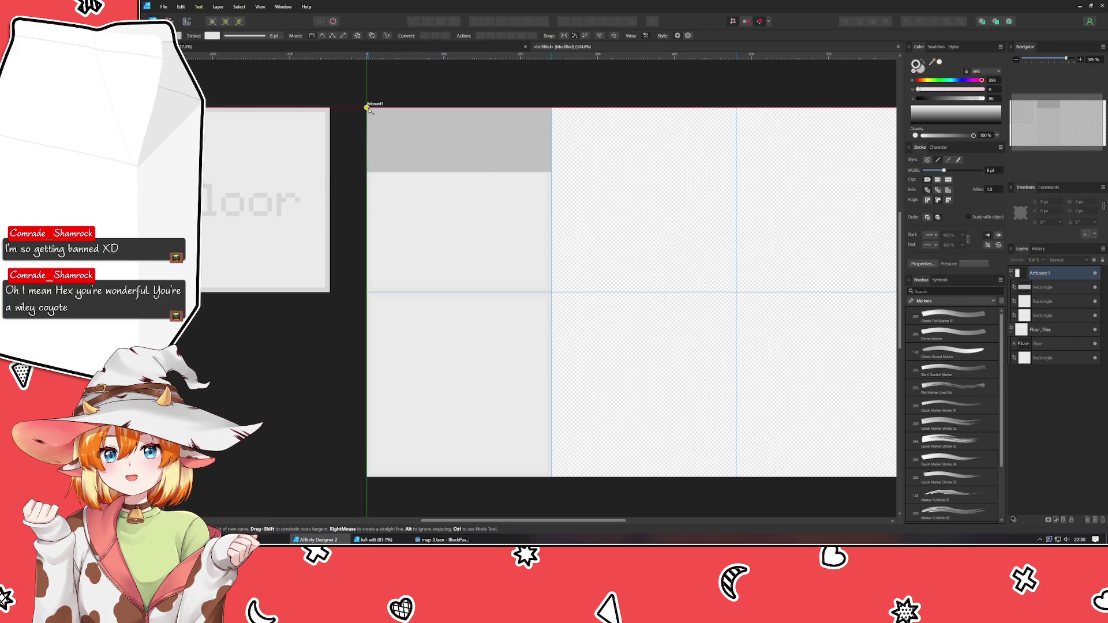
pyautogui.click(367, 473)
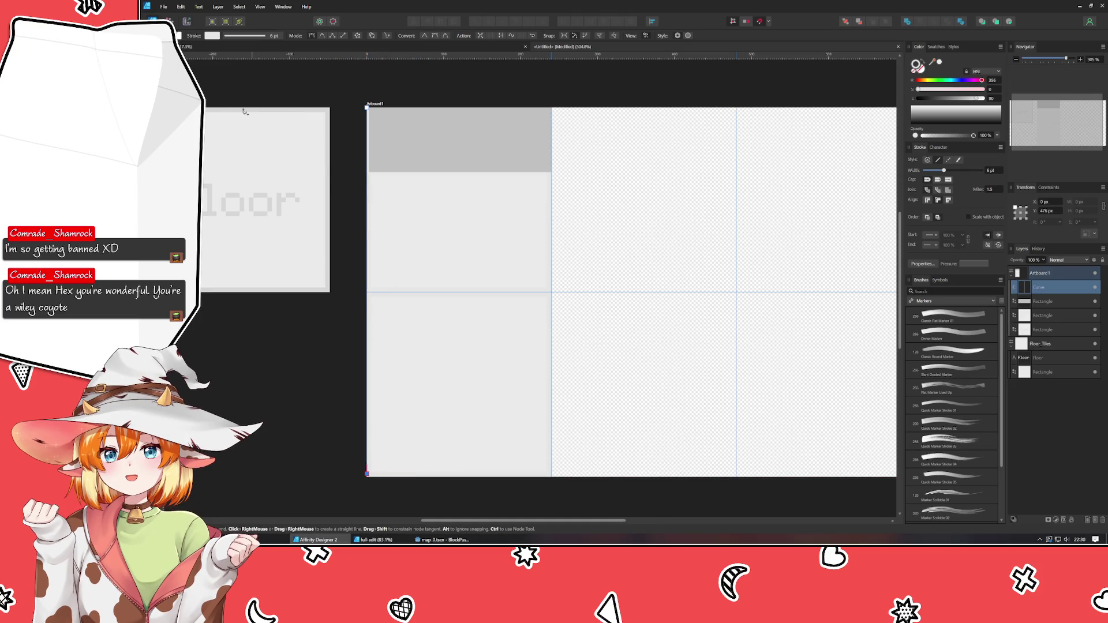
pyautogui.press('a')
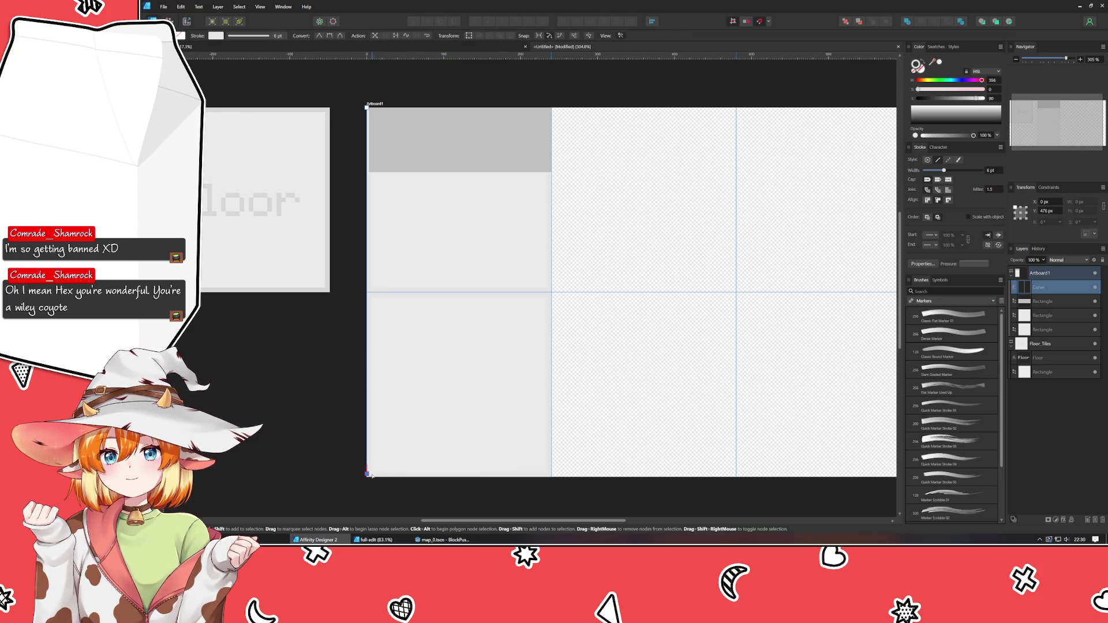
pyautogui.moveTo(367, 474); pyautogui.dragTo(367, 476)
# Set the stroke to None on the top-left and bottom-left tiles
pyautogui.press('v')
pyautogui.click(445, 219)
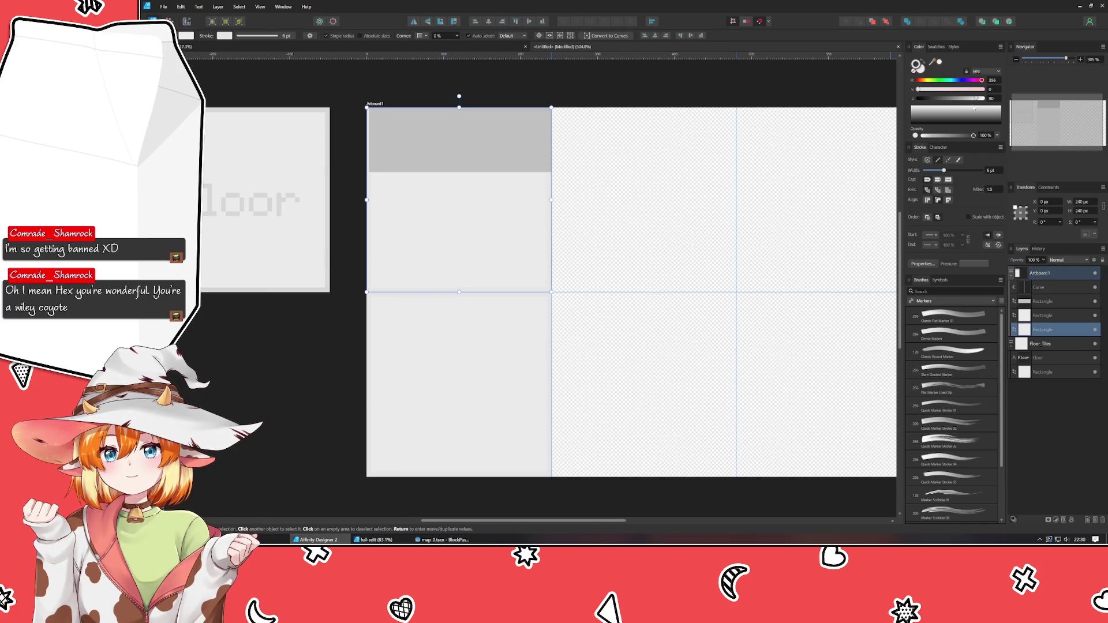
pyautogui.click(921, 76)
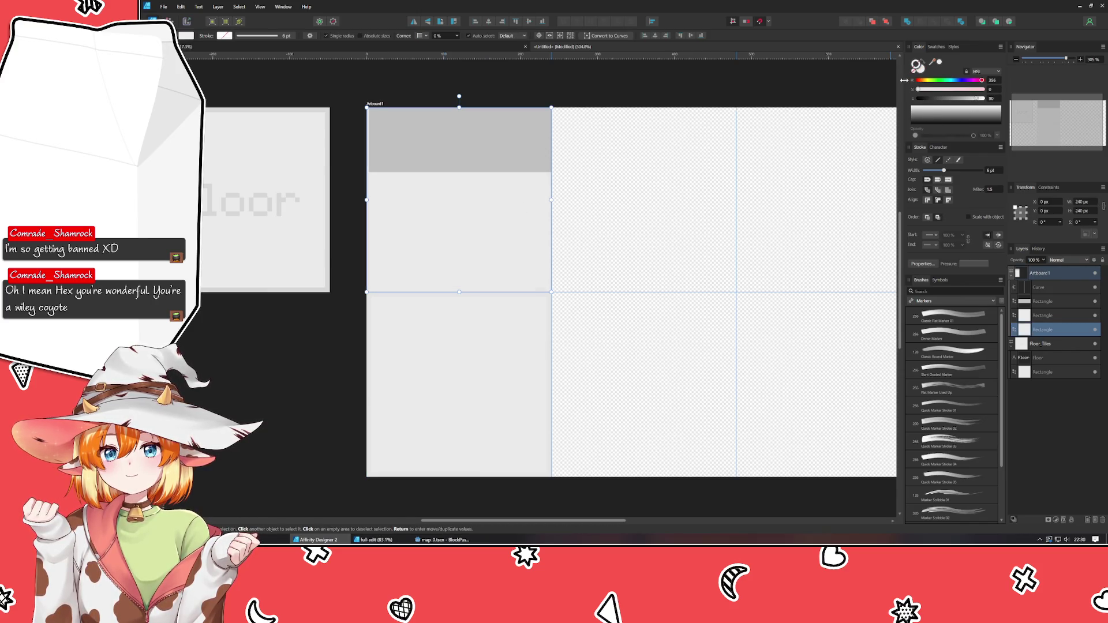
pyautogui.click(466, 388)
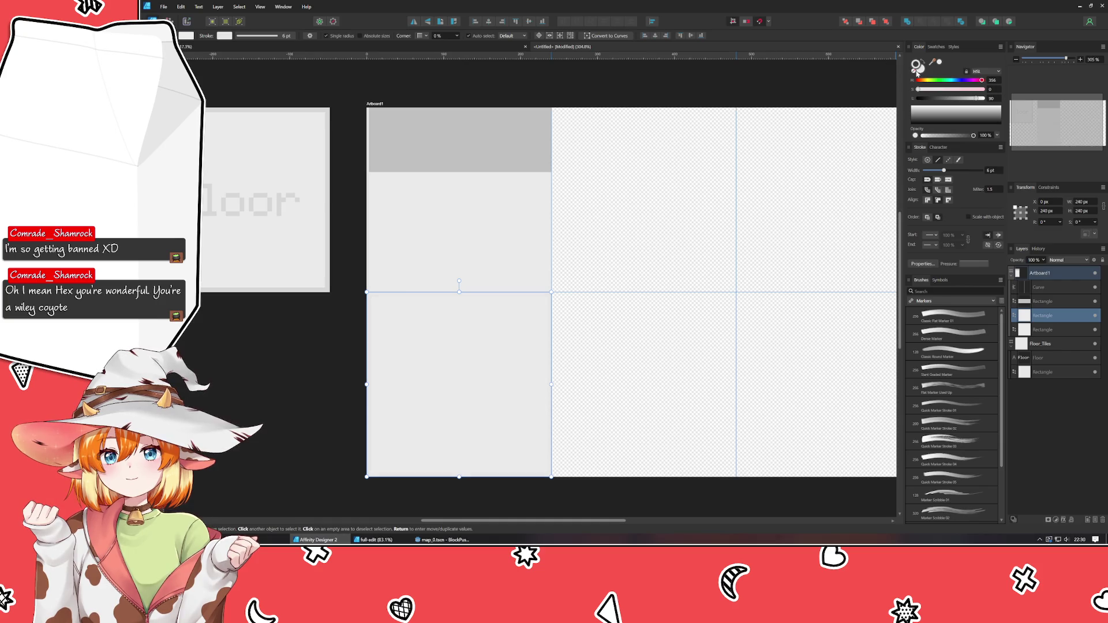
pyautogui.click(912, 67)
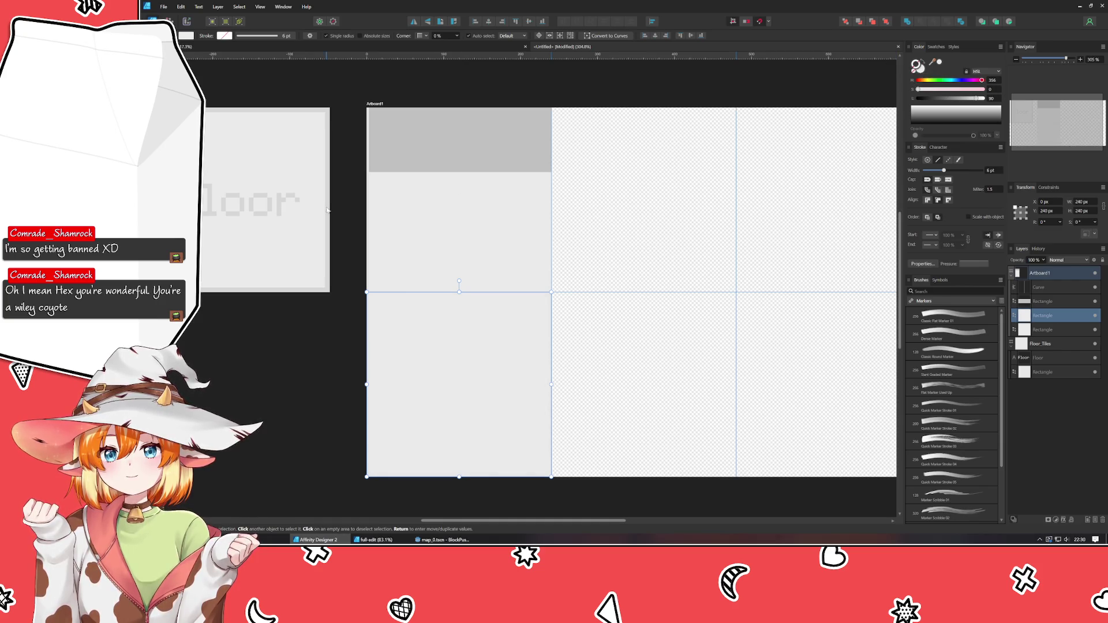
# Nudge the vertical line to X 4 px, just right of the artboard edge
pyautogui.click(368, 227)
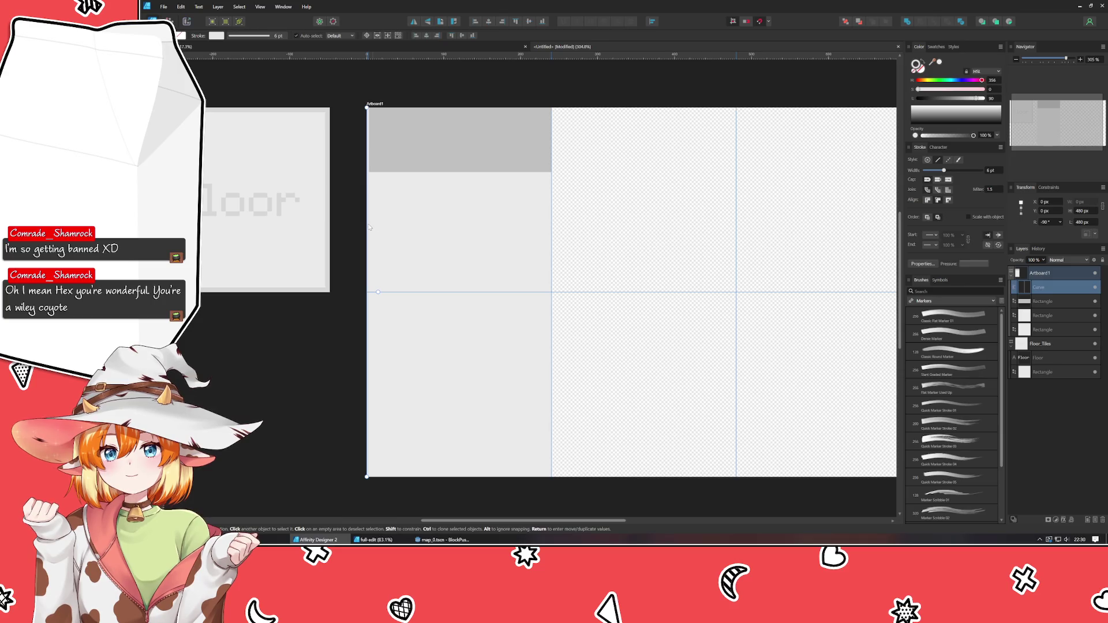
pyautogui.press('Right')
pyautogui.press('Right')
pyautogui.press('Right')
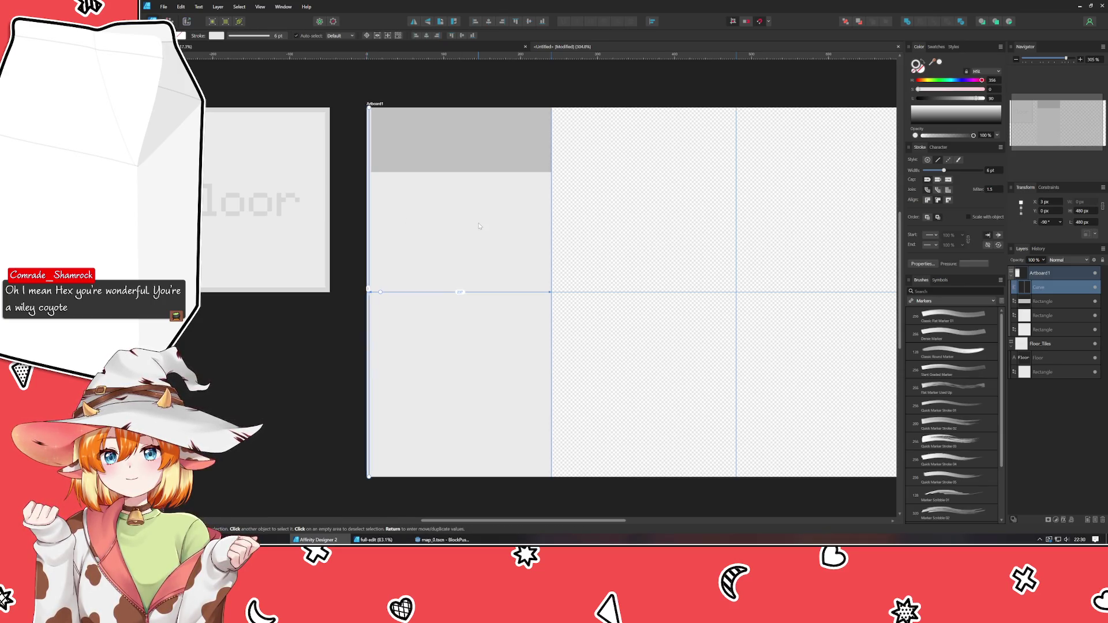
pyautogui.press('Left')
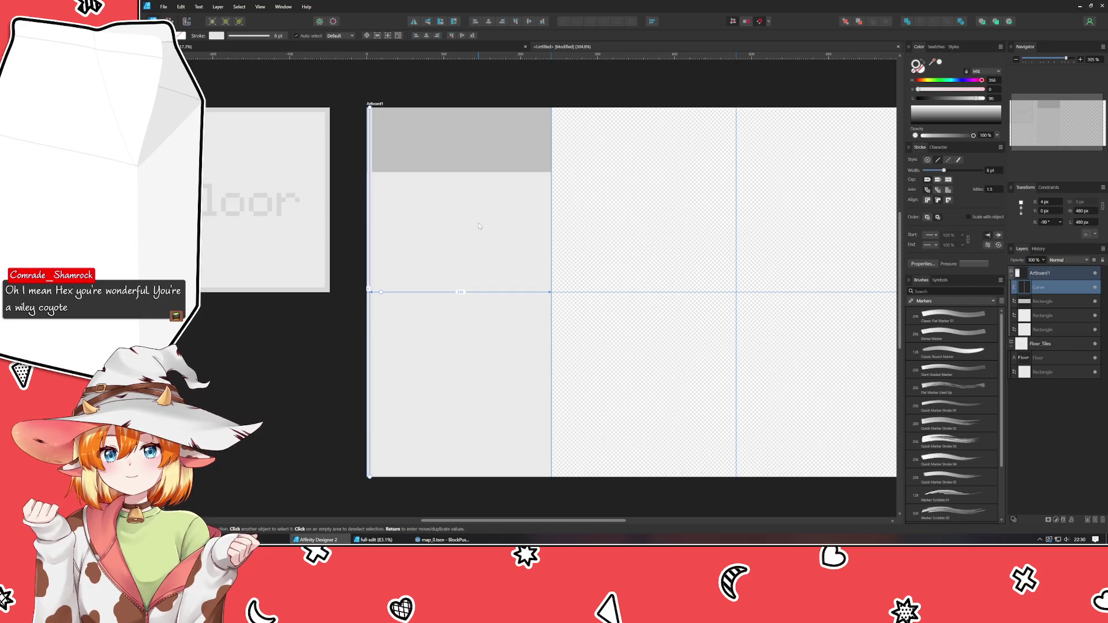
pyautogui.press('Escape')
# Duplicate the left-edge line and position the copy at X 237 px
pyautogui.scroll(1, 373, 182)
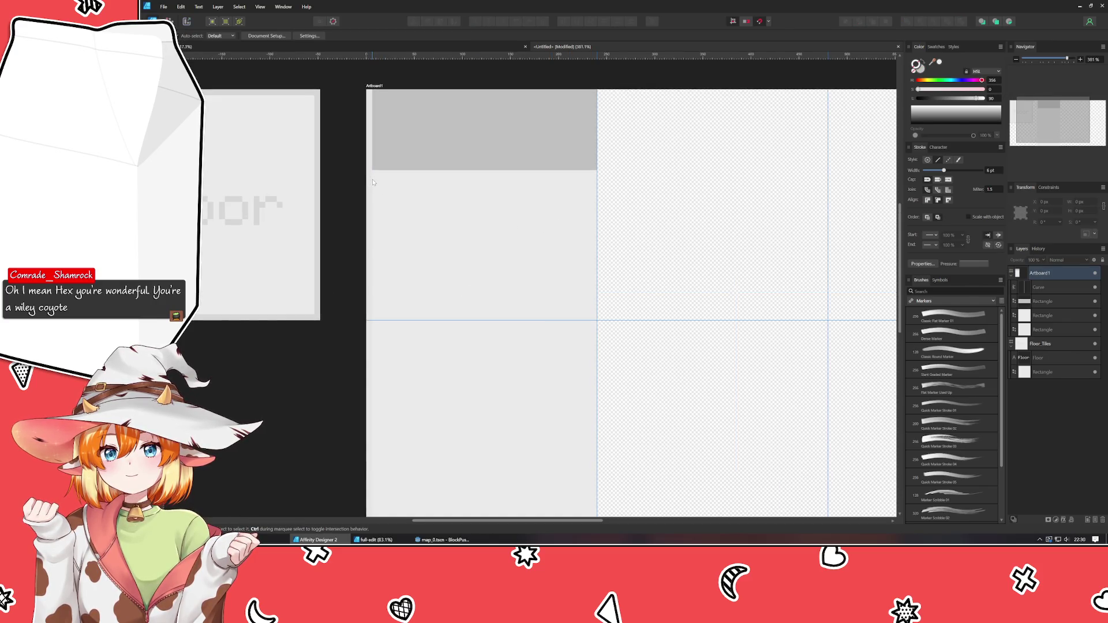
pyautogui.click(373, 183)
pyautogui.moveTo(494, 187)
pyautogui.mouseDown()
pyautogui.moveTo(469, 161)
pyautogui.moveTo(485, 136)
pyautogui.mouseUp()
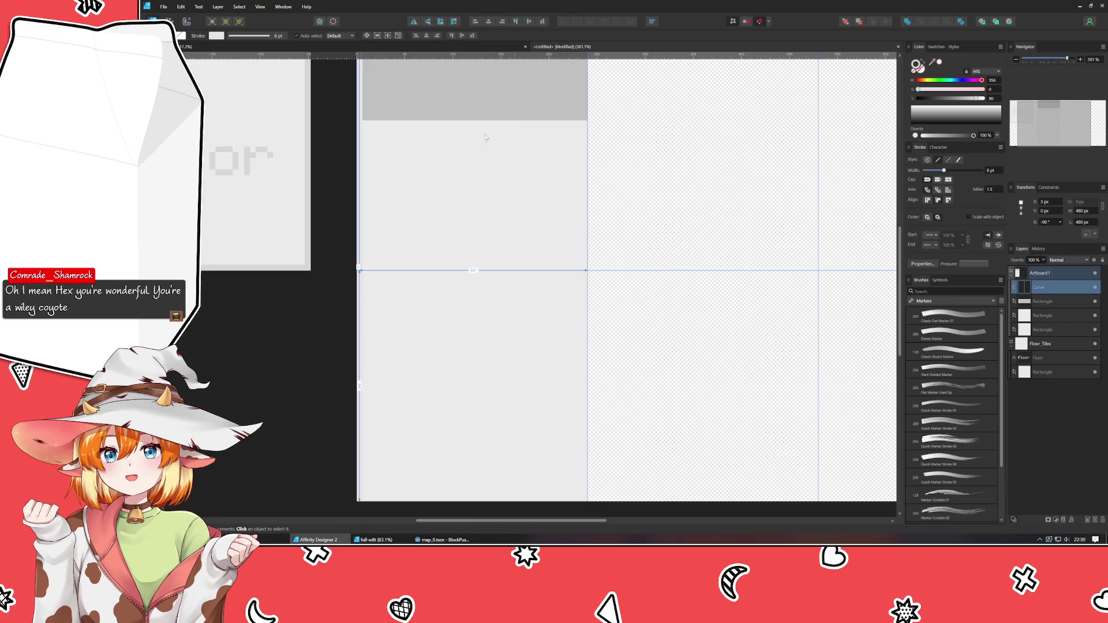
pyautogui.moveTo(360, 265)
pyautogui.mouseDown()
pyautogui.moveTo(618, 248)
pyautogui.moveTo(571, 255)
pyautogui.moveTo(584, 258)
pyautogui.mouseUp()
pyautogui.scroll(5, 582, 258)
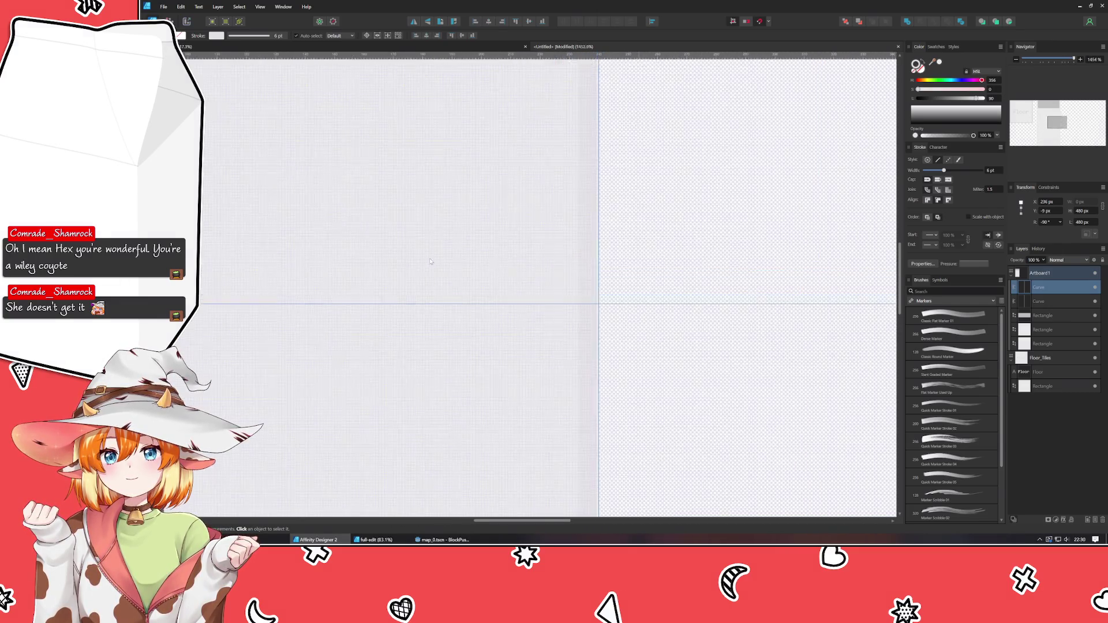
pyautogui.scroll(3, 430, 262)
pyautogui.moveTo(569, 259); pyautogui.dragTo(548, 260)
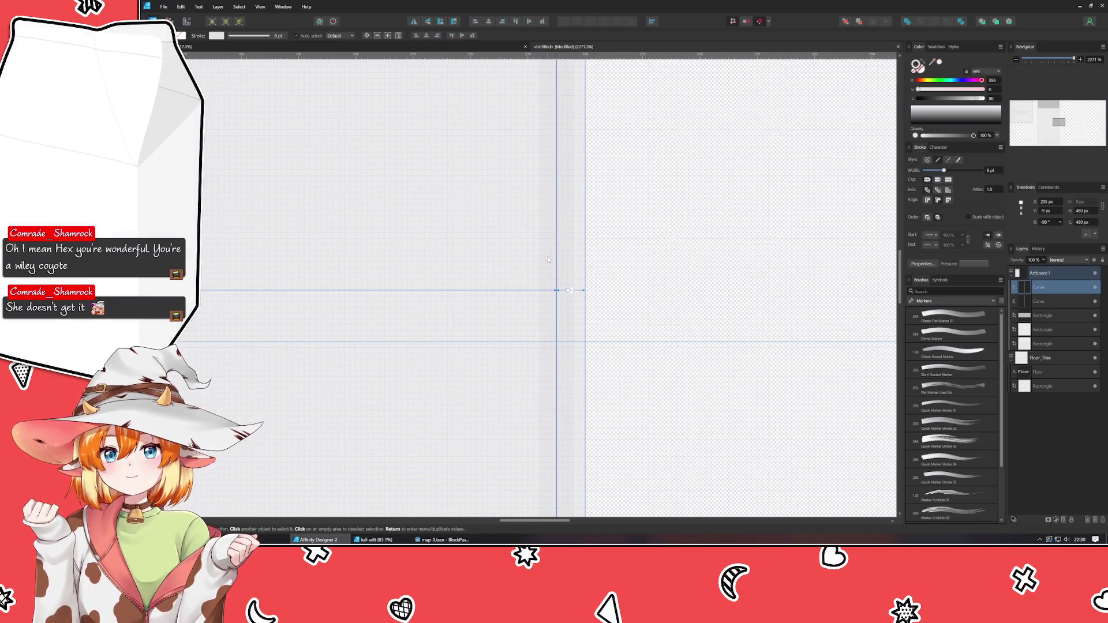
pyautogui.press('Right')
pyautogui.press('Right')
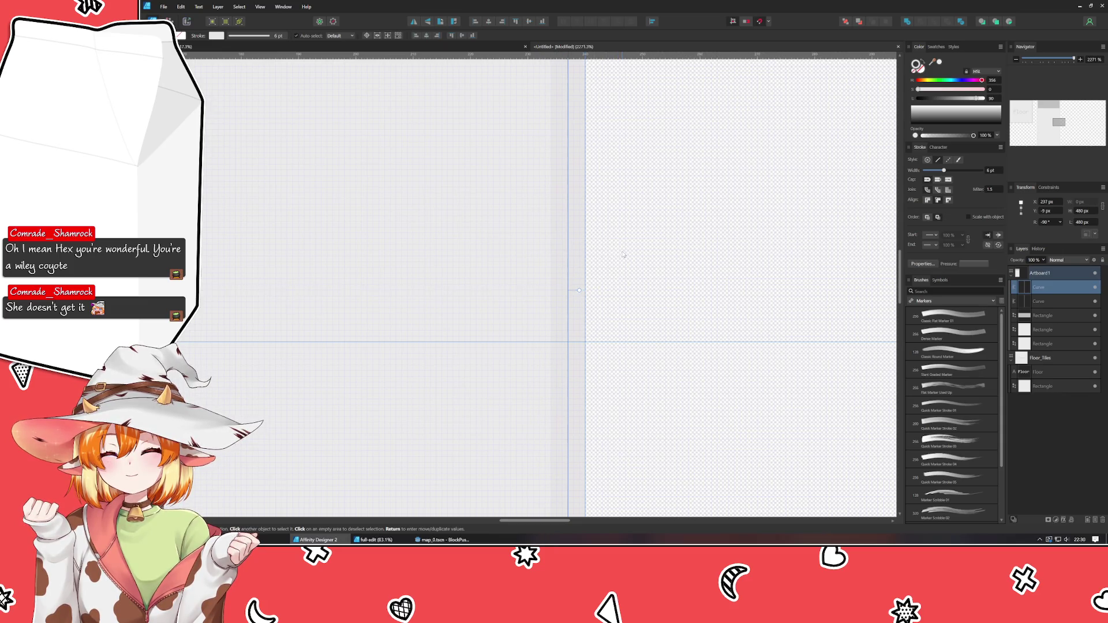
pyautogui.scroll(-8, 626, 248)
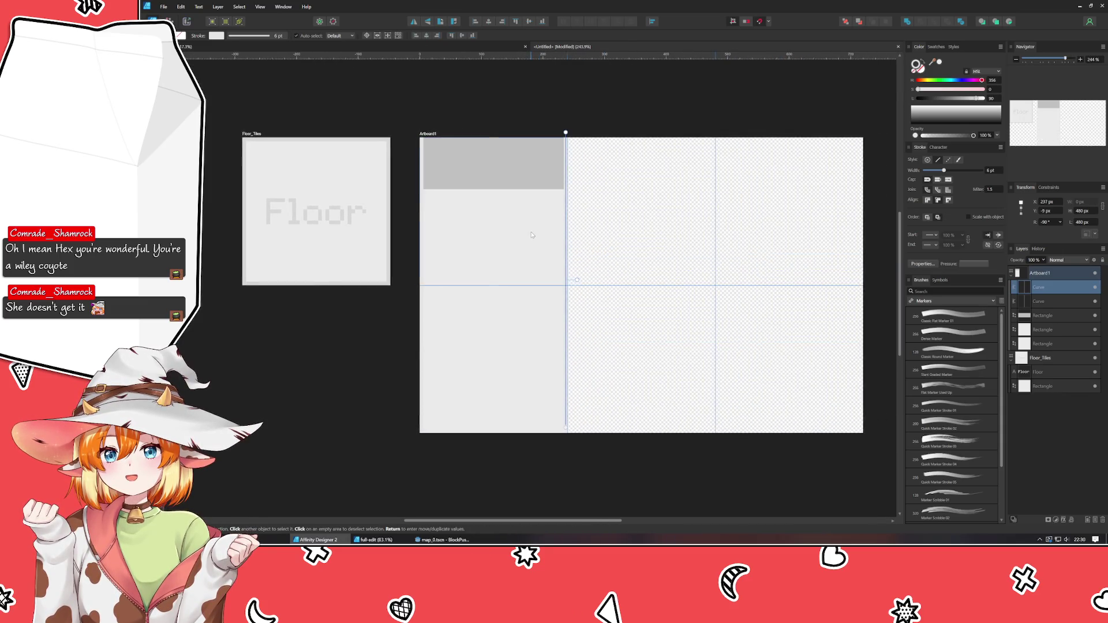
# Move the 240 × 84 px grey strip to the front, above both lines
pyautogui.click(532, 235)
pyautogui.click(511, 181)
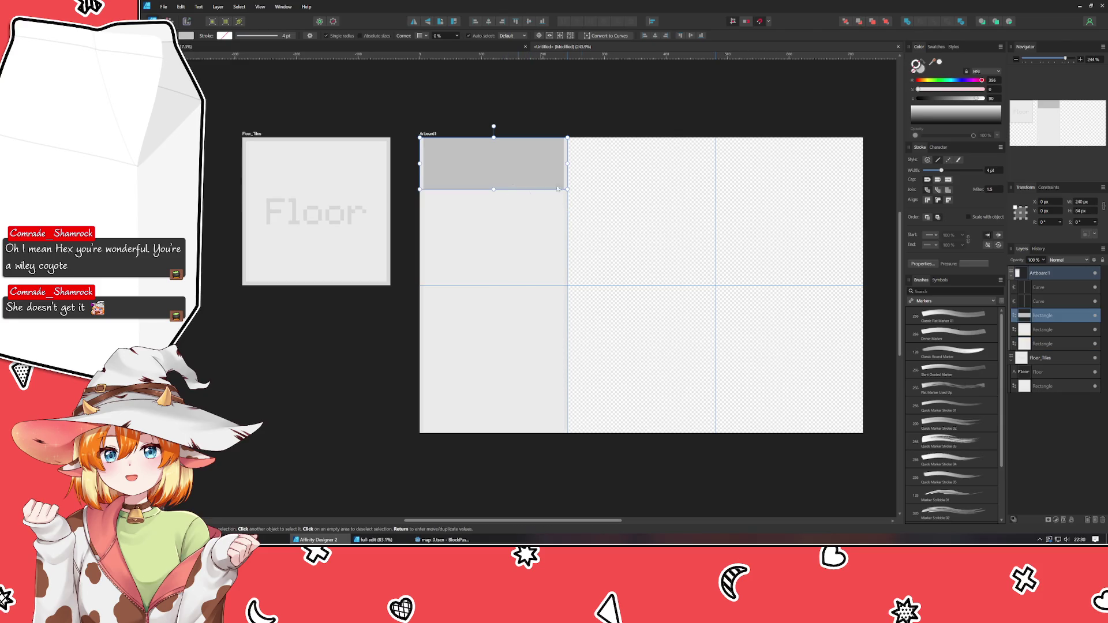
pyautogui.click(886, 21)
pyautogui.click(593, 131)
pyautogui.scroll(2, 515, 235)
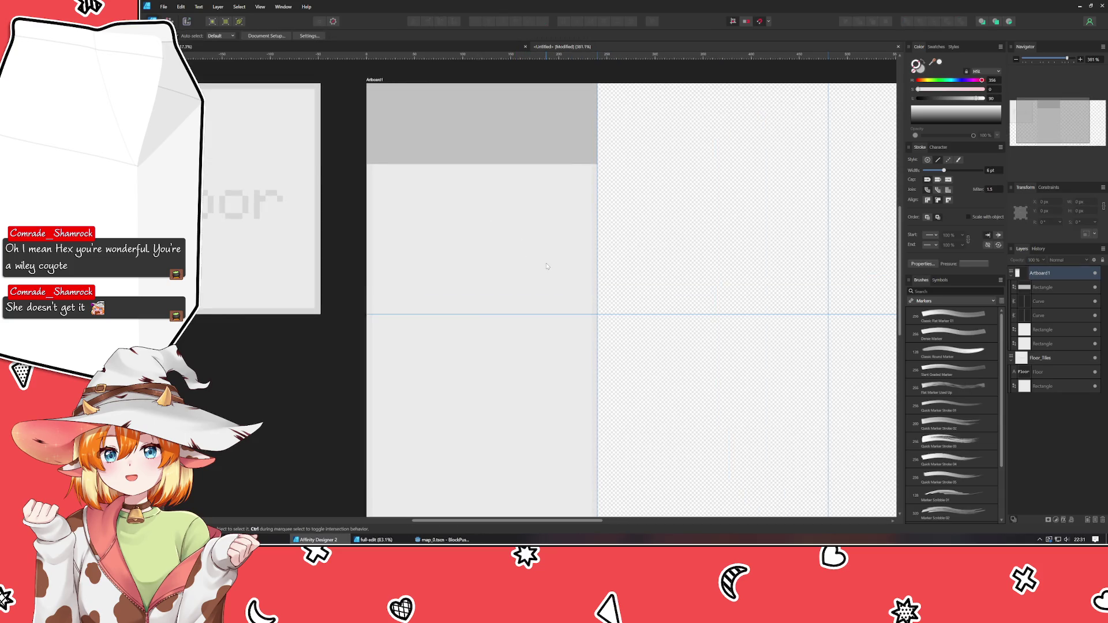
pyautogui.scroll(-2, 572, 330)
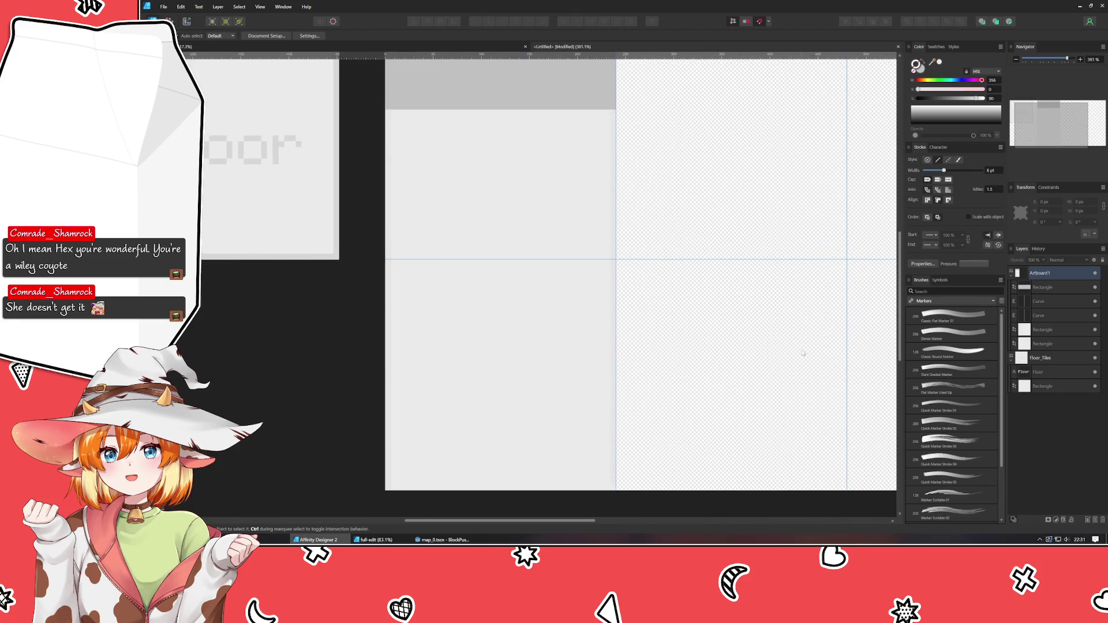
pyautogui.click(1058, 288)
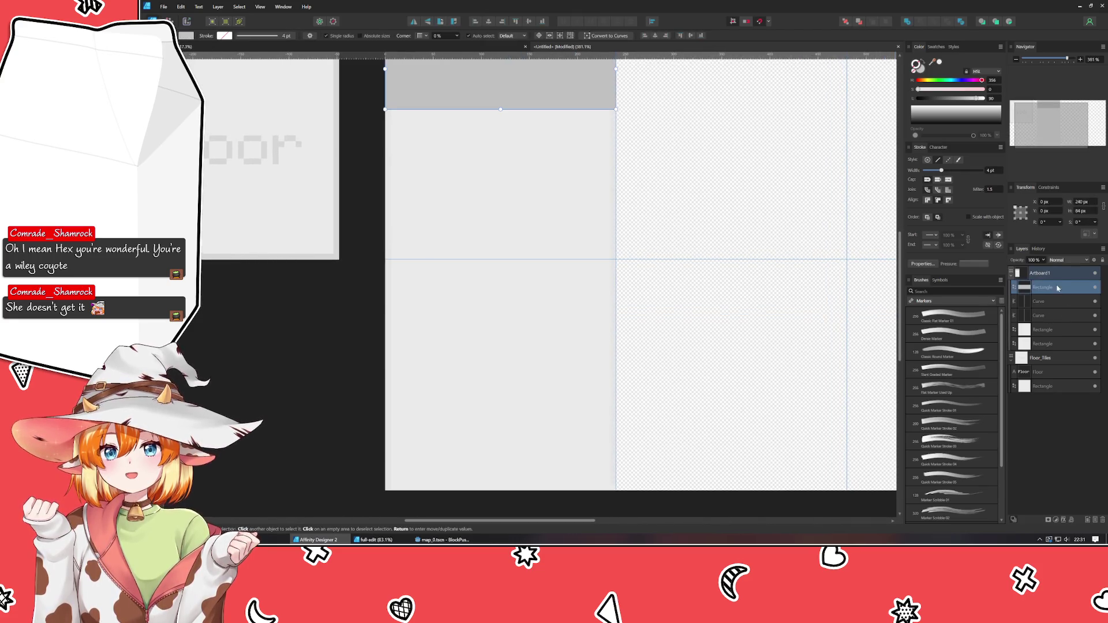
pyautogui.keyDown('shift'); pyautogui.click(1053, 344); pyautogui.keyUp('shift')
pyautogui.click(731, 329)
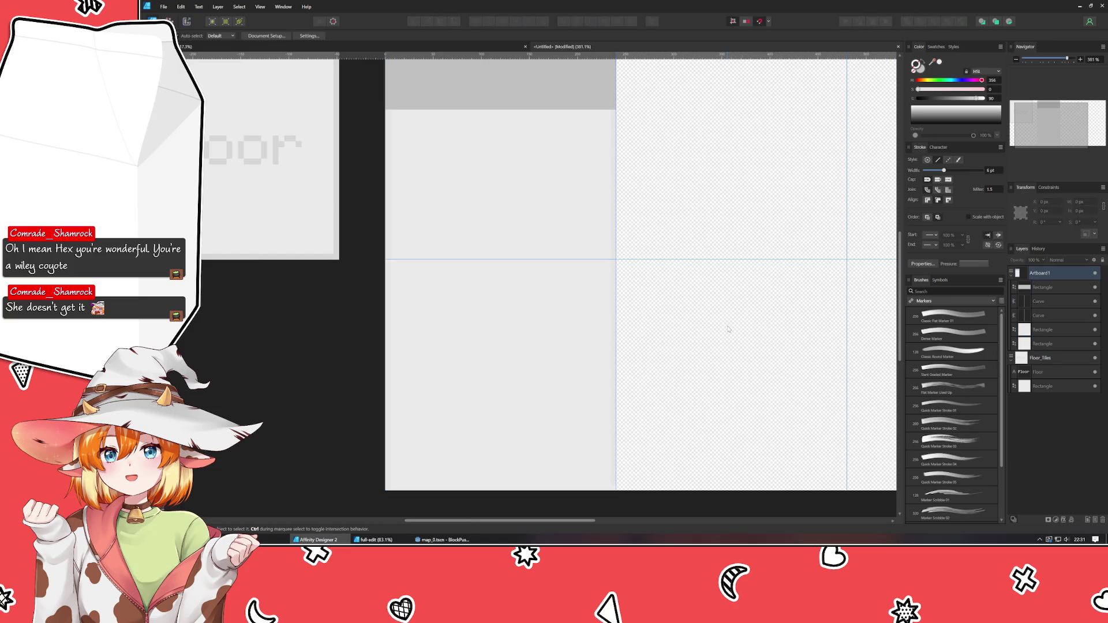
pyautogui.scroll(5, 388, 359)
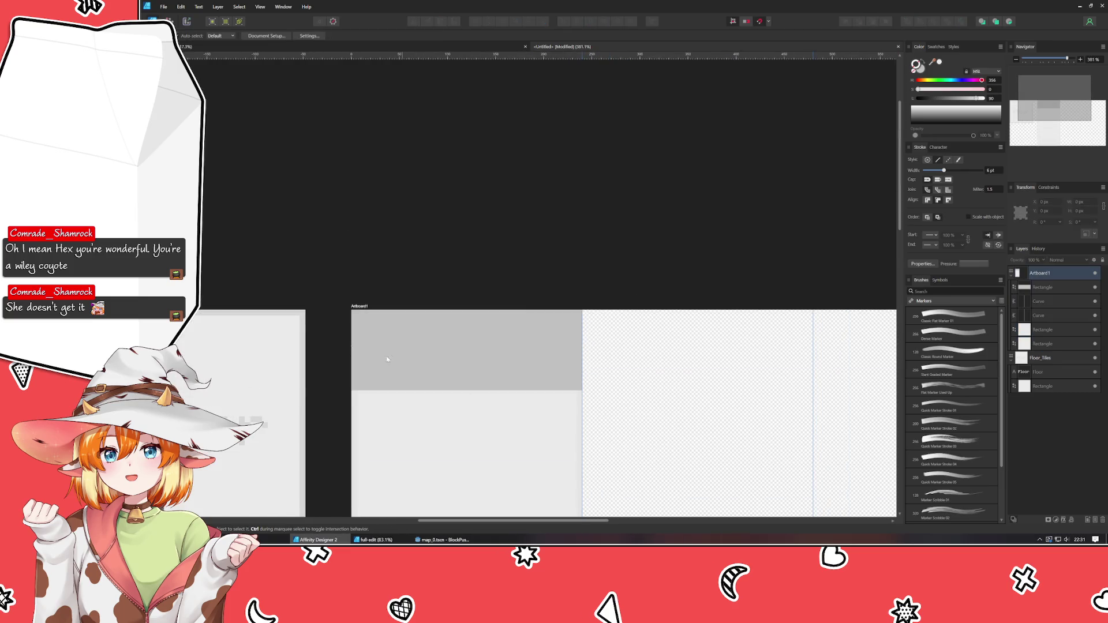
# Rename the second artboard to Wall_Tiles
pyautogui.click(354, 310)
pyautogui.doubleClick(355, 309)
pyautogui.write('Wall_Tiles')
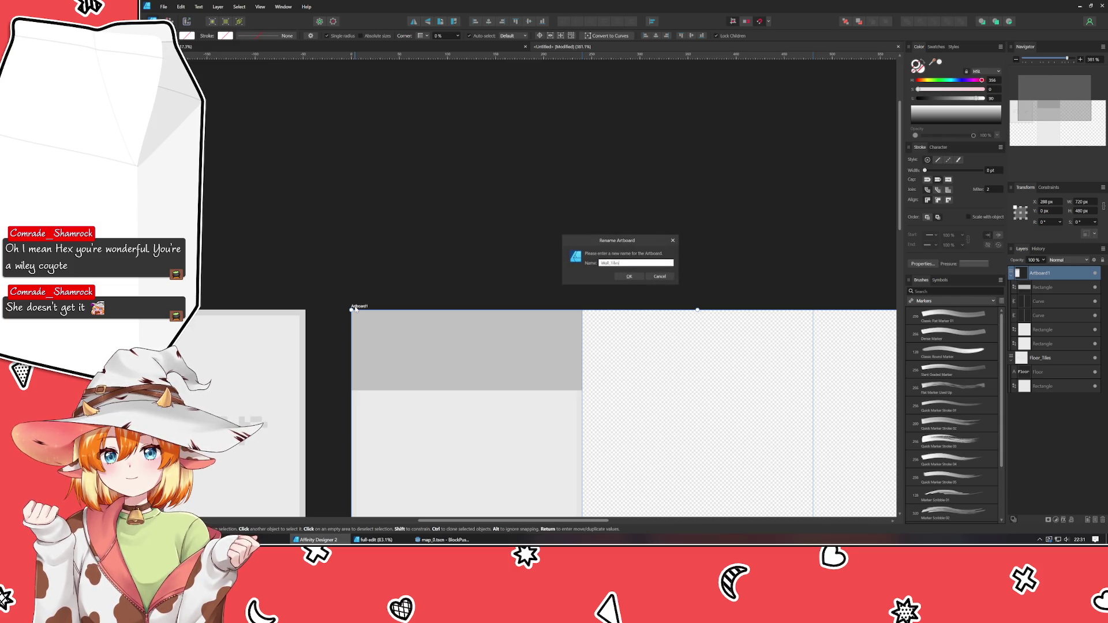
pyautogui.press('Return')
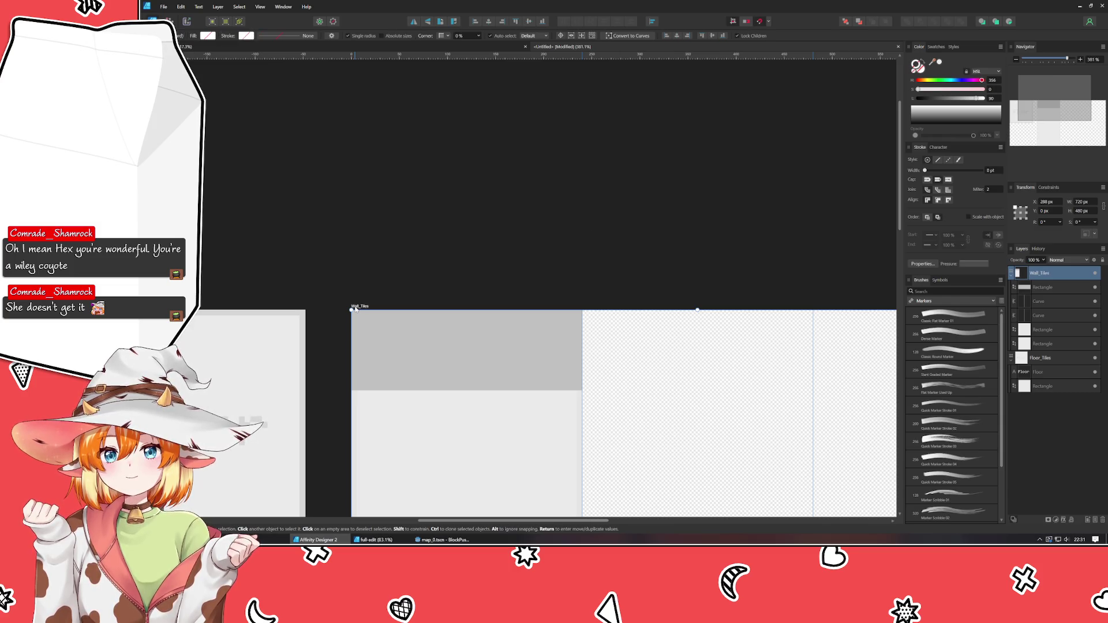
pyautogui.click(460, 250)
pyautogui.scroll(-5, 515, 389)
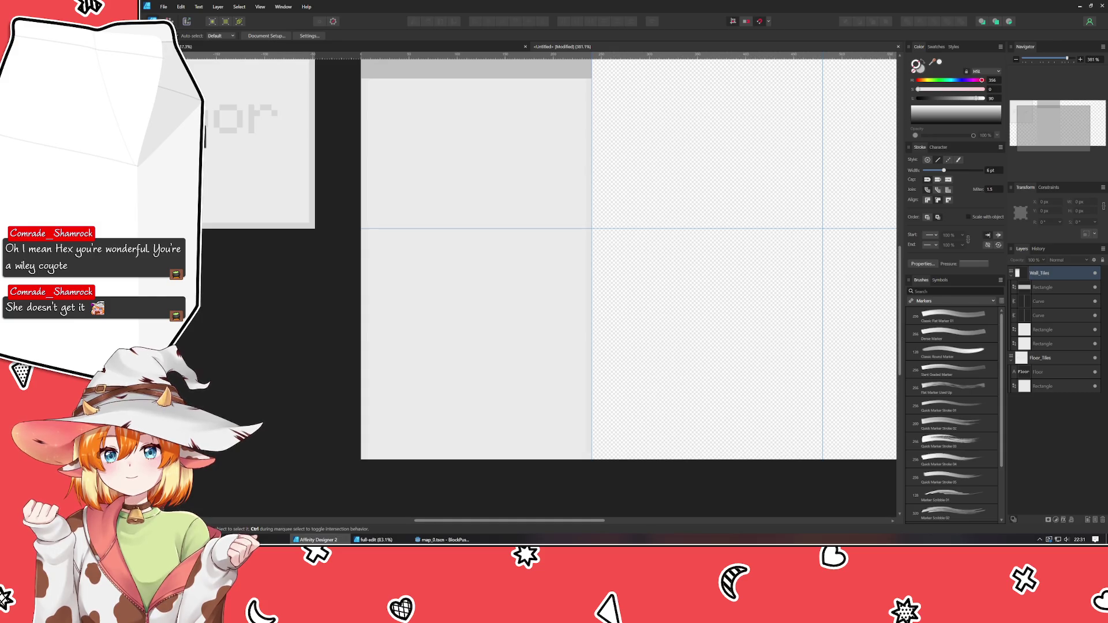
# Add a 'Wall (Lower)' label on the lower-left tile, broken after 'Wall'
pyautogui.press('t')
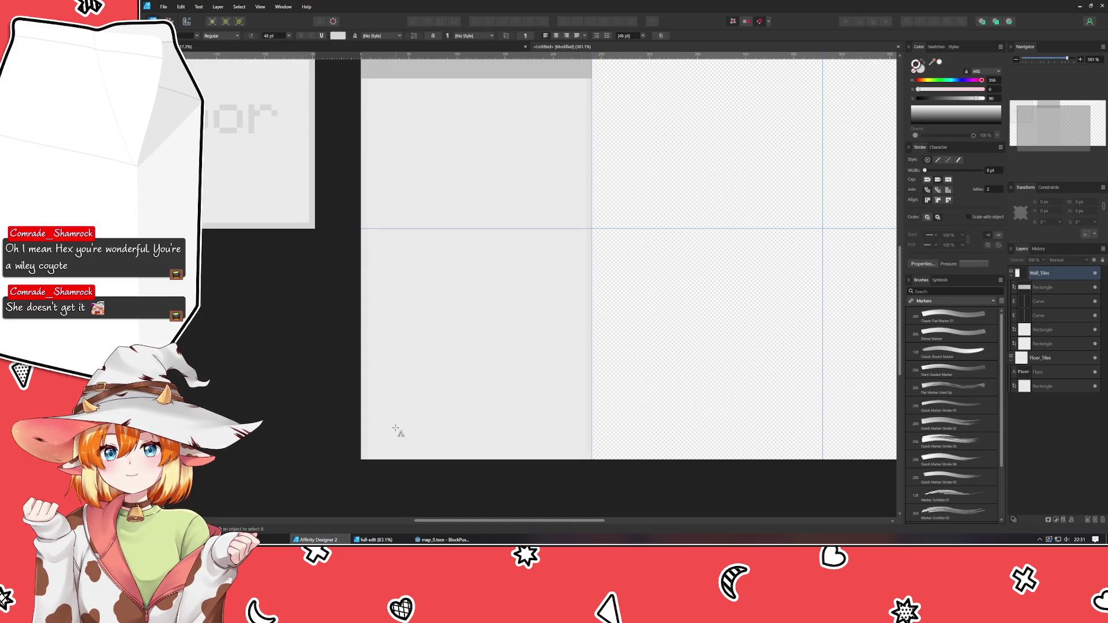
pyautogui.click(382, 440)
pyautogui.write('Wall ')
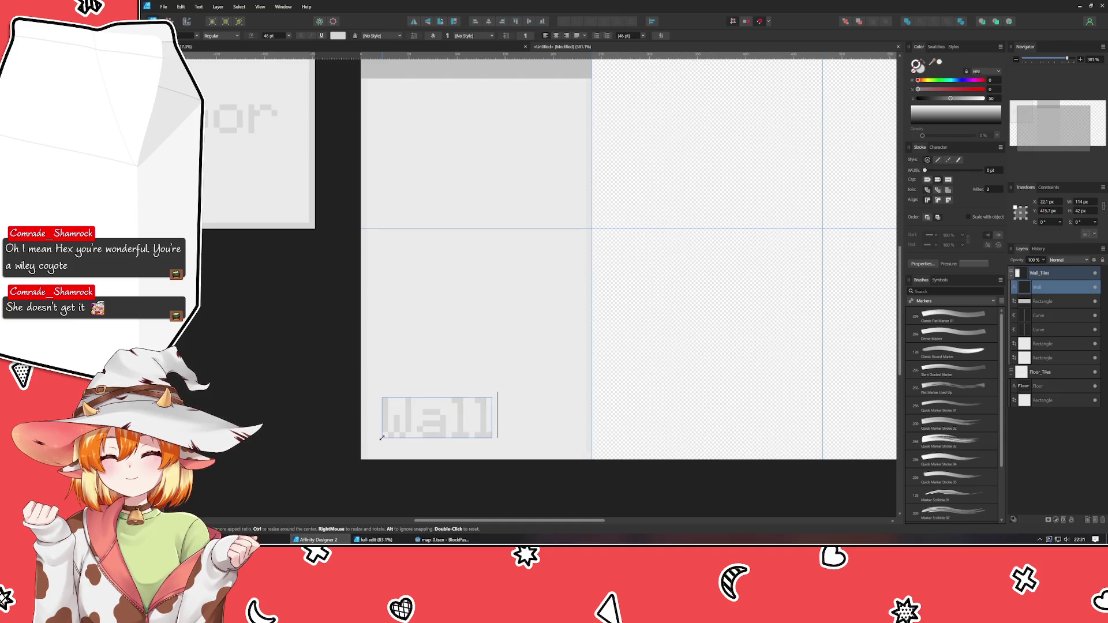
pyautogui.write('(Lower)')
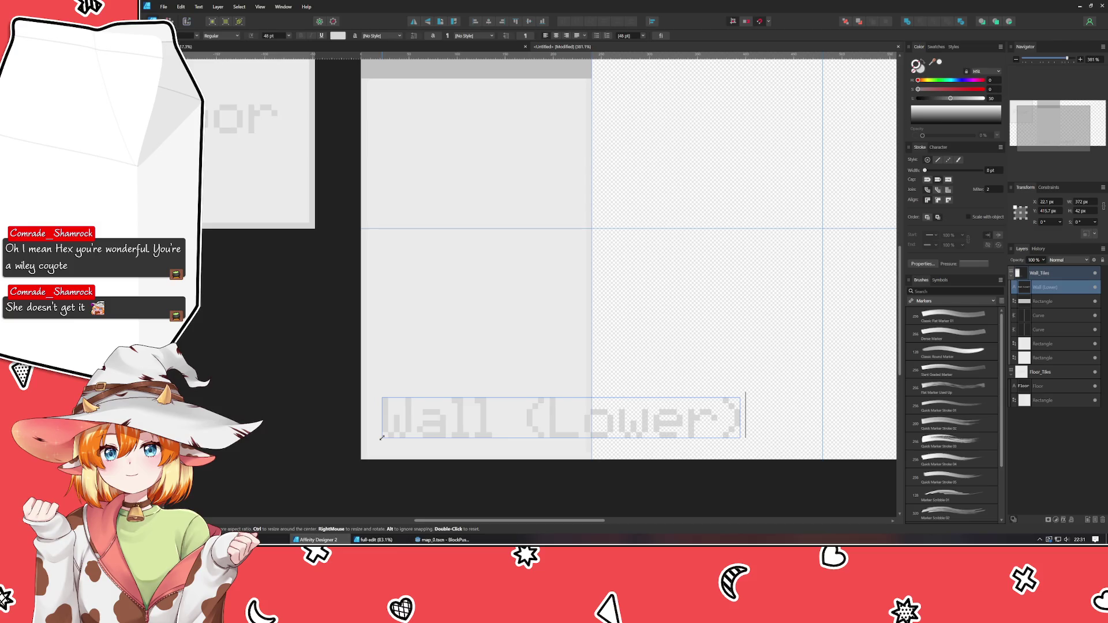
pyautogui.press('Left')
pyautogui.press('Left')
pyautogui.press('Left')
pyautogui.press('Right')
pyautogui.press('Right')
pyautogui.press('Right')
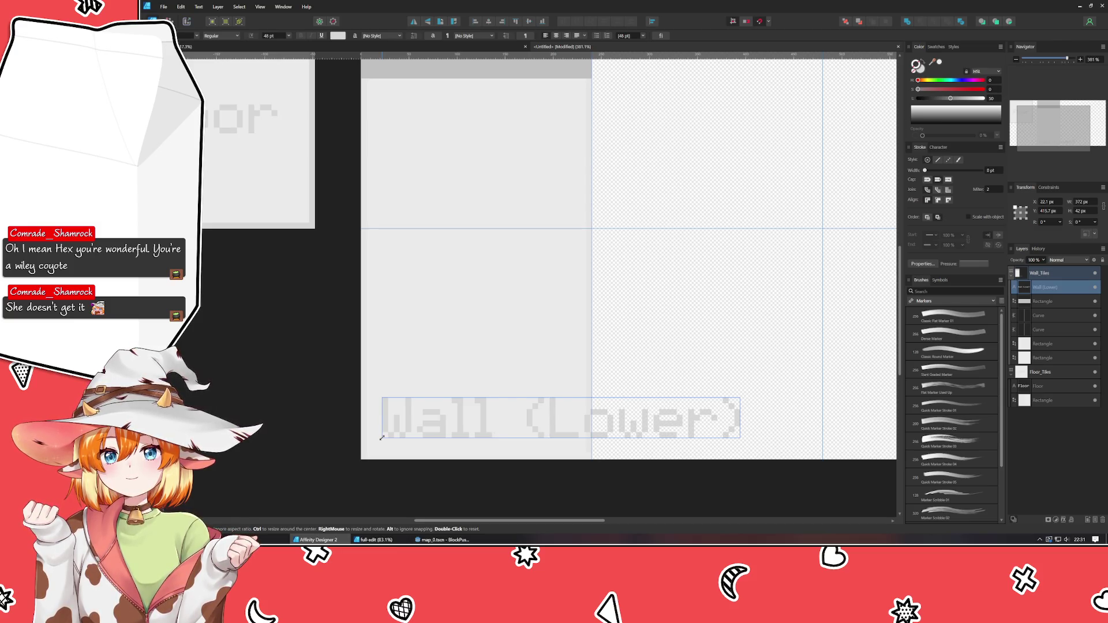
pyautogui.press('Return')
pyautogui.press('Escape')
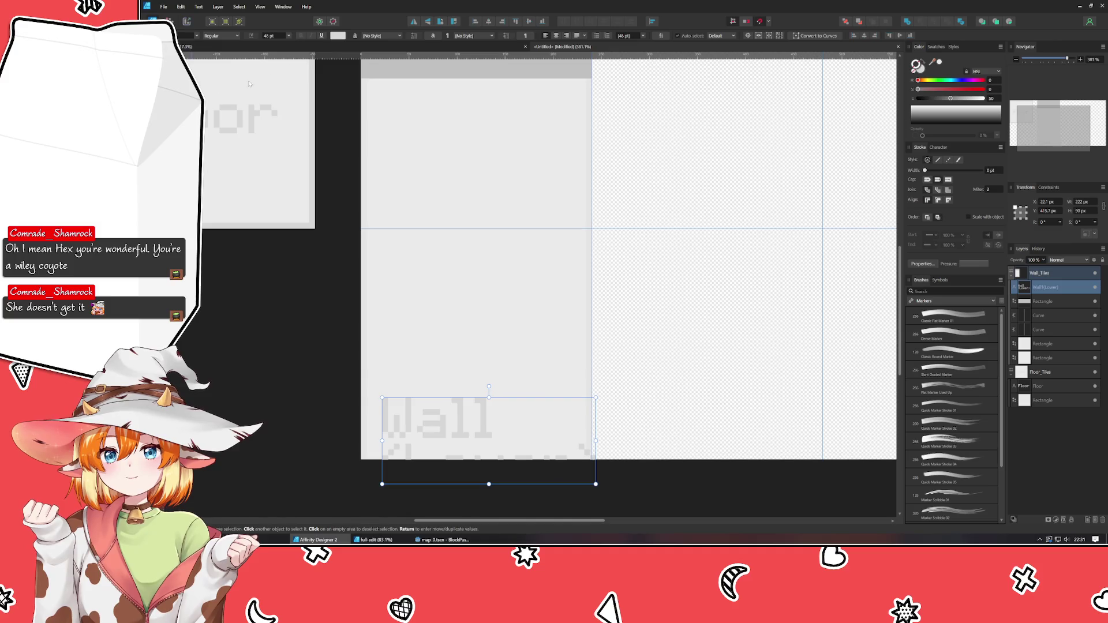
# Set the label to 36 pt and place it at the tile's bottom-left corner
pyautogui.click(287, 36)
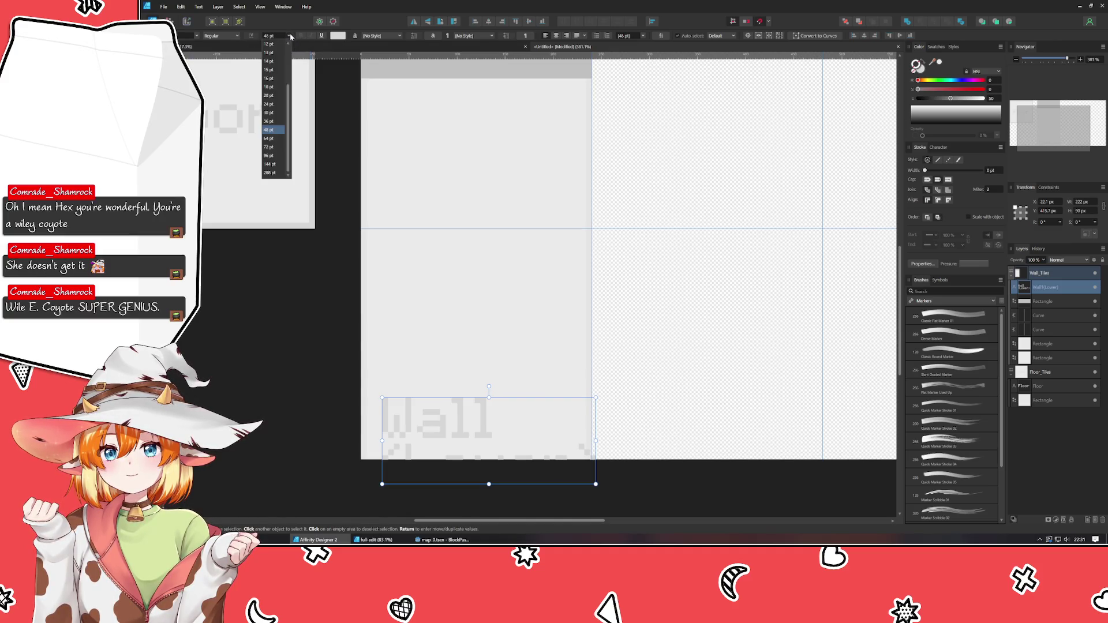
pyautogui.click(269, 121)
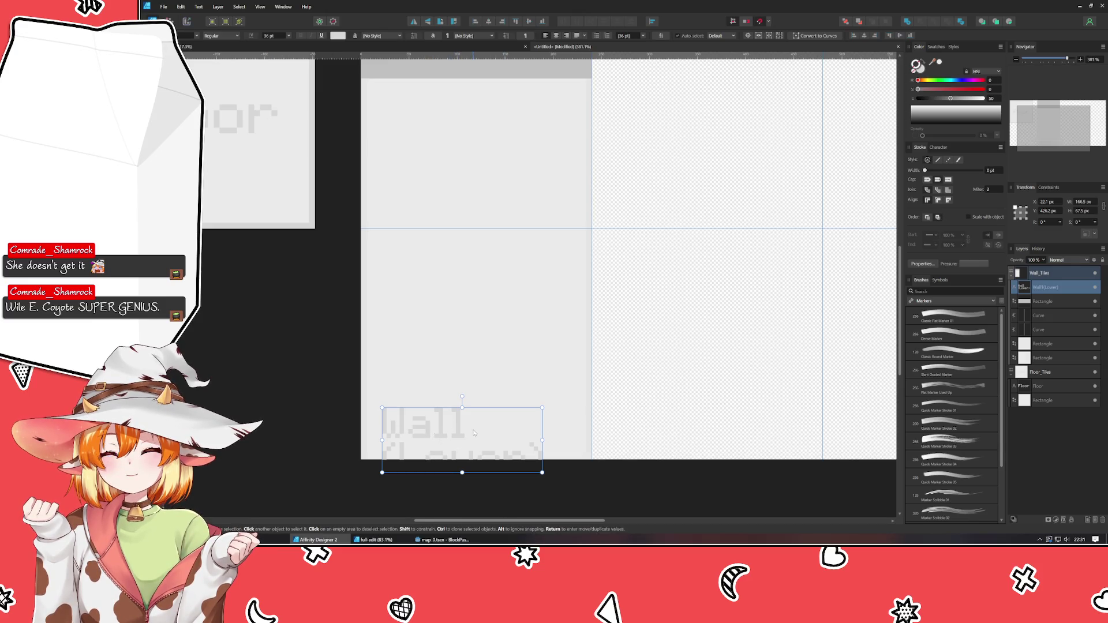
pyautogui.moveTo(474, 431)
pyautogui.mouseDown()
pyautogui.moveTo(457, 383)
pyautogui.moveTo(464, 410)
pyautogui.mouseUp()
pyautogui.click(338, 391)
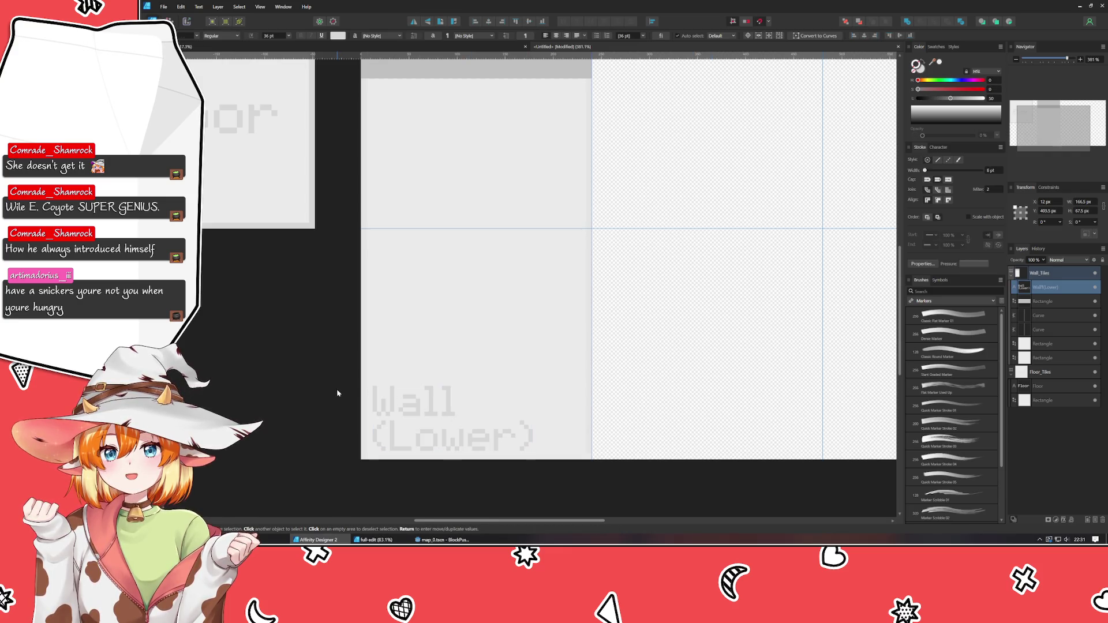
pyautogui.click(453, 416)
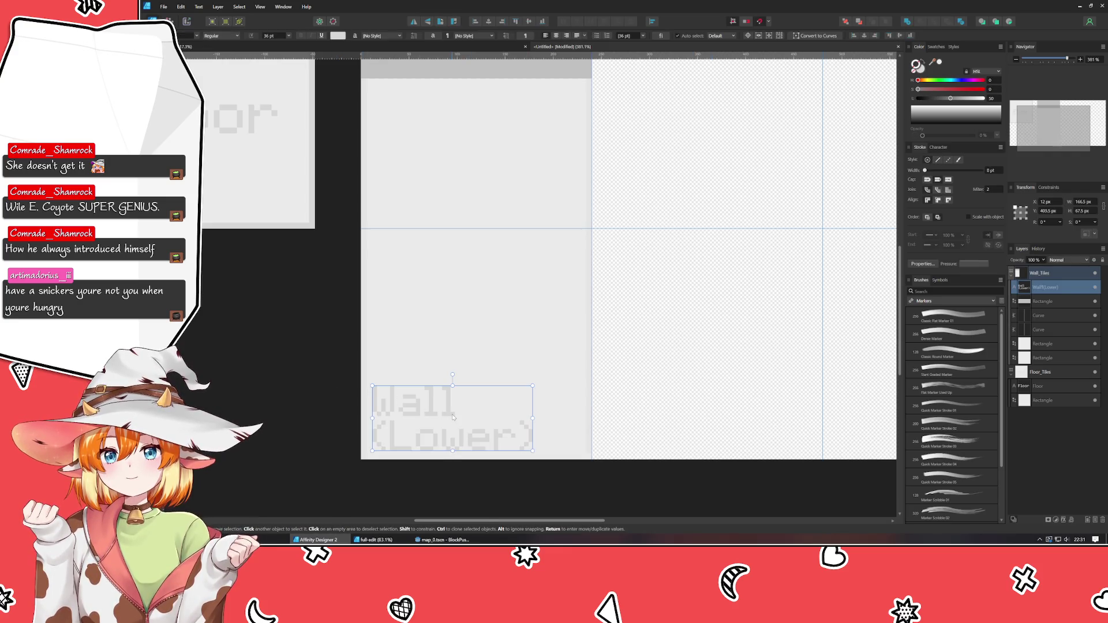
pyautogui.click(242, 394)
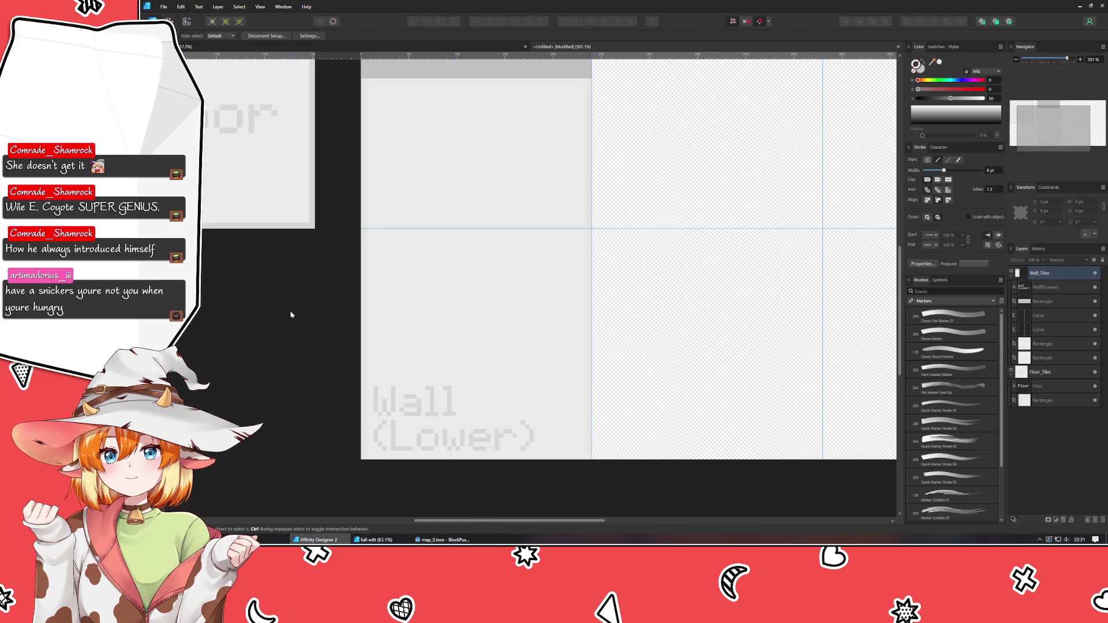
# Duplicate the Wall (Lower) label
pyautogui.moveTo(292, 314)
pyautogui.mouseDown()
pyautogui.moveTo(334, 329)
pyautogui.moveTo(294, 396)
pyautogui.moveTo(296, 380)
pyautogui.mouseUp()
pyautogui.click(374, 423)
pyautogui.hotkey('ctrl', 'j')
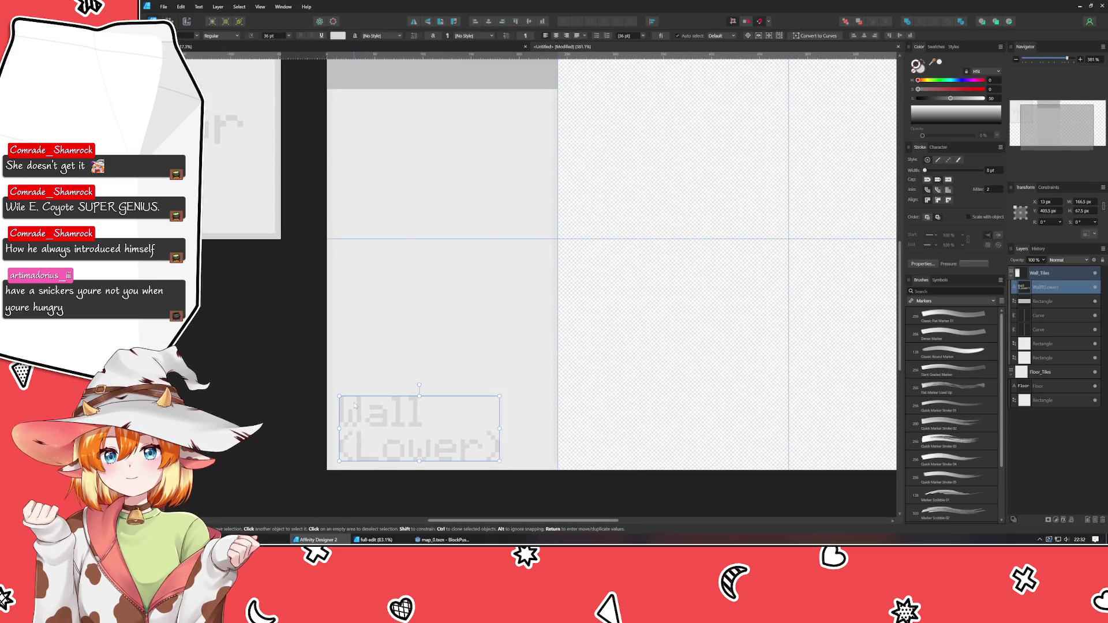
# Move the copied label up onto the upper wall tile
pyautogui.moveTo(374, 424)
pyautogui.mouseDown()
pyautogui.moveTo(406, 194)
pyautogui.moveTo(372, 189)
pyautogui.mouseUp()
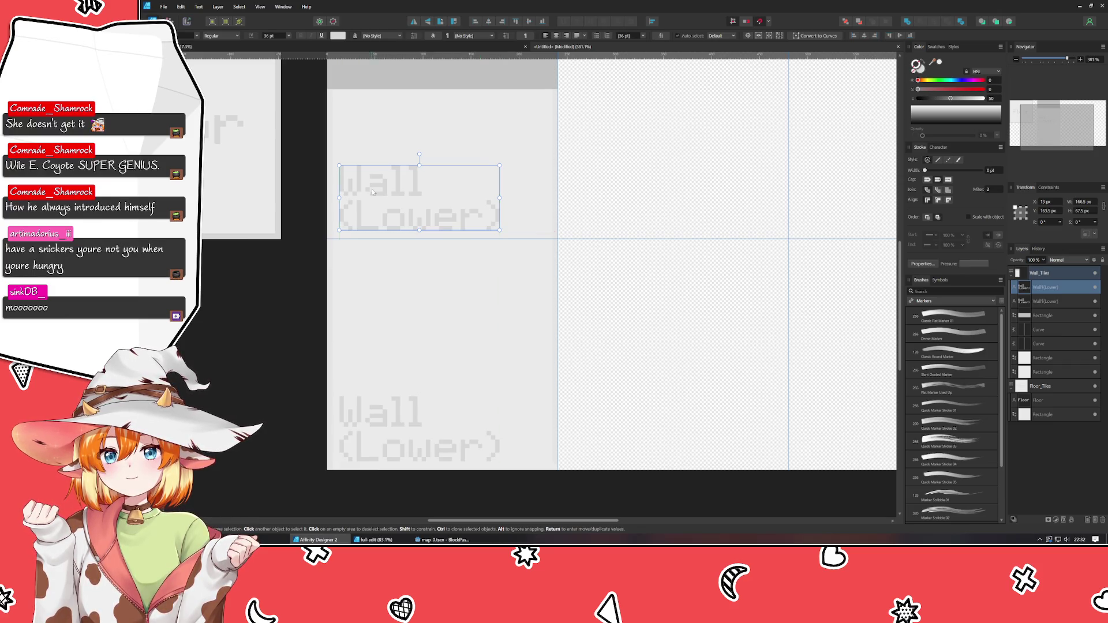
pyautogui.click(393, 386)
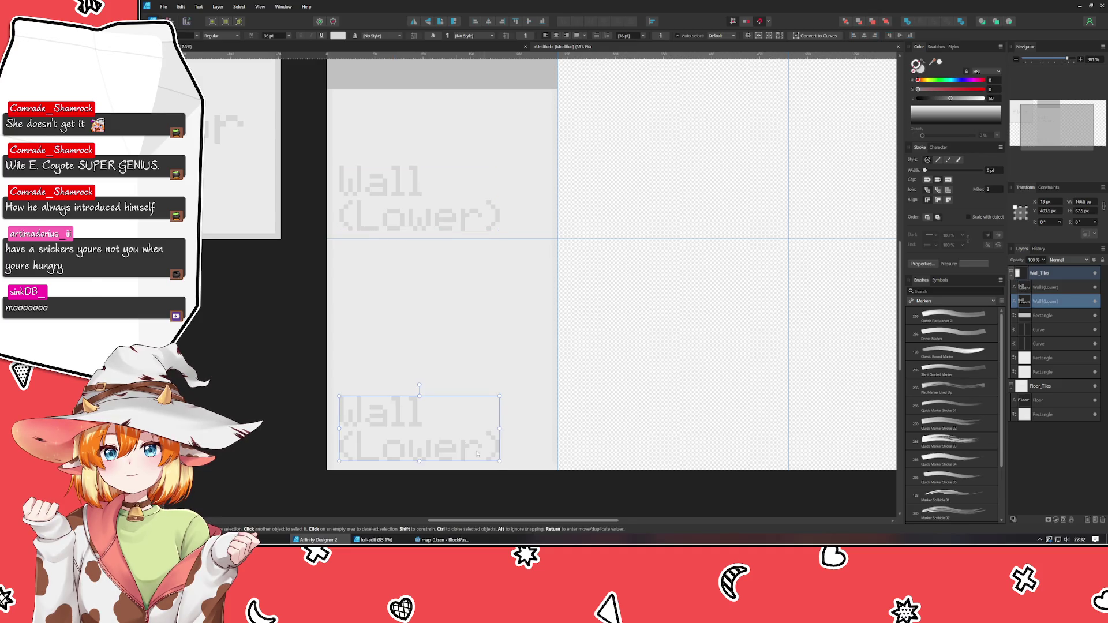
pyautogui.click(238, 385)
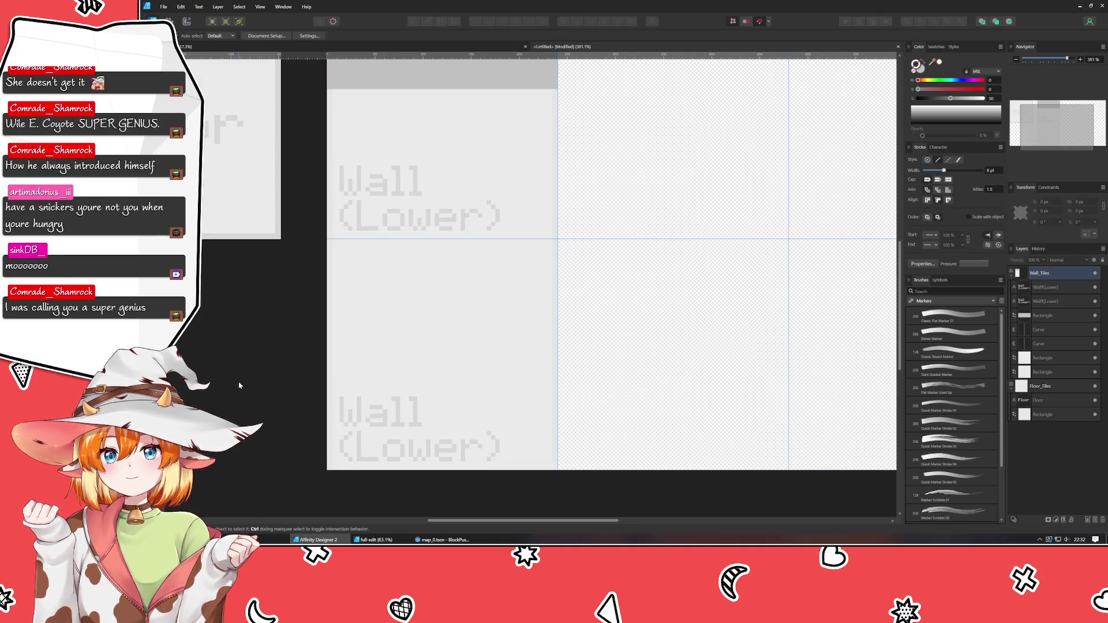
pyautogui.scroll(2, 239, 385)
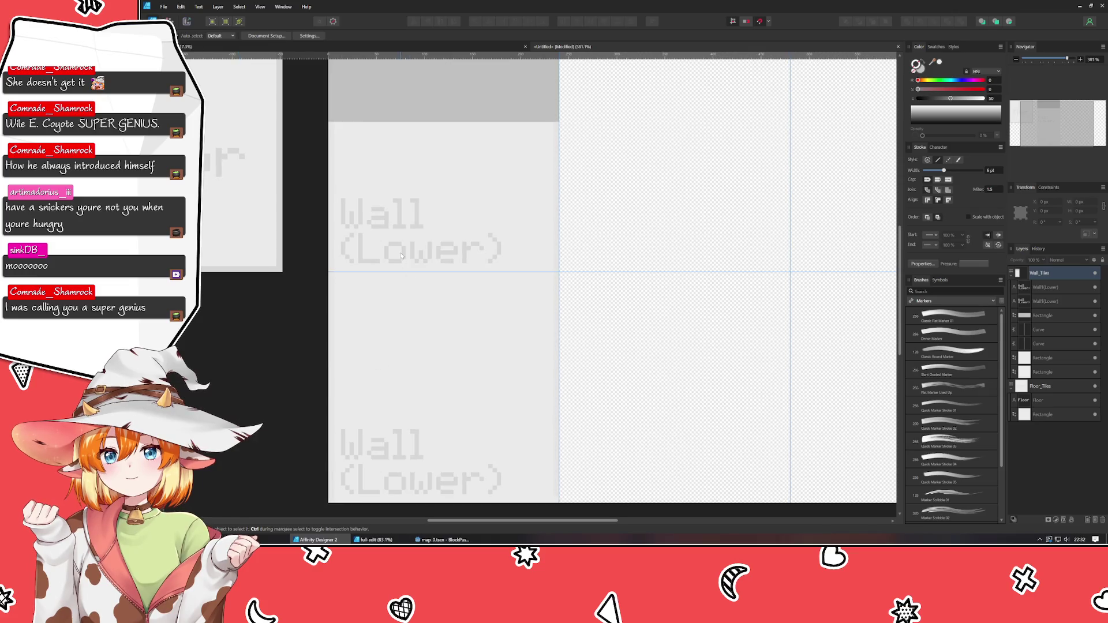
# Change the upper label's text to 'Wall (Upper)'
pyautogui.click(404, 231)
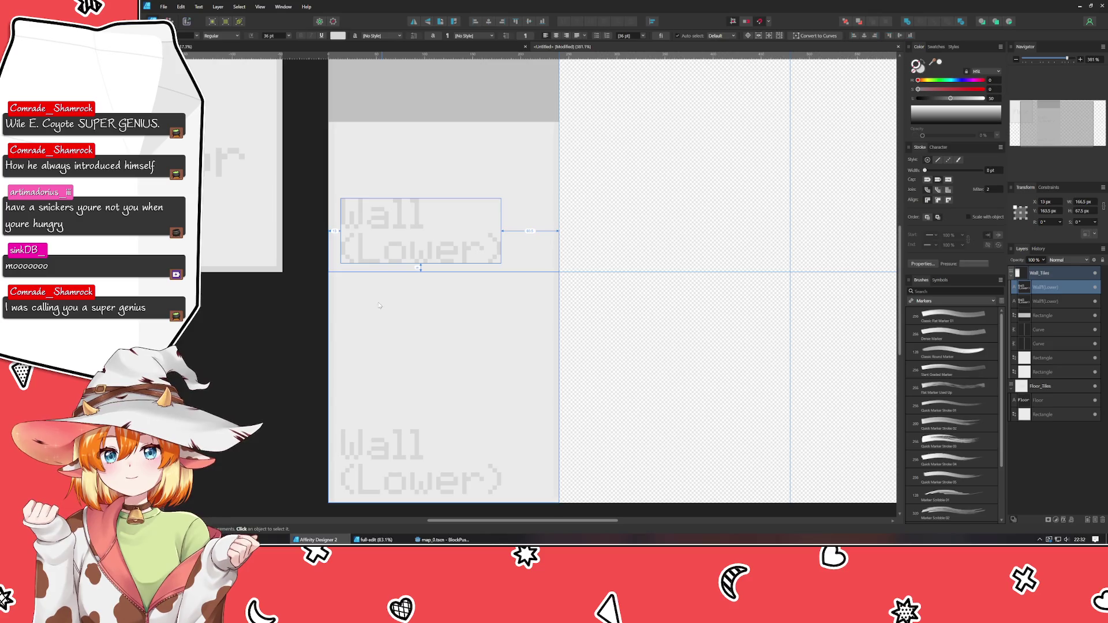
pyautogui.click(374, 486)
pyautogui.click(380, 251)
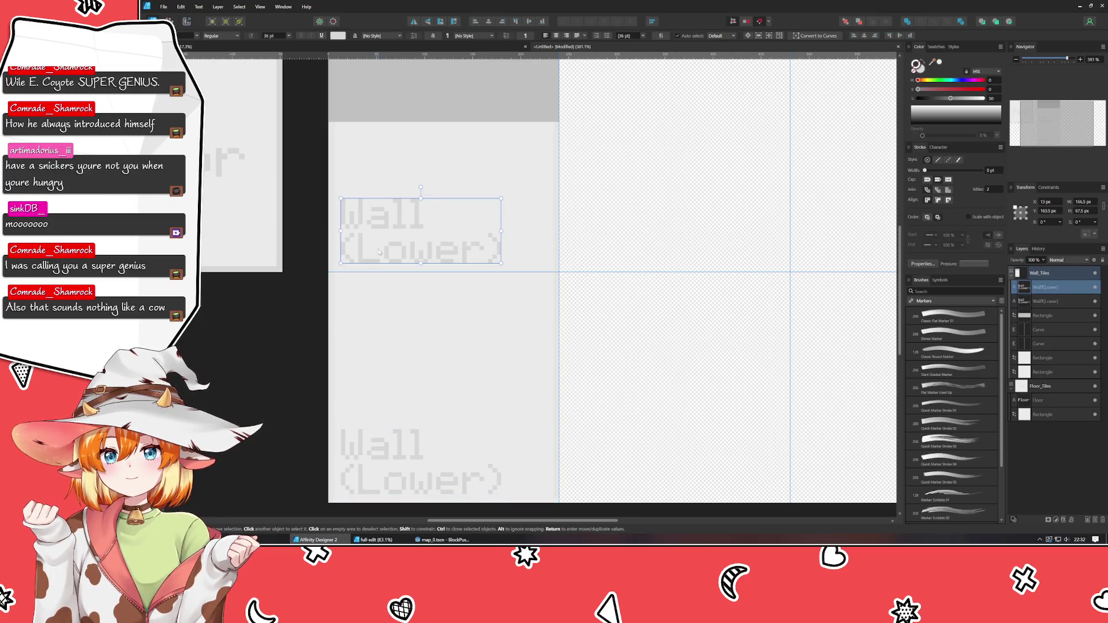
pyautogui.doubleClick(379, 251)
pyautogui.write('Upper')
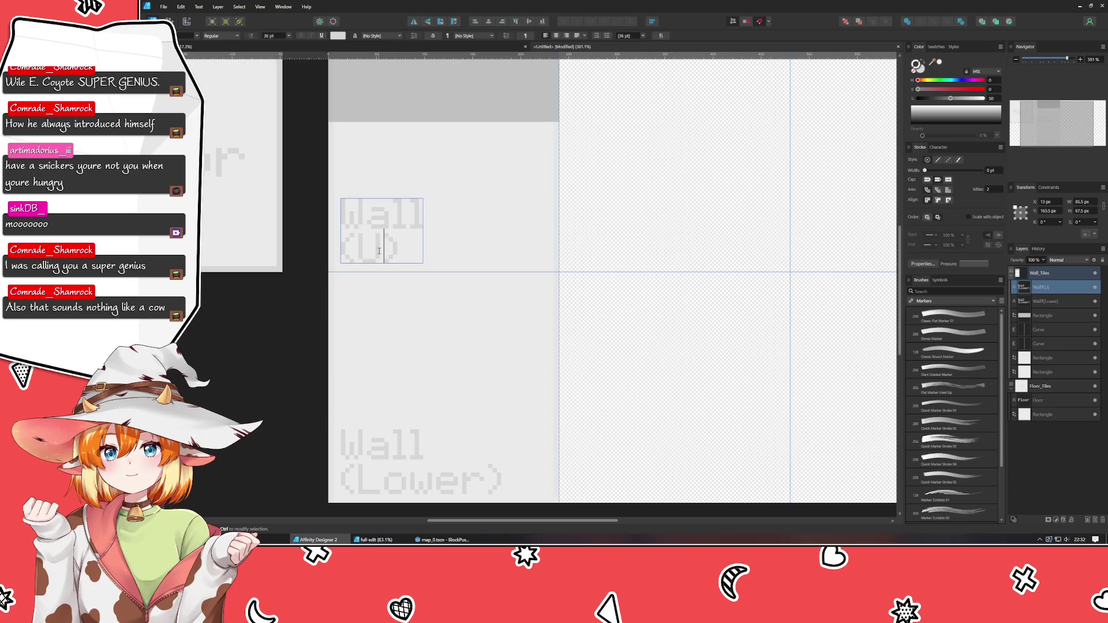
# Prefix both labels with 'H-' to read H-Wall (Upper) and H-Wall (Lower)
pyautogui.hotkey('ctrl', 'Home')
pyautogui.write('H-')
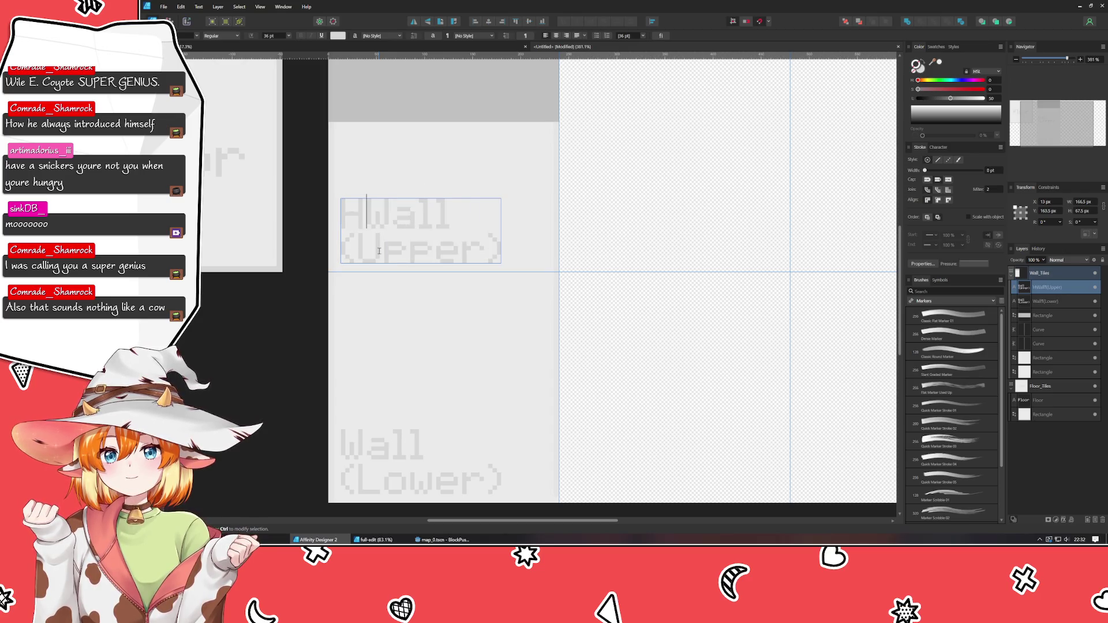
pyautogui.click(376, 442)
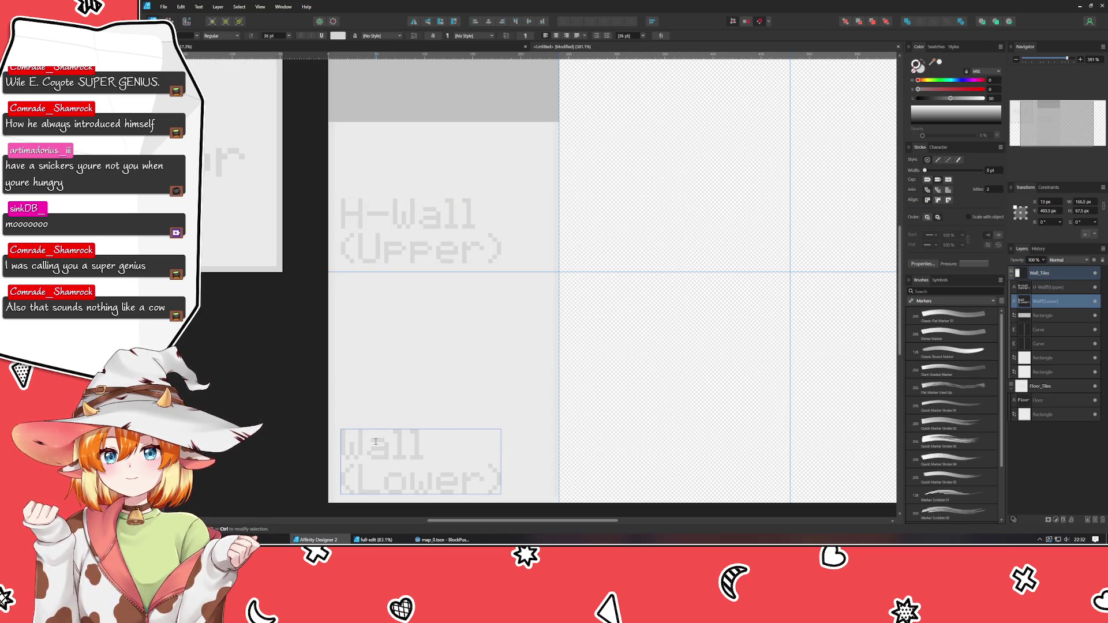
pyautogui.write('H-')
pyautogui.press('Escape')
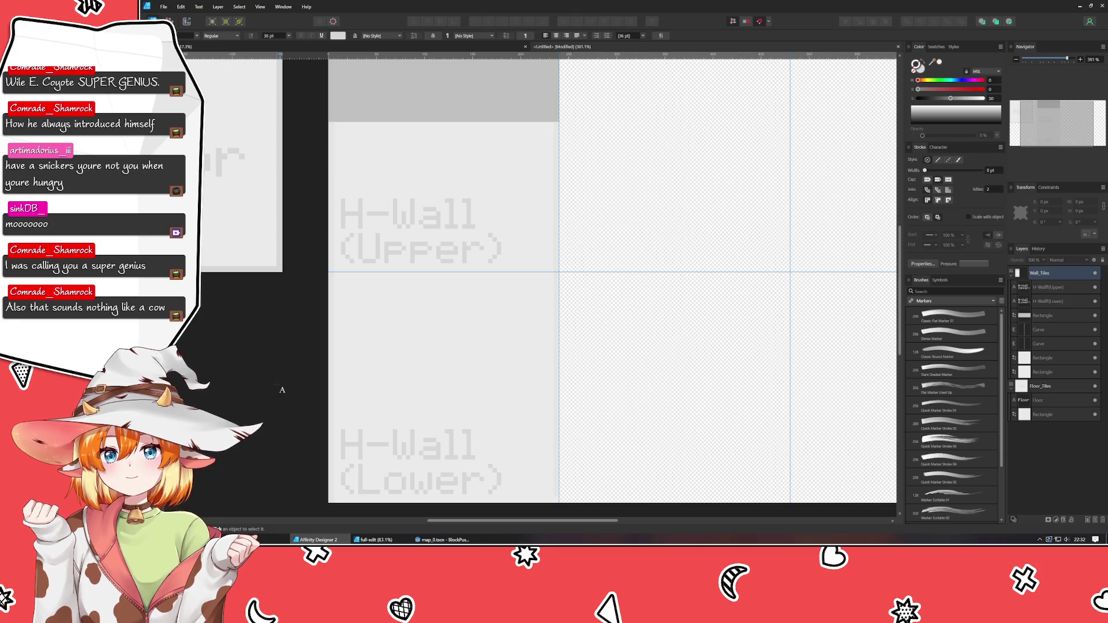
# Set the Floor label text to 36 pt
pyautogui.hscroll(-4, 346, 289)
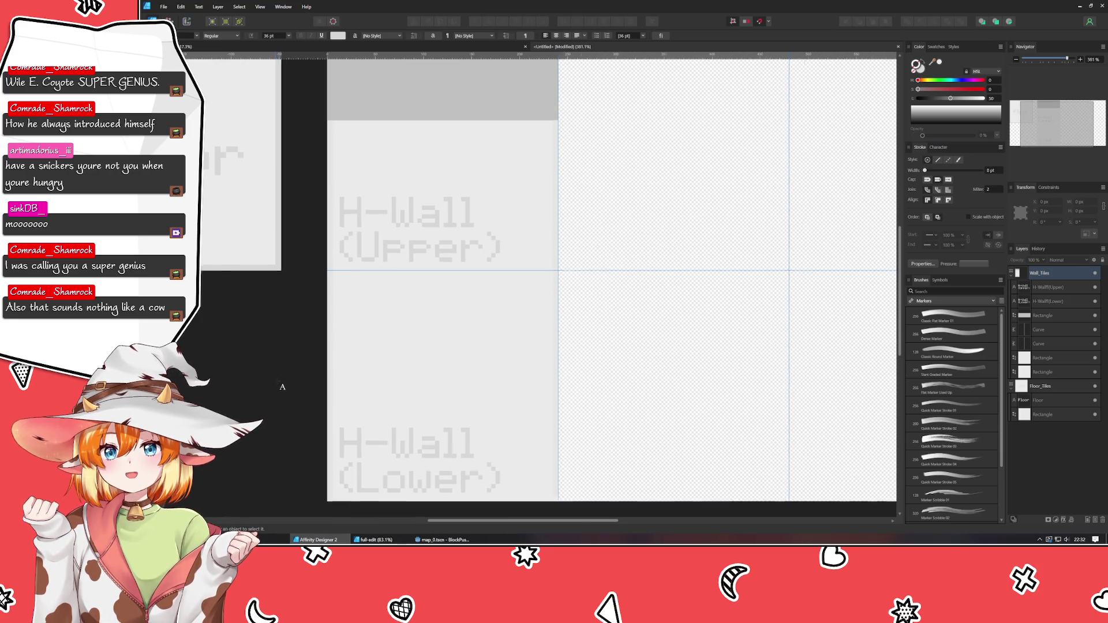
pyautogui.scroll(1, 387, 238)
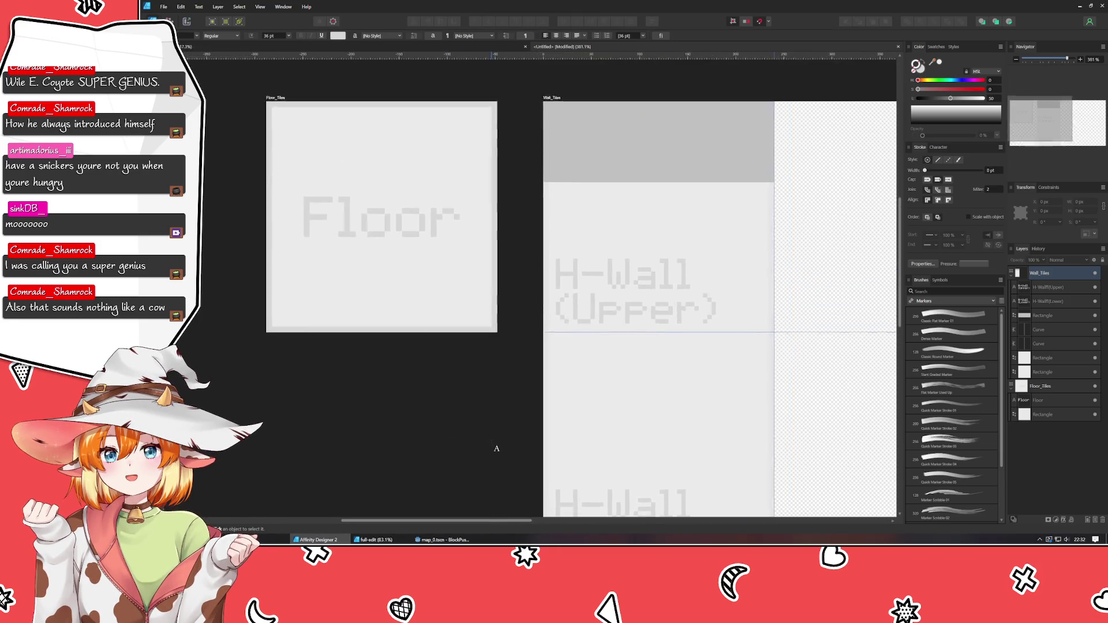
pyautogui.click(386, 234)
pyautogui.doubleClick(385, 232)
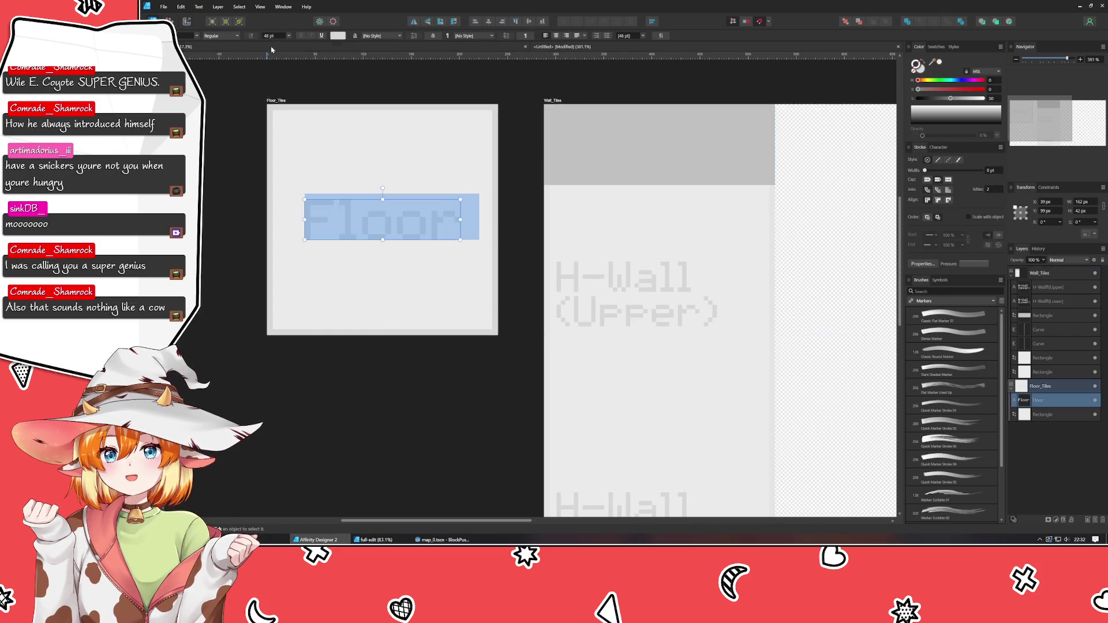
pyautogui.click(289, 36)
pyautogui.click(277, 121)
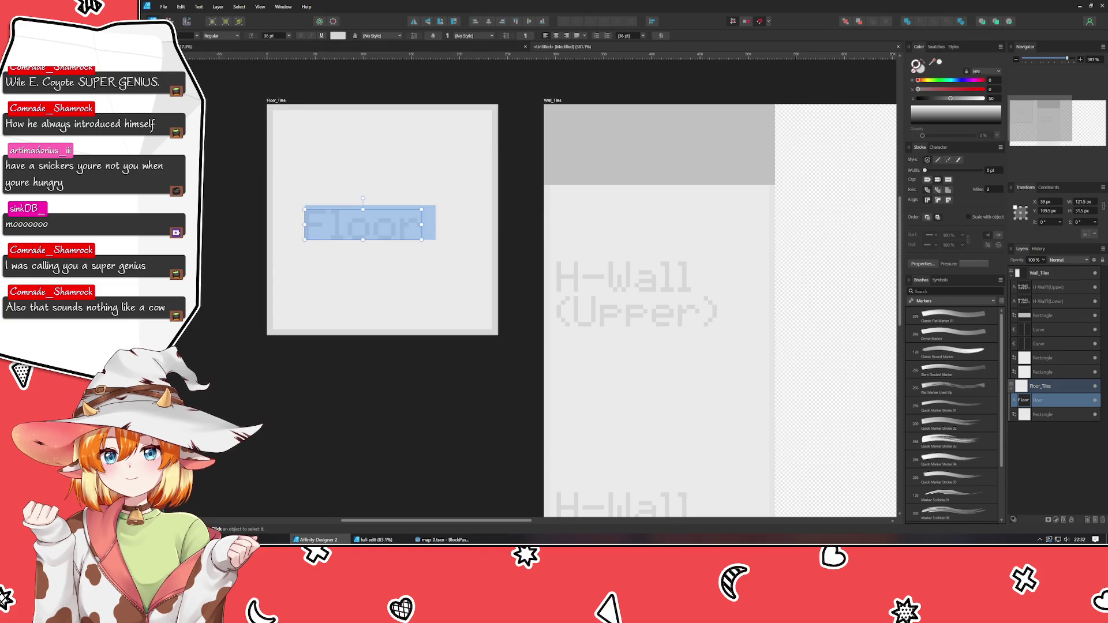
pyautogui.press('Escape')
# Place the Floor label in the Floor tile's bottom-left corner, matching the H-Wall labels
pyautogui.moveTo(388, 239); pyautogui.dragTo(360, 312)
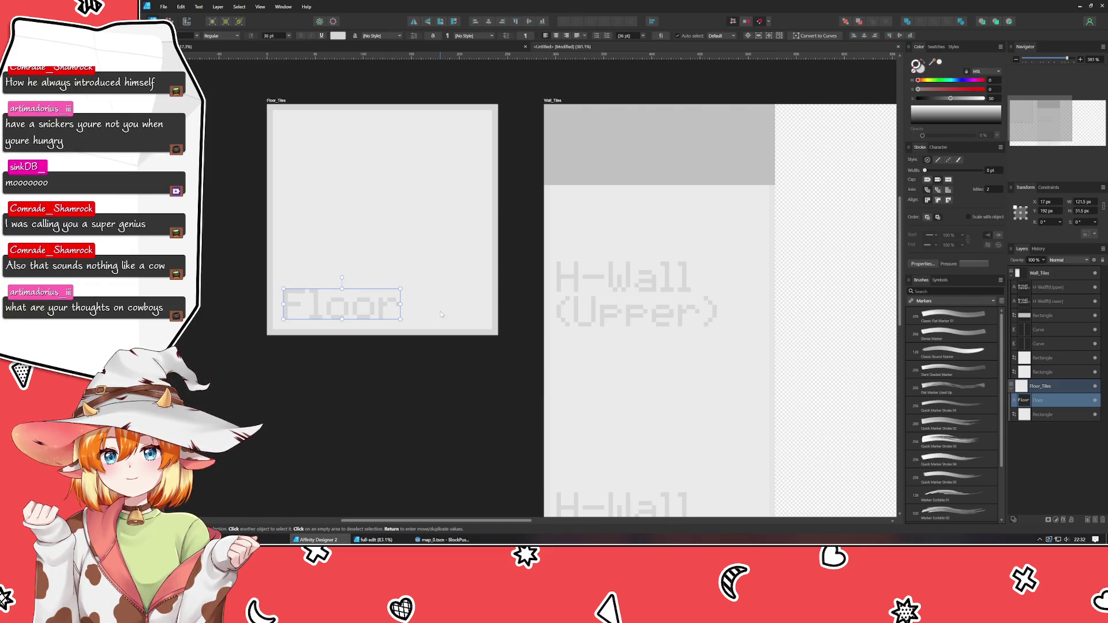
pyautogui.press('alt')
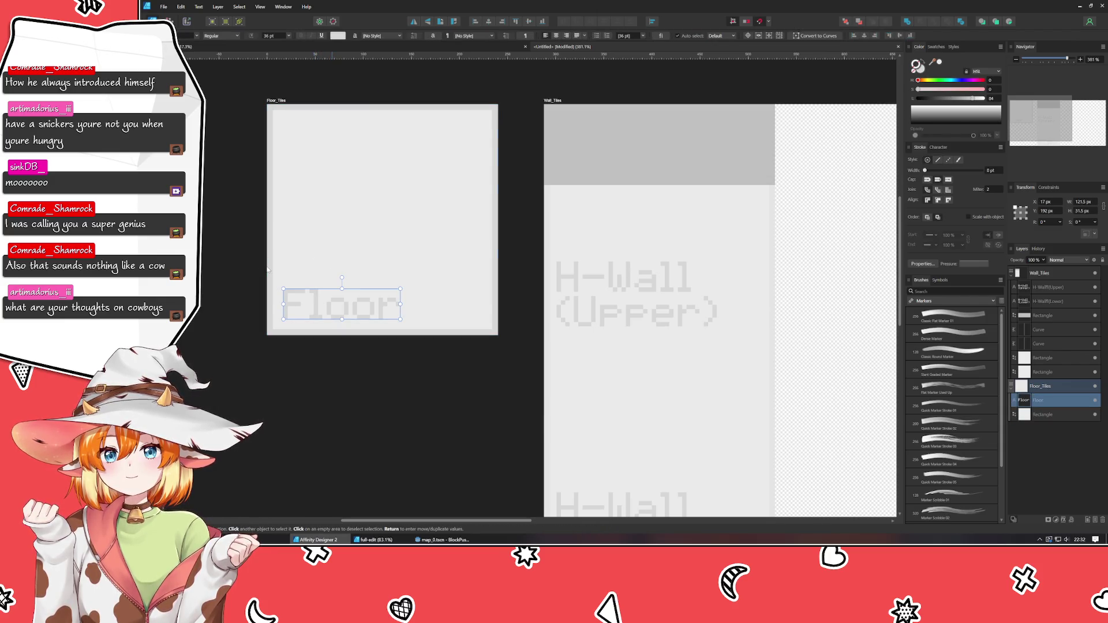
pyautogui.press('Left')
pyautogui.press('Left')
pyautogui.press('Left')
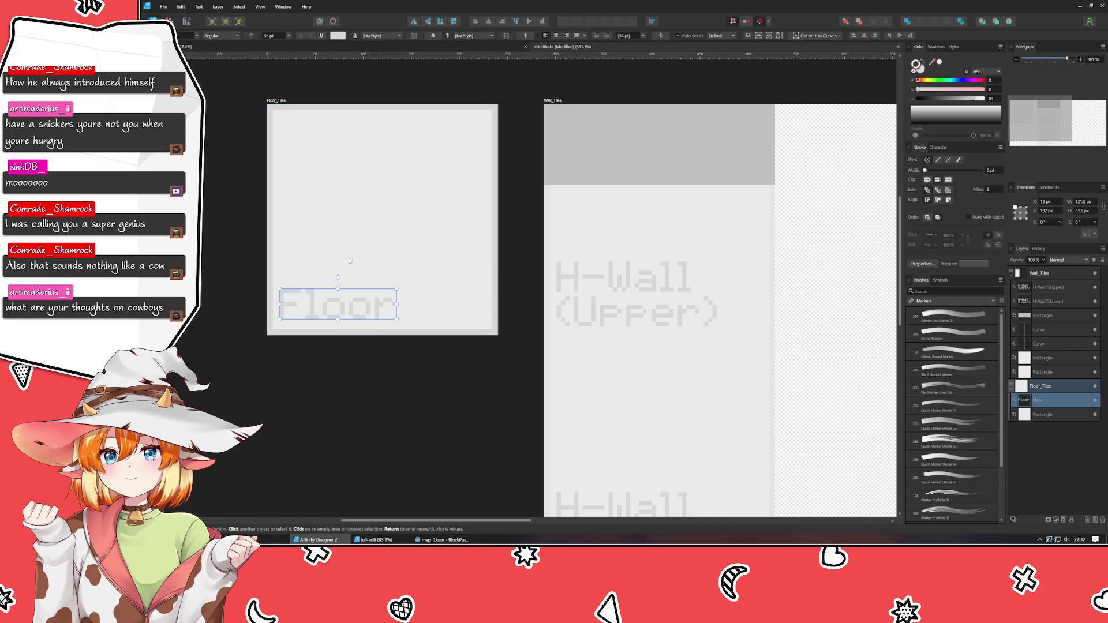
pyautogui.click(316, 425)
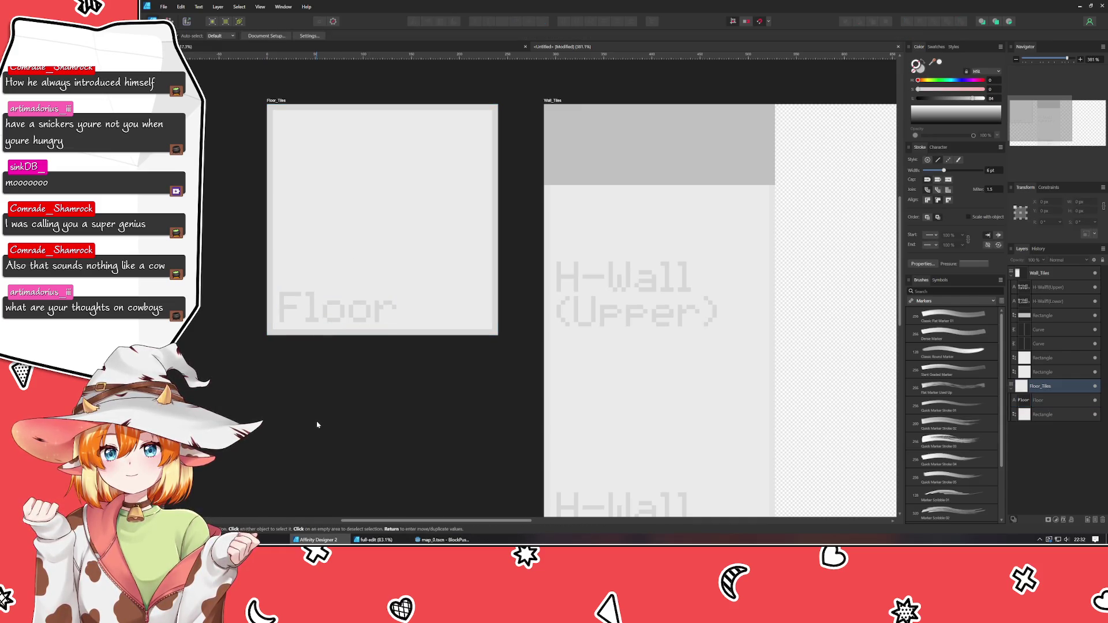
pyautogui.moveTo(317, 426); pyautogui.dragTo(235, 267)
pyautogui.moveTo(508, 363); pyautogui.dragTo(437, 408)
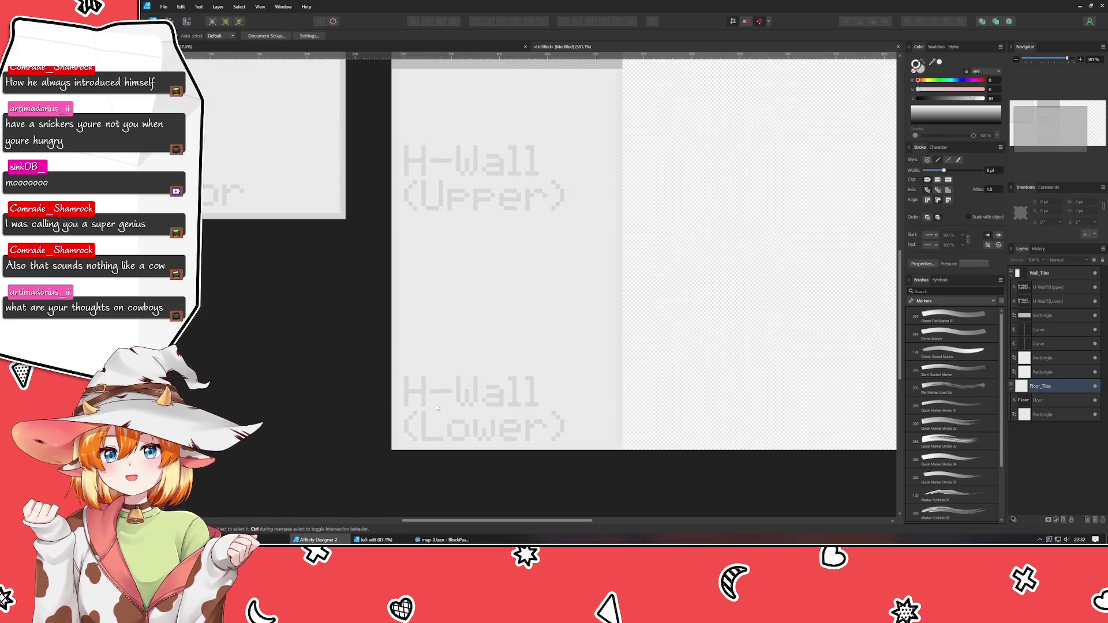
pyautogui.click(427, 190)
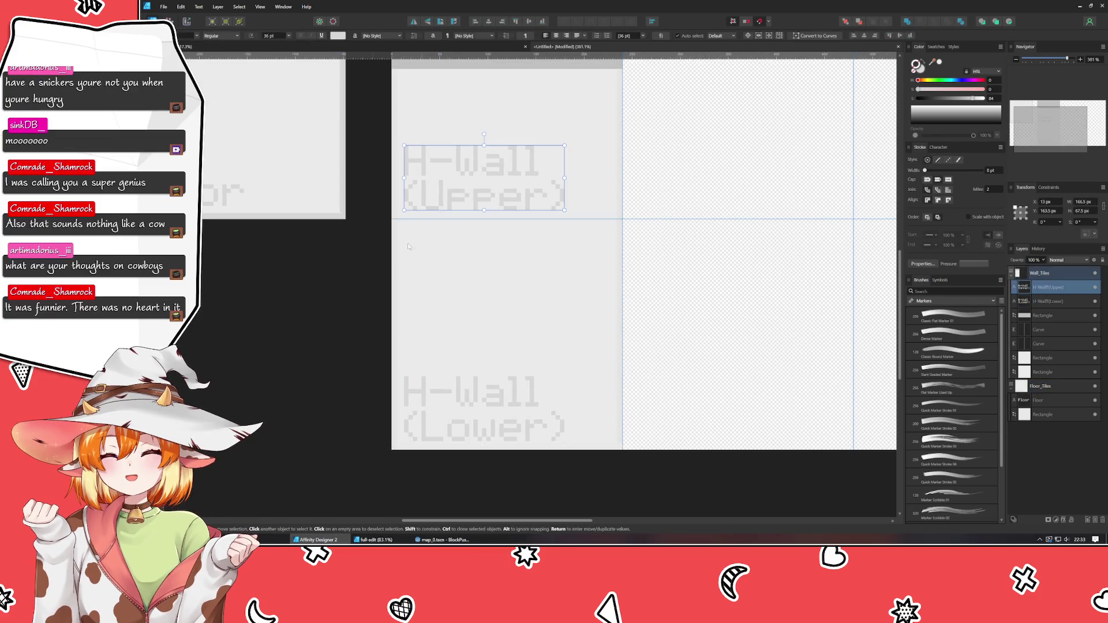
pyautogui.click(327, 334)
pyautogui.moveTo(559, 285)
pyautogui.mouseDown()
pyautogui.moveTo(448, 459)
pyautogui.moveTo(398, 352)
pyautogui.moveTo(407, 344)
pyautogui.moveTo(321, 376)
pyautogui.mouseUp()
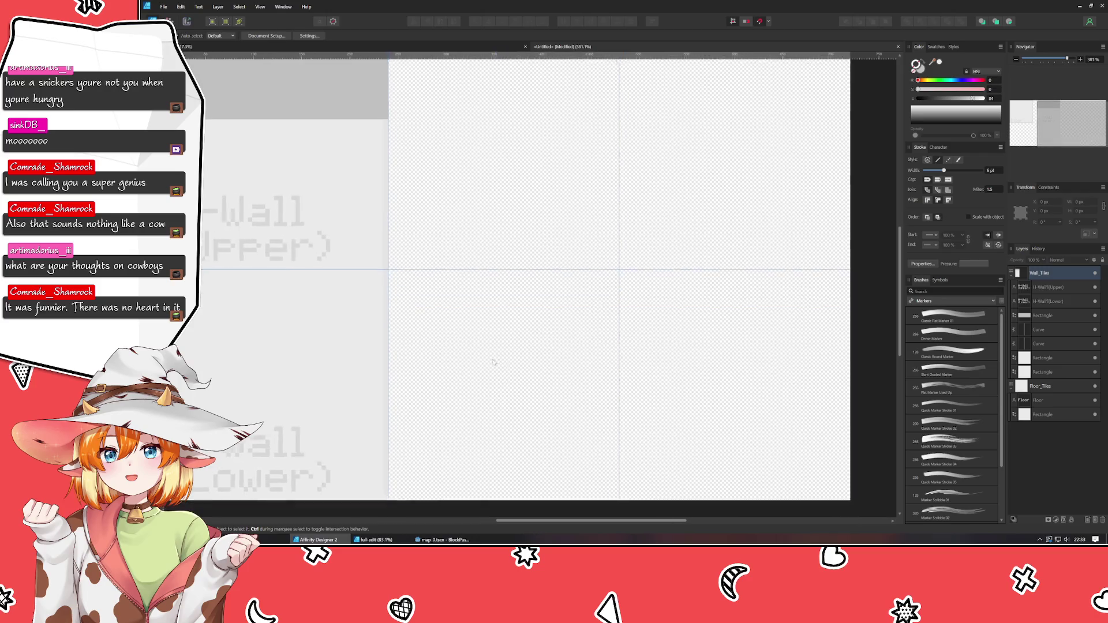
pyautogui.moveTo(506, 397)
pyautogui.mouseDown()
pyautogui.moveTo(468, 379)
pyautogui.moveTo(488, 344)
pyautogui.mouseUp()
pyautogui.scroll(-2, 488, 344)
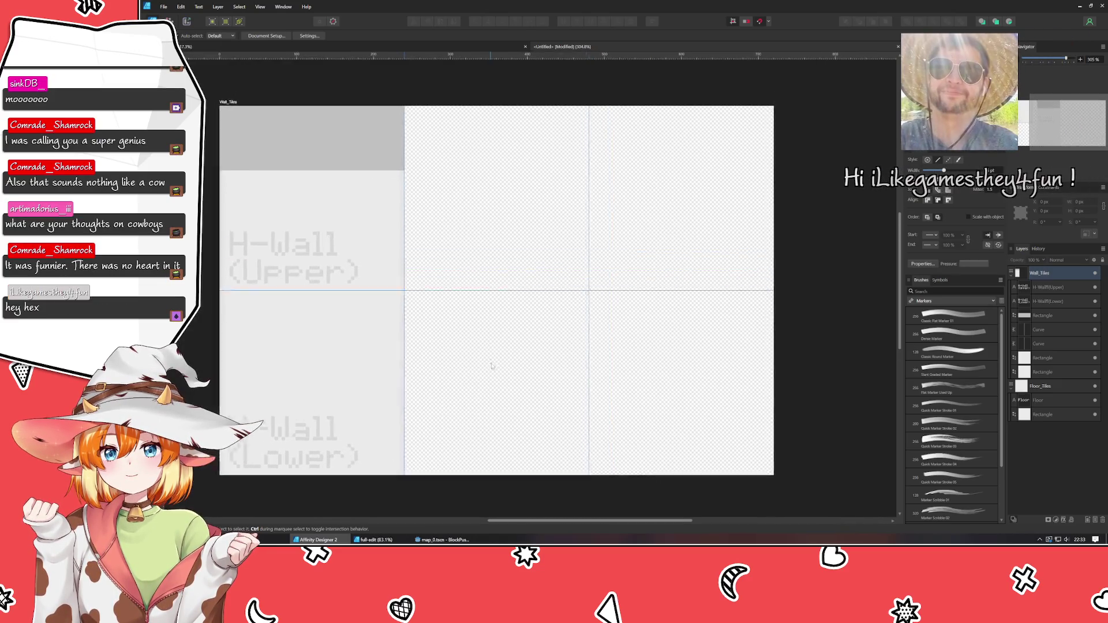
pyautogui.moveTo(429, 377)
pyautogui.mouseDown()
pyautogui.moveTo(663, 427)
pyautogui.moveTo(495, 353)
pyautogui.mouseUp()
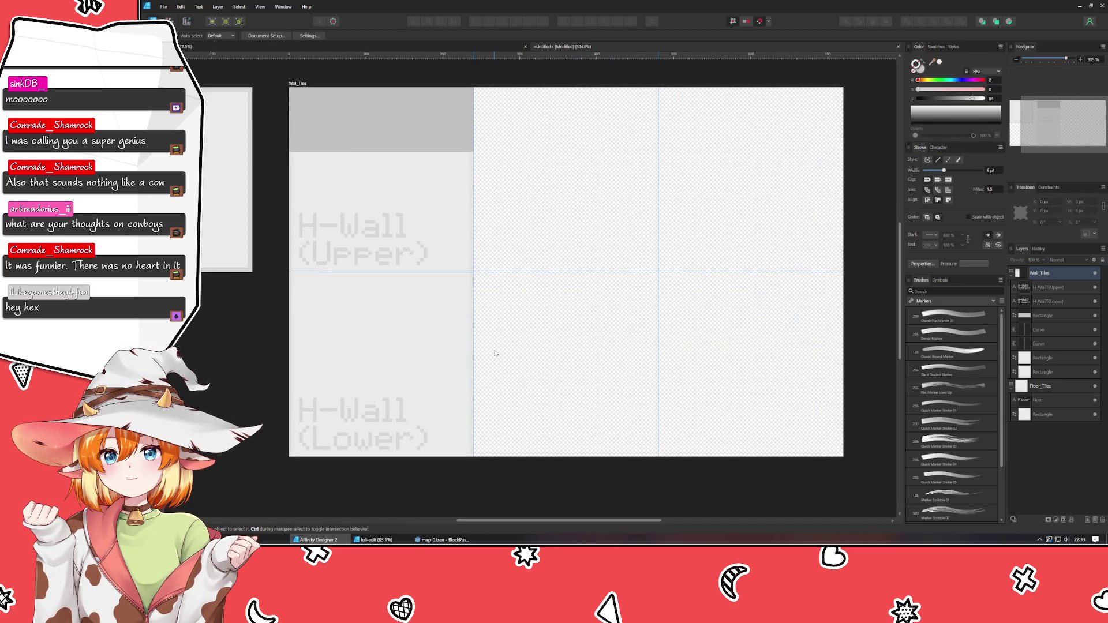
# Save the document as new-assets in D:\Projects\Code\Godot\blockpusher\assets
pyautogui.hotkey('ctrl', 's')
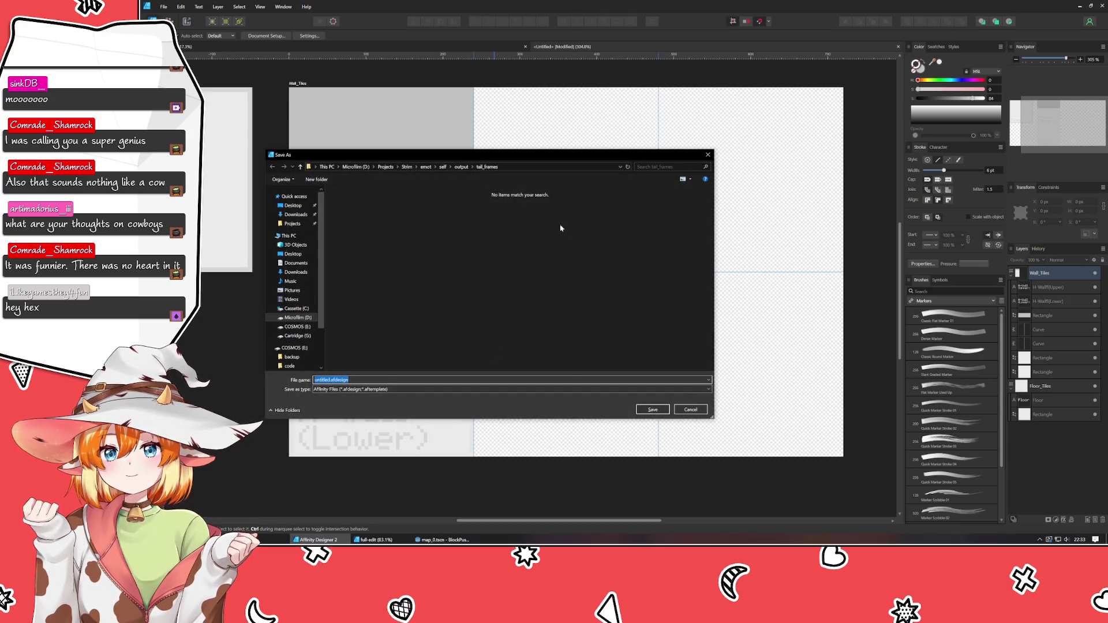
pyautogui.click(426, 166)
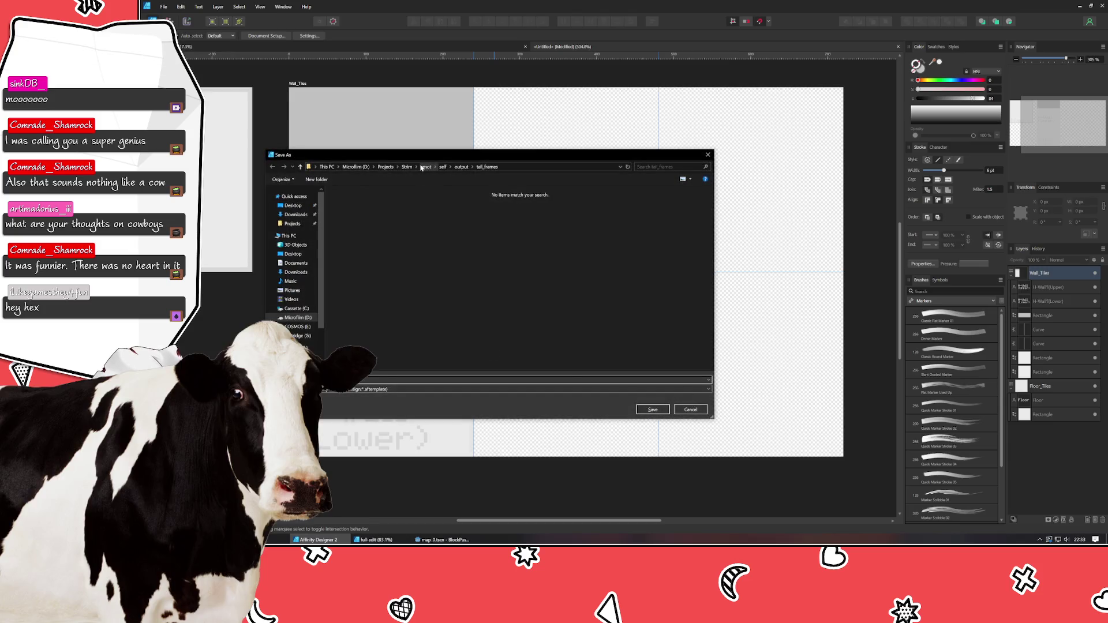
pyautogui.click(357, 167)
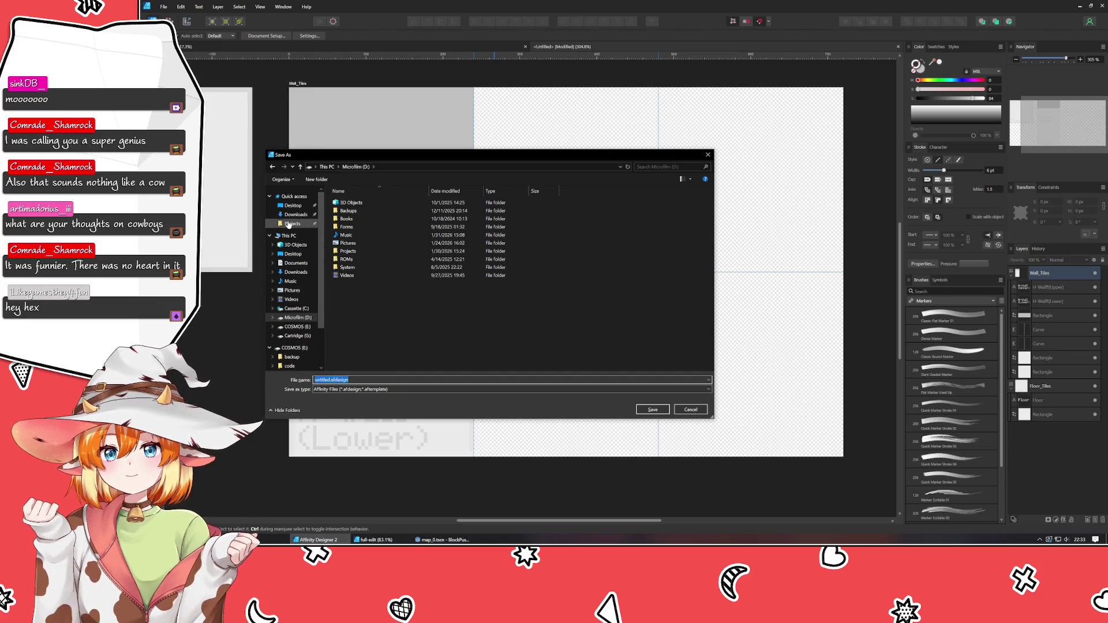
pyautogui.click(289, 224)
pyautogui.doubleClick(351, 236)
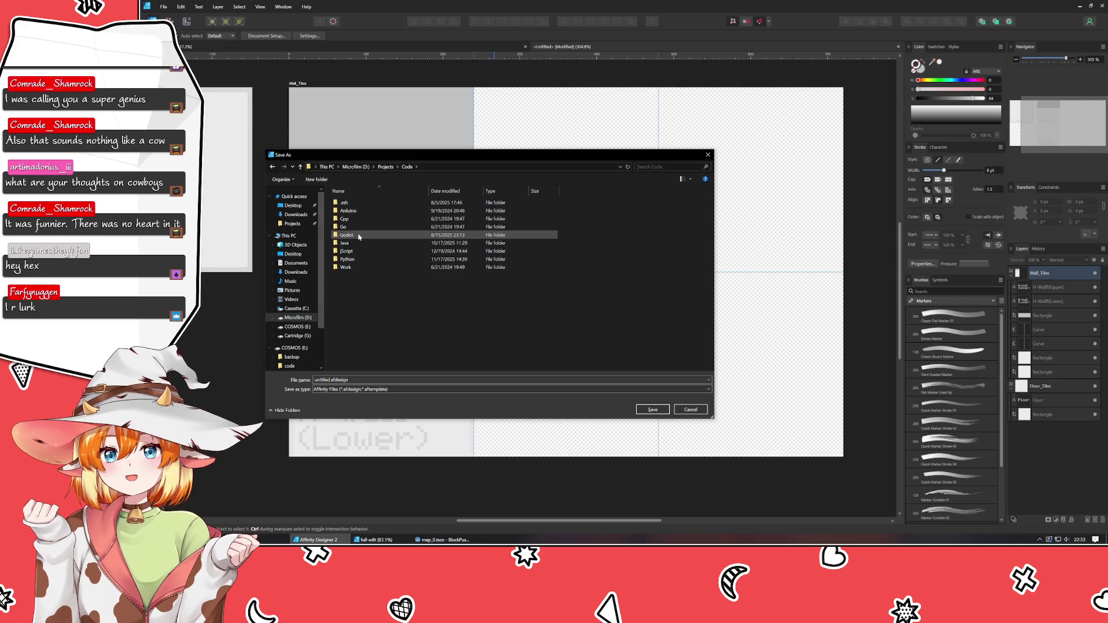
pyautogui.doubleClick(348, 236)
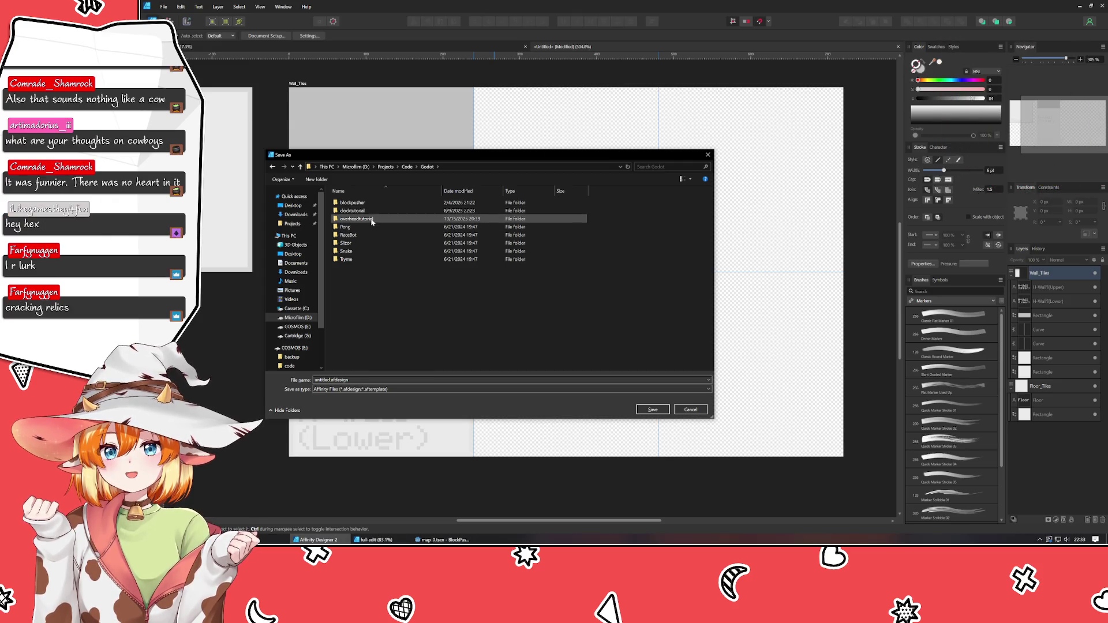
pyautogui.doubleClick(362, 203)
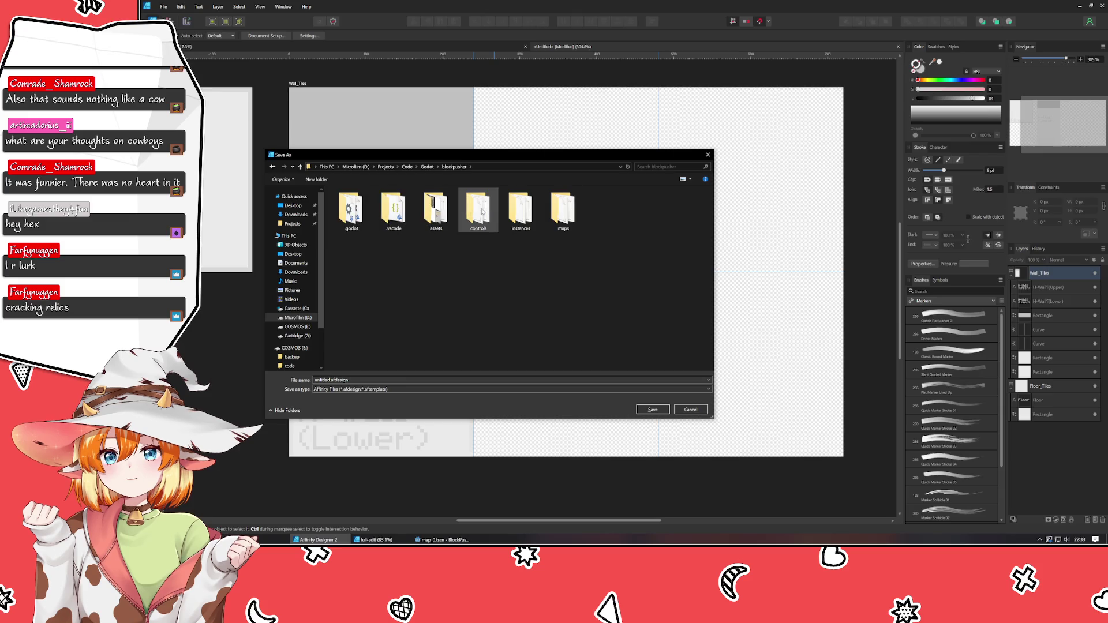
pyautogui.doubleClick(437, 209)
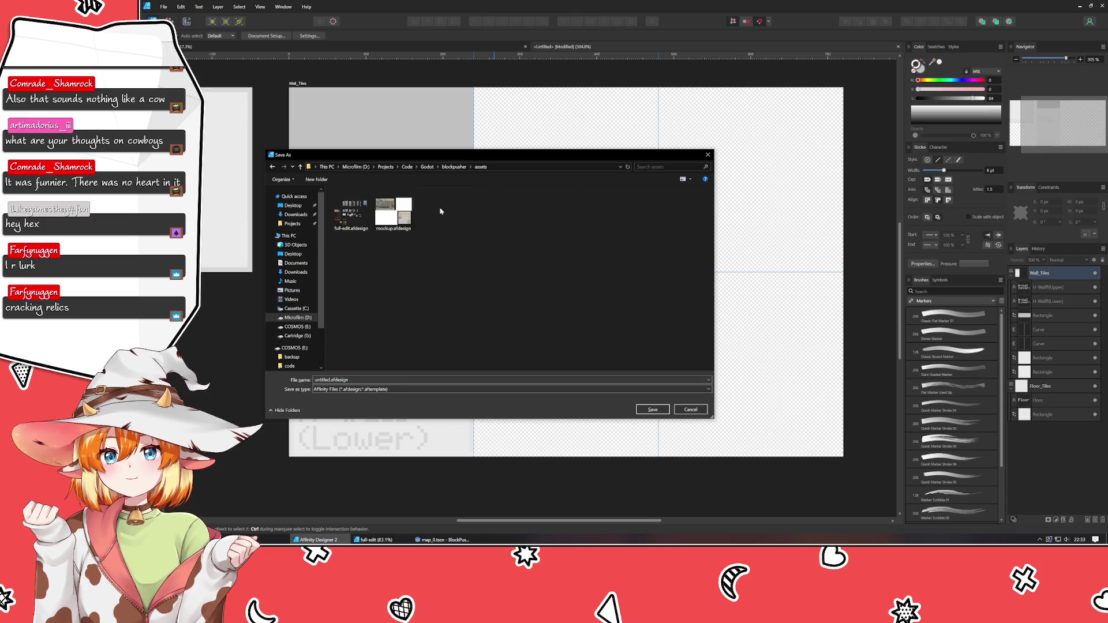
pyautogui.doubleClick(363, 379)
pyautogui.write('new-assets')
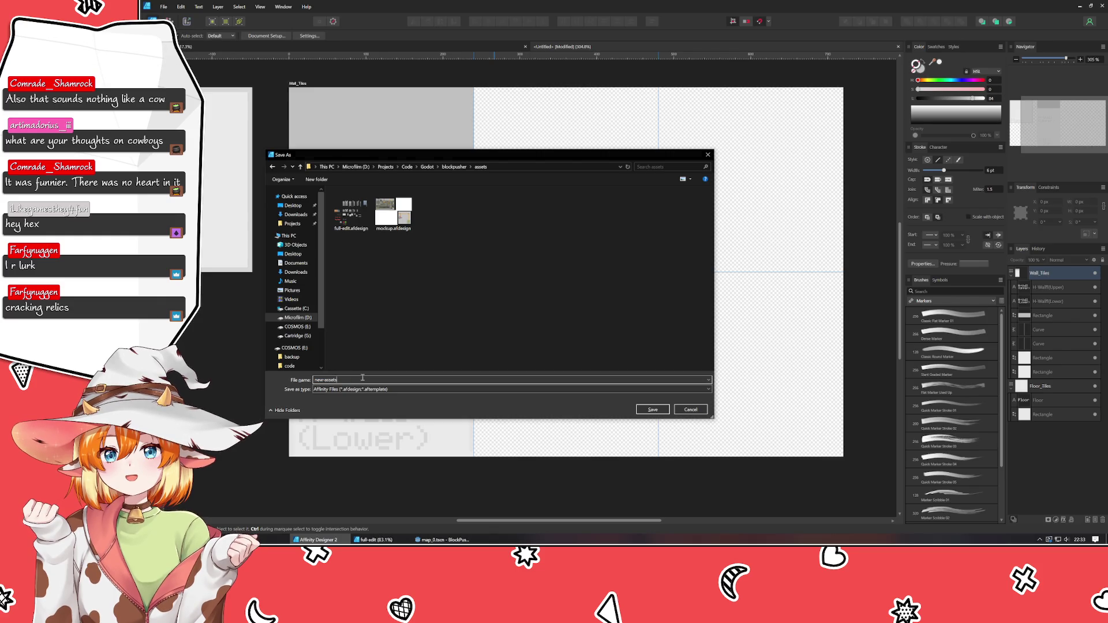
pyautogui.press('Return')
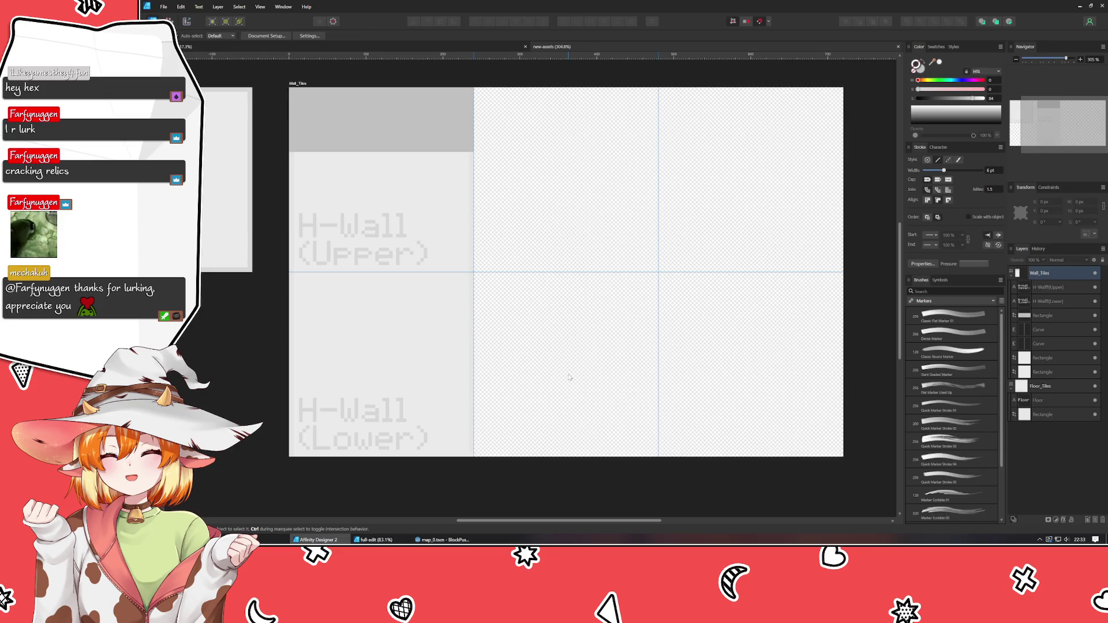
# Move the H-Wall (Upper) label up to sit just below the grey band
pyautogui.moveTo(569, 378)
pyautogui.mouseDown()
pyautogui.moveTo(634, 439)
pyautogui.moveTo(716, 446)
pyautogui.moveTo(729, 436)
pyautogui.moveTo(656, 364)
pyautogui.moveTo(691, 399)
pyautogui.moveTo(655, 409)
pyautogui.moveTo(542, 405)
pyautogui.mouseUp()
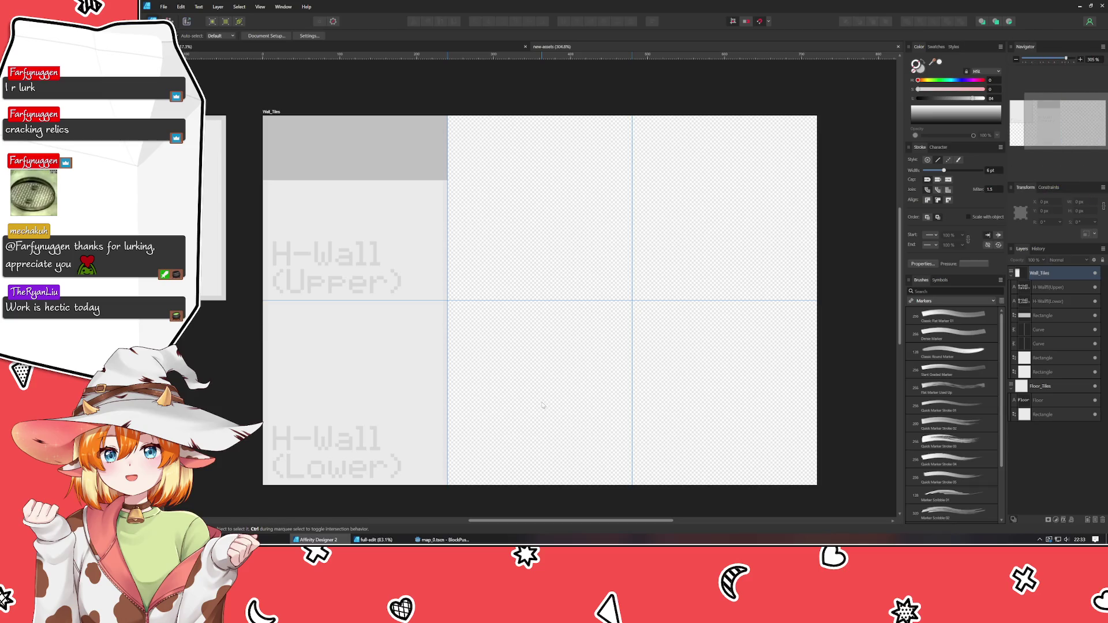
pyautogui.moveTo(398, 233); pyautogui.dragTo(323, 203)
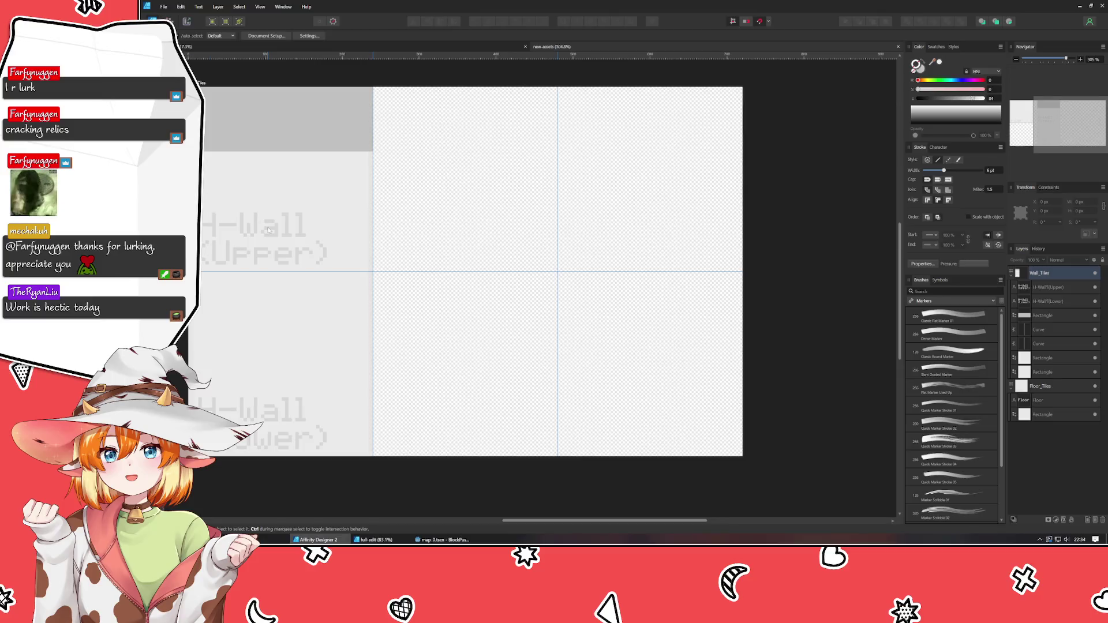
pyautogui.moveTo(254, 229); pyautogui.dragTo(258, 183)
pyautogui.click(395, 360)
pyautogui.moveTo(395, 360); pyautogui.dragTo(360, 341)
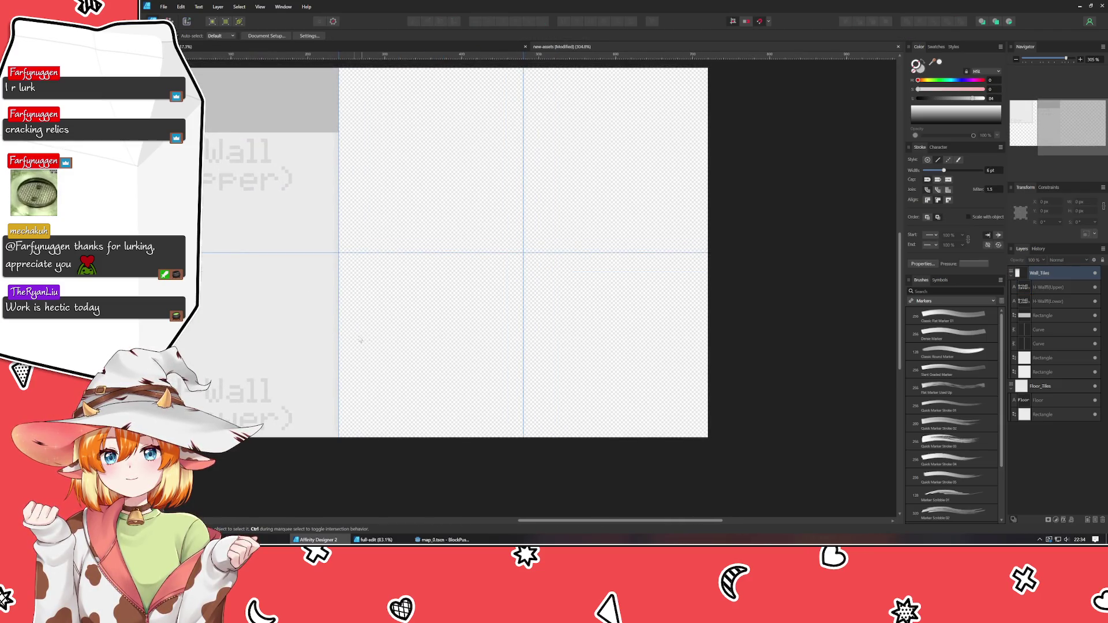
# Adjust the H-Wall (Upper) label's colour lightness in the Colour panel
pyautogui.click(216, 166)
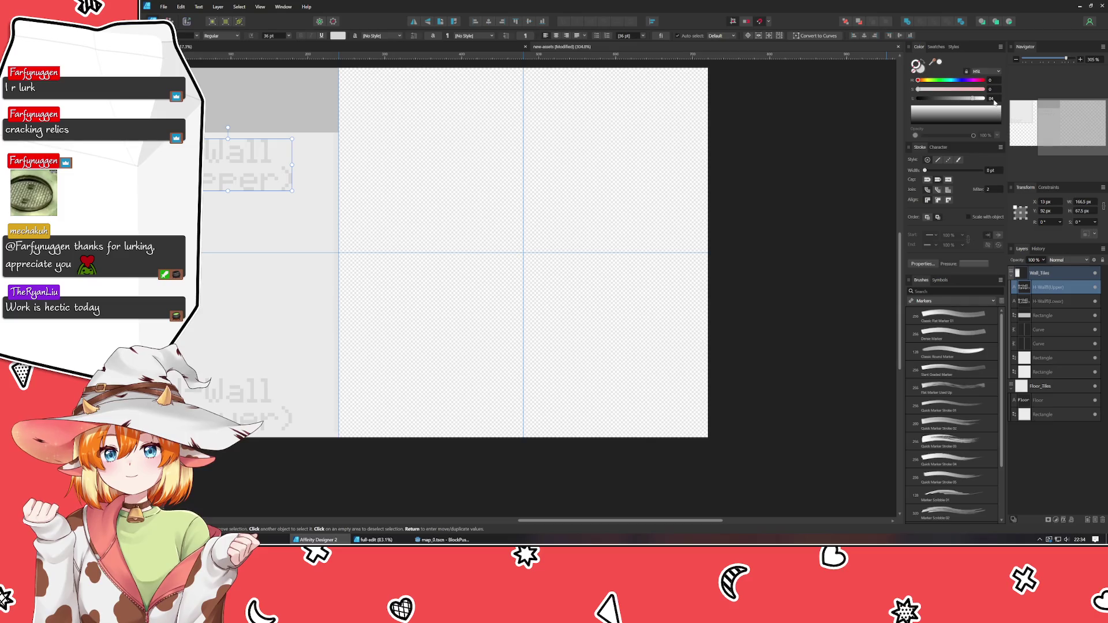
pyautogui.moveTo(994, 102); pyautogui.dragTo(996, 100)
pyautogui.scroll(2, 995, 101)
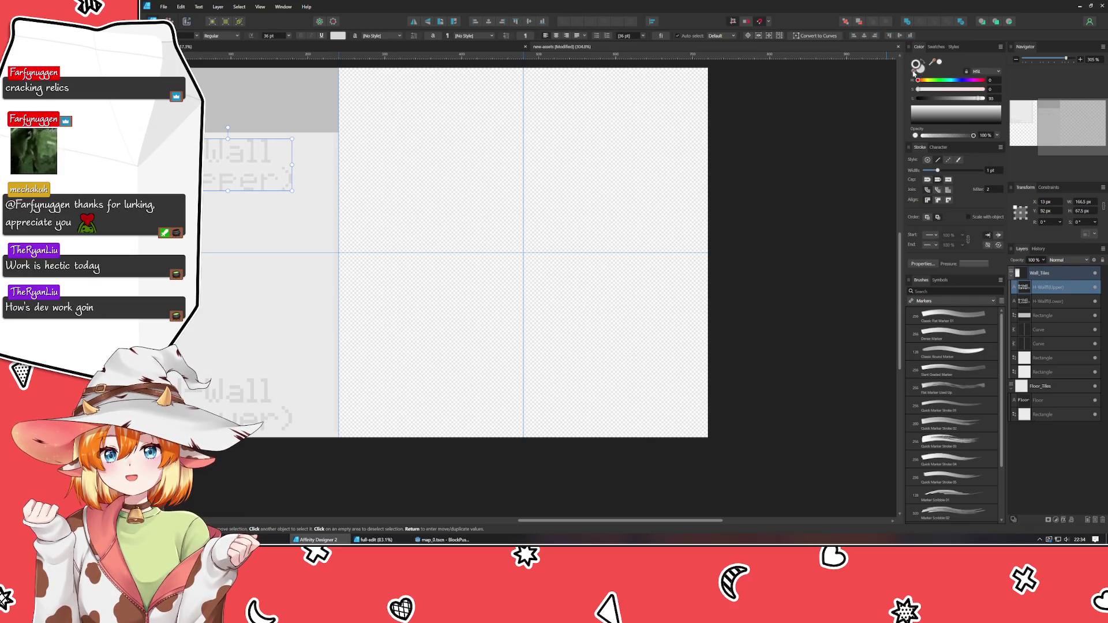
pyautogui.click(920, 69)
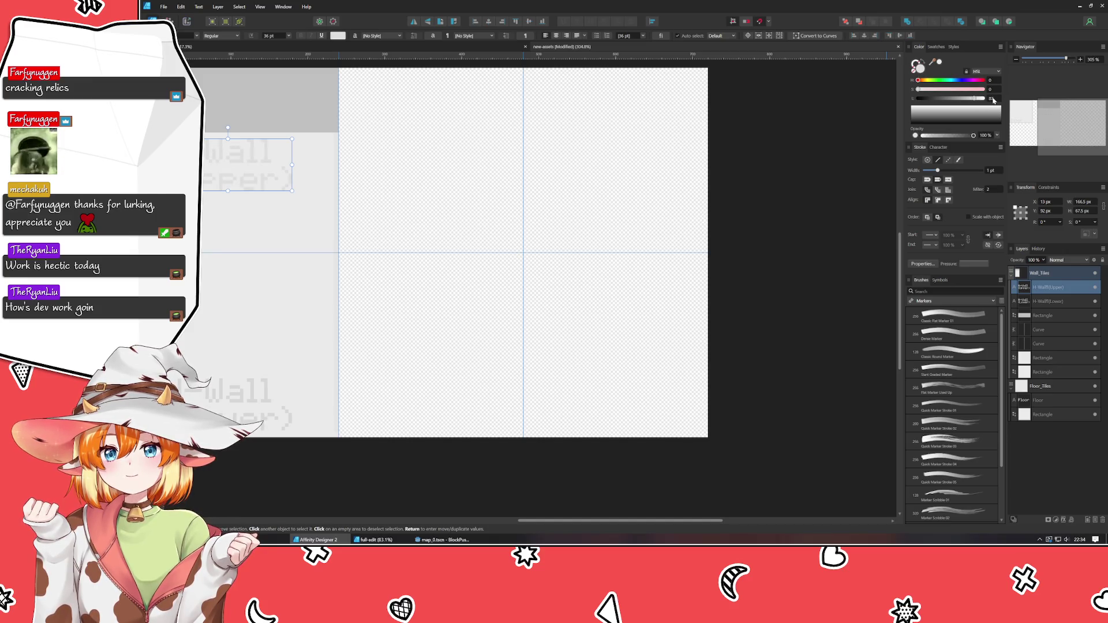
pyautogui.click(216, 410)
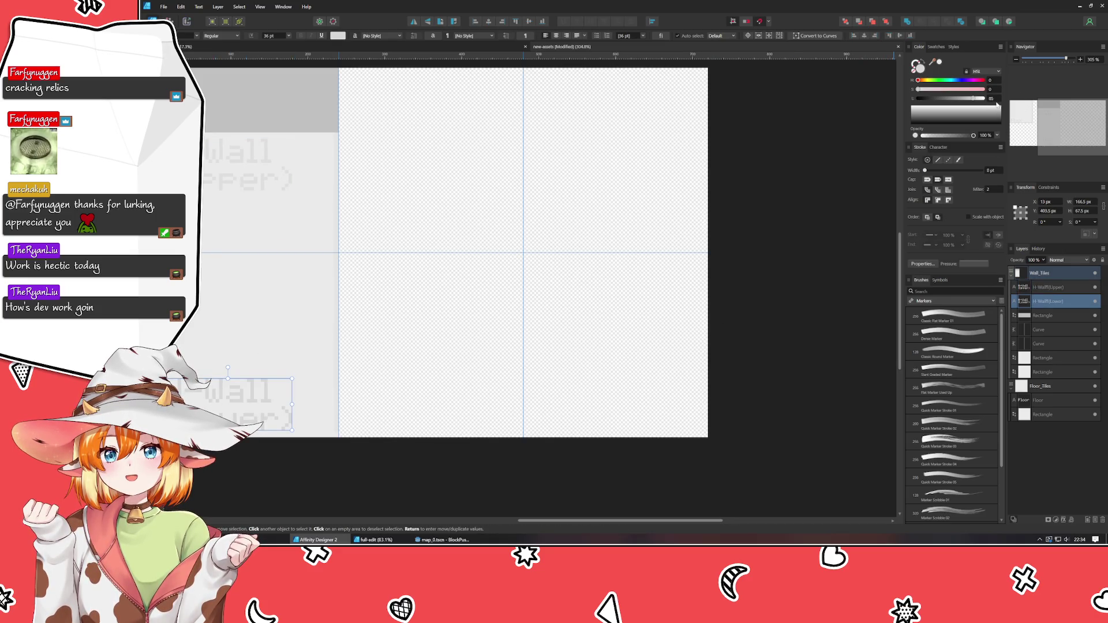
# Check the Floor label and Wall_Tiles artboard, leaving nothing selected
pyautogui.hscroll(-5, 768, 222)
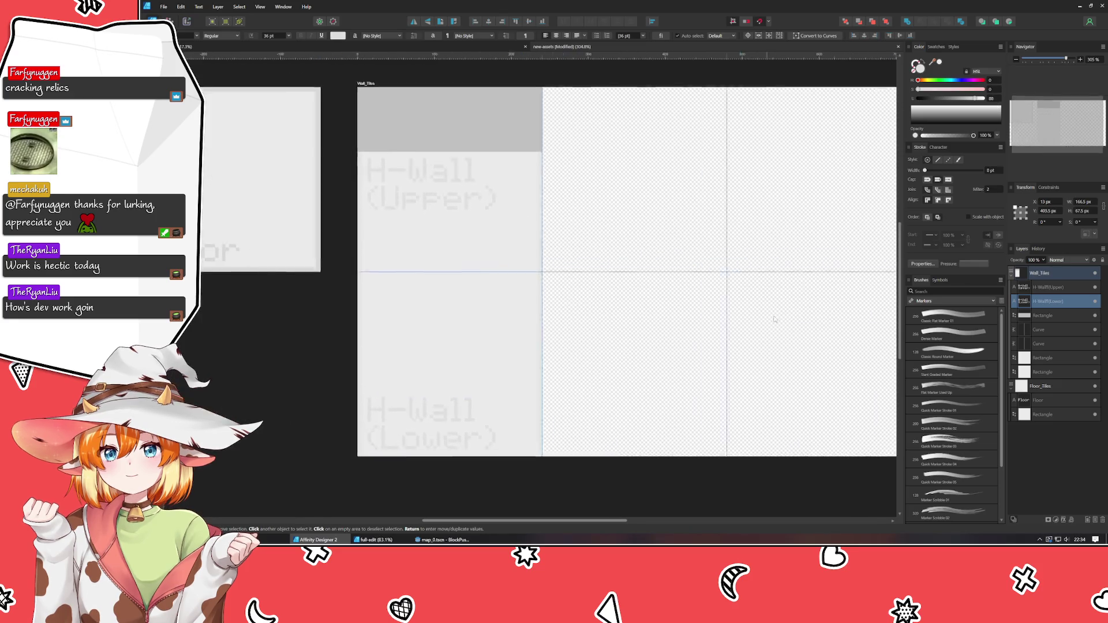
pyautogui.click(248, 257)
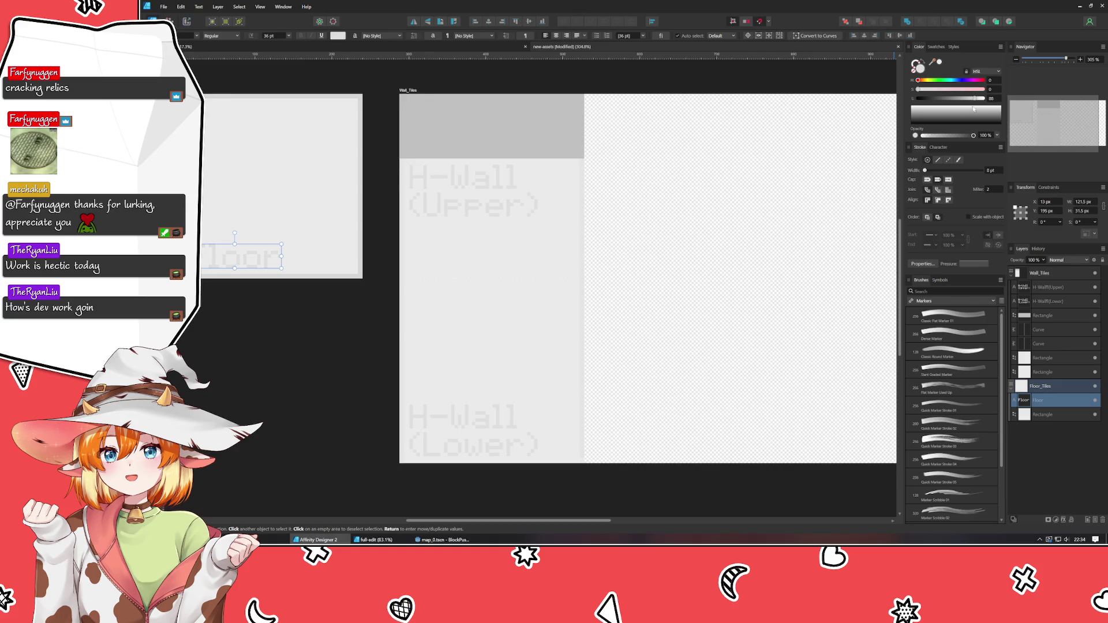
pyautogui.click(679, 283)
pyautogui.hscroll(3, 691, 314)
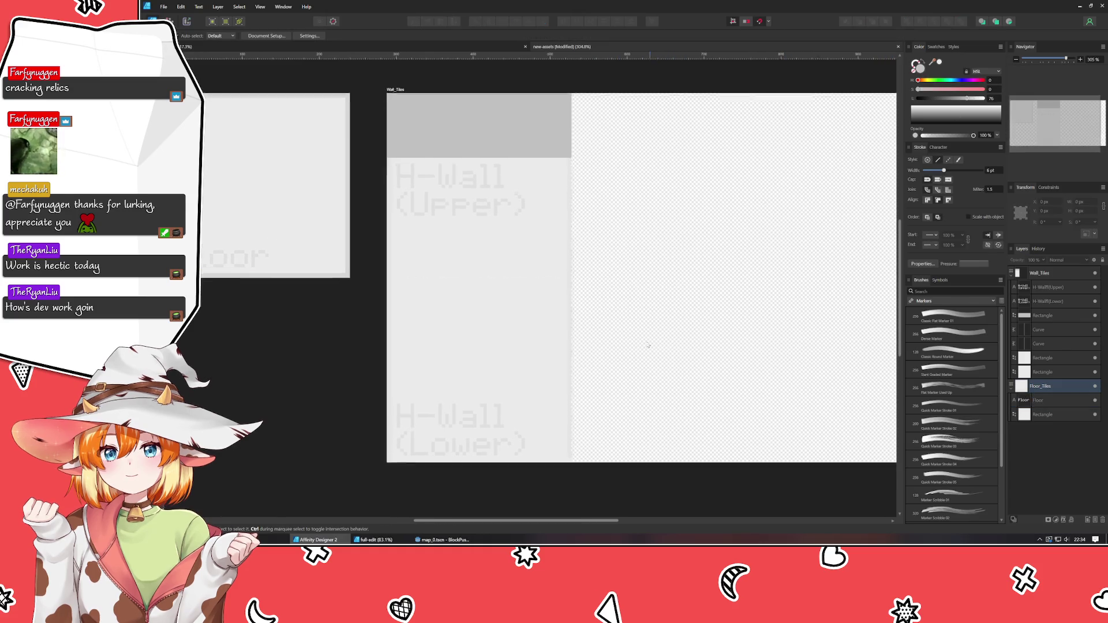
pyautogui.hscroll(1, 627, 327)
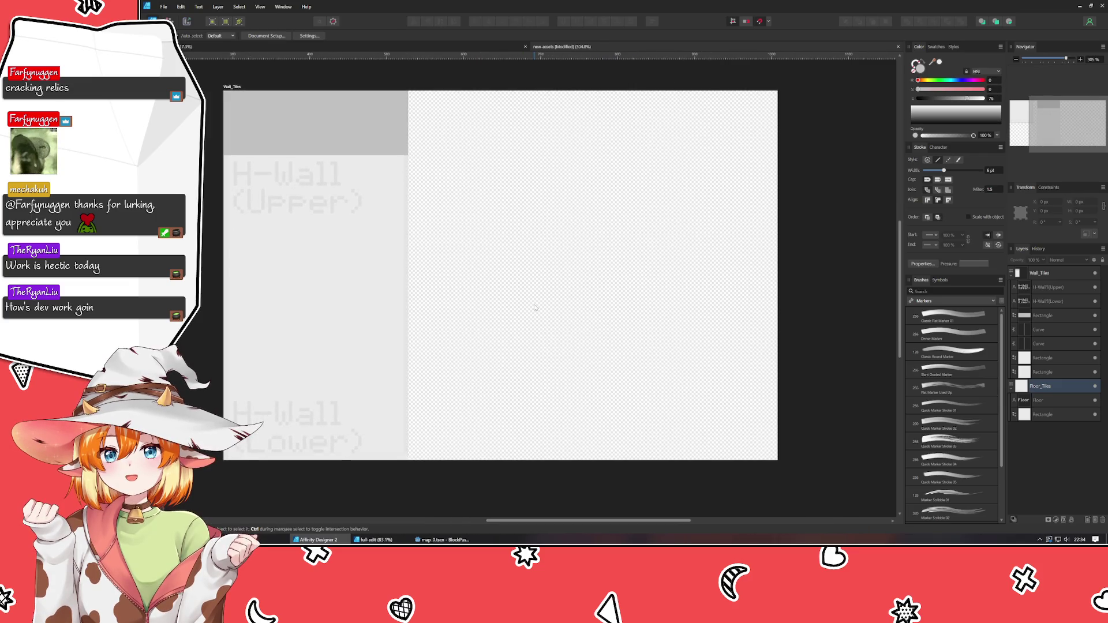
pyautogui.click(227, 87)
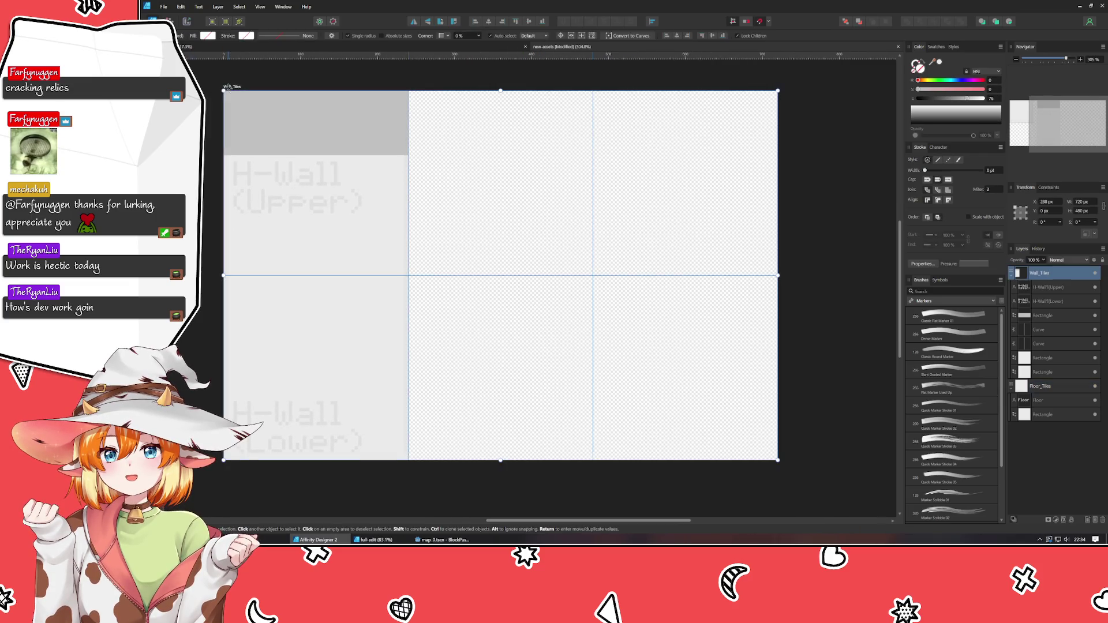
pyautogui.click(442, 195)
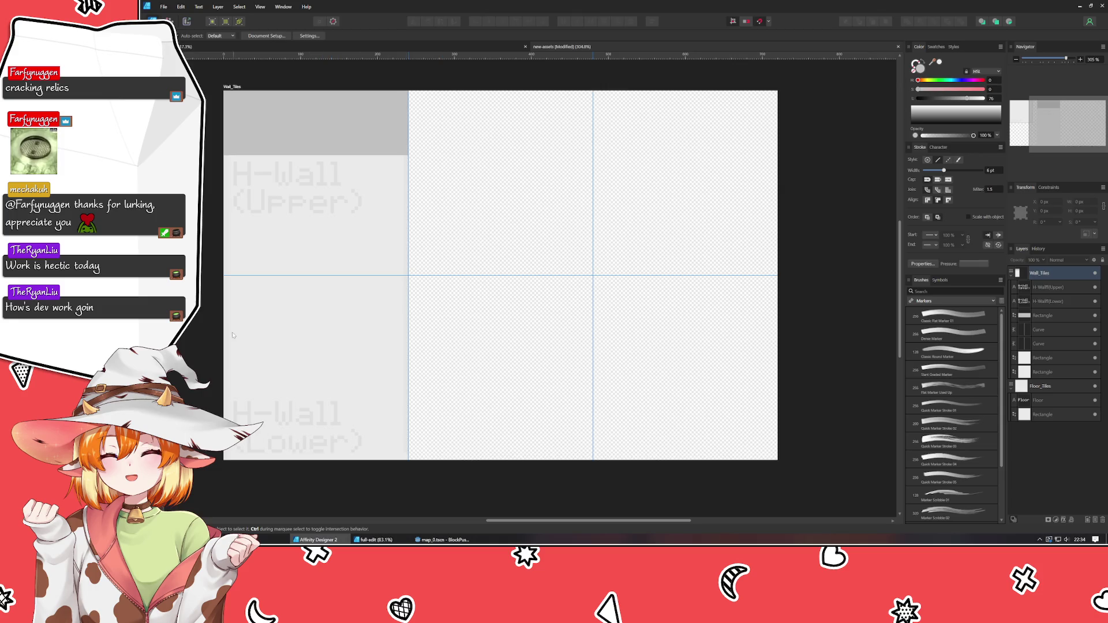
# Draw an 84 px-wide grey rectangle down the lower-middle tile and nudge it into place
pyautogui.press('m')
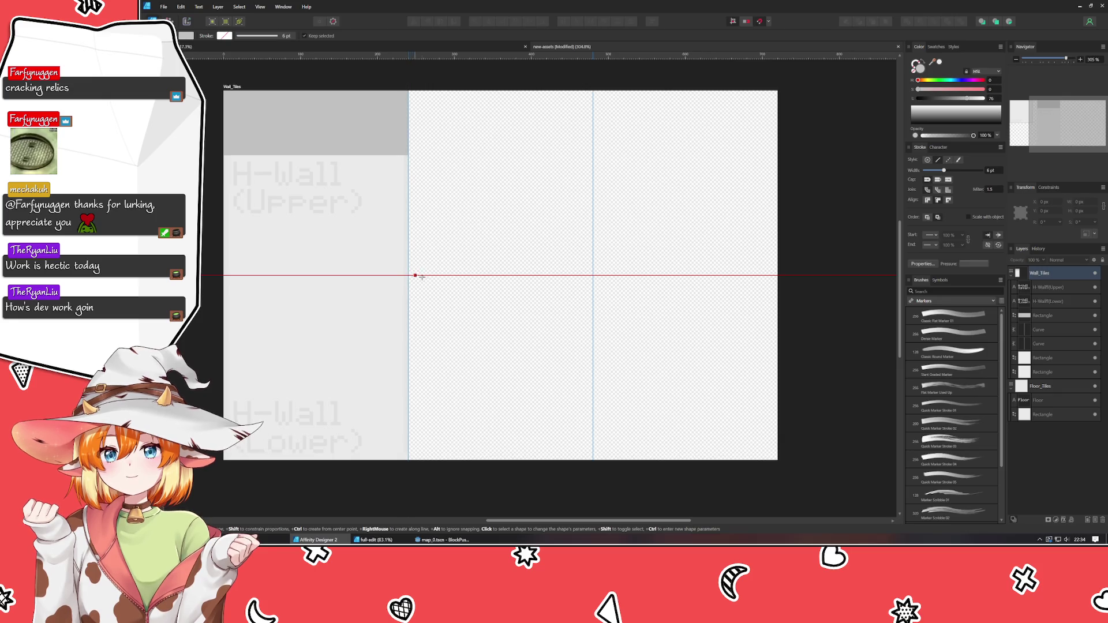
pyautogui.moveTo(464, 276); pyautogui.dragTo(547, 460)
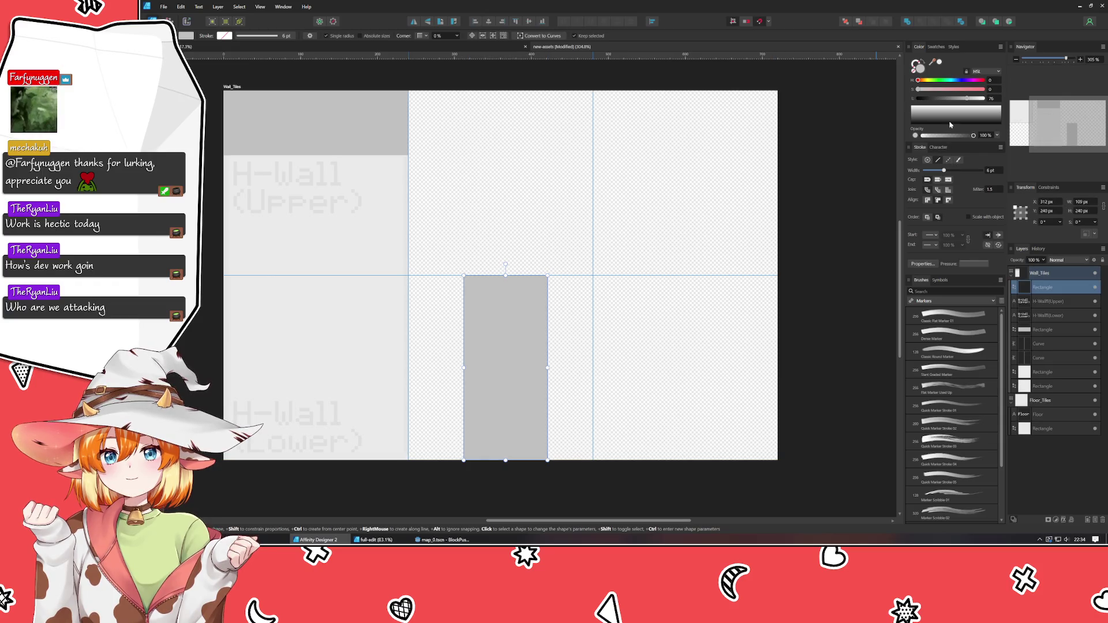
pyautogui.click(1082, 201)
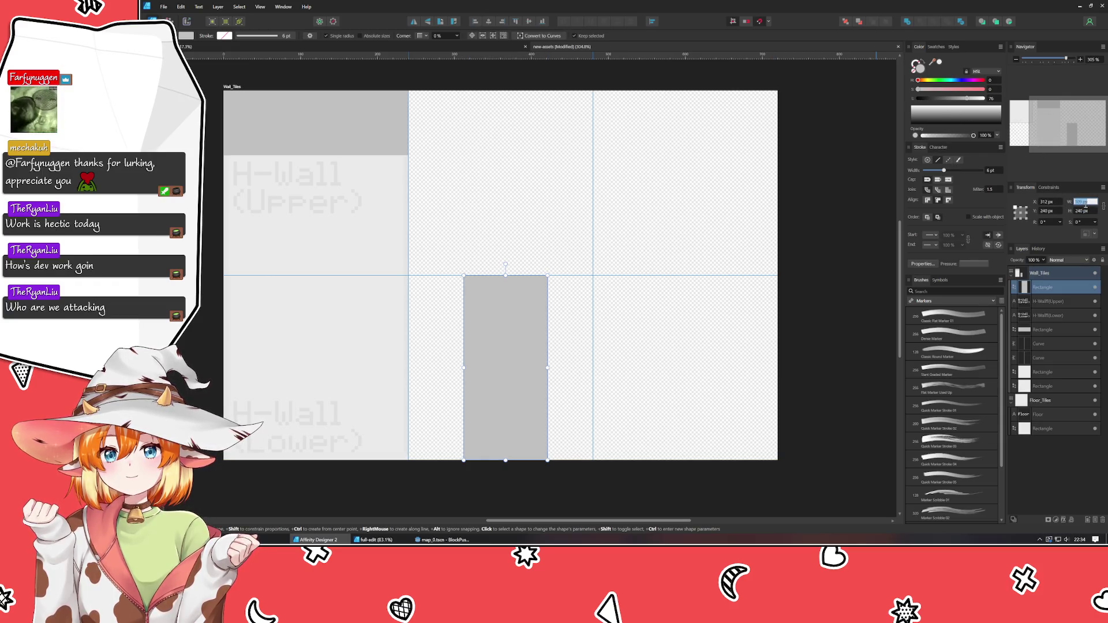
pyautogui.write('84')
pyautogui.press('Return')
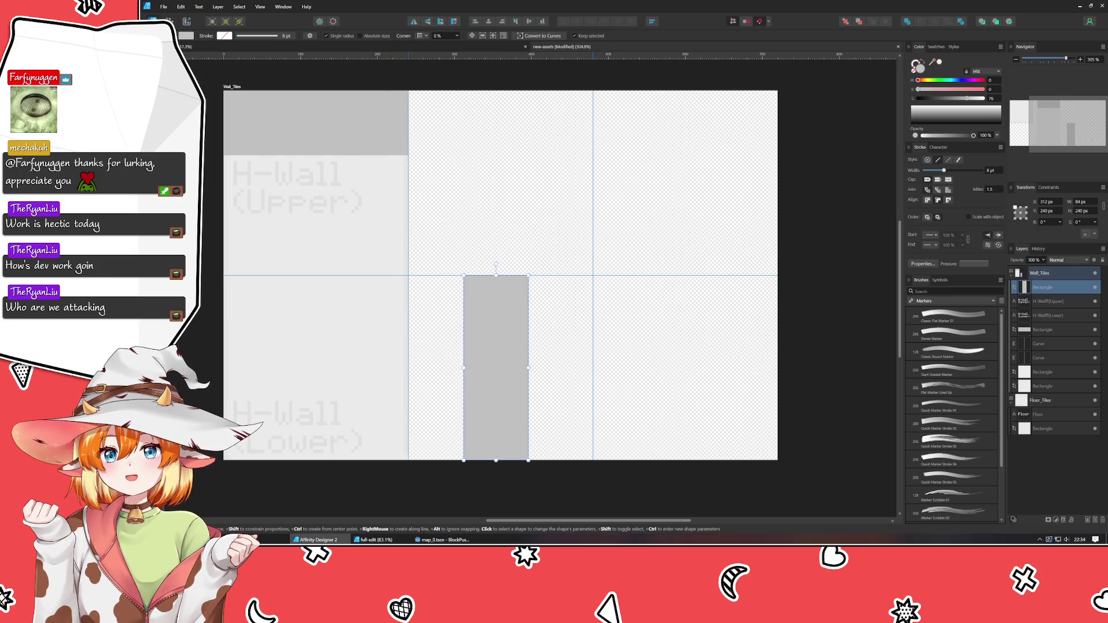
pyautogui.press('v')
pyautogui.moveTo(504, 312); pyautogui.dragTo(508, 314)
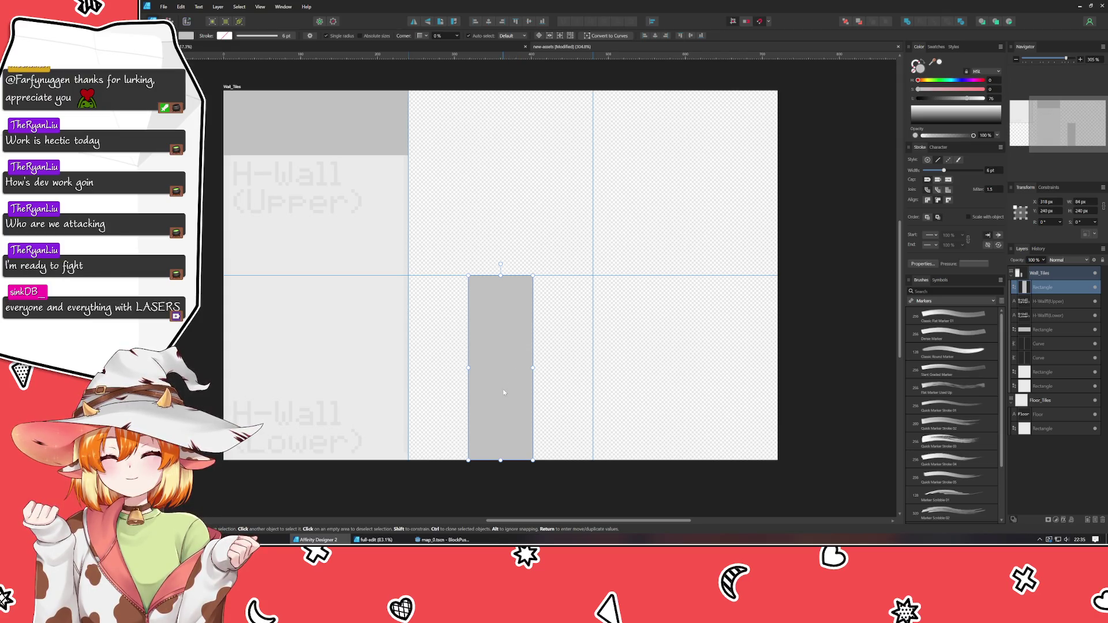
# Duplicate the grey strip onto the upper-right tile and the lower-right tile against the artboard's right edge
pyautogui.hotkey('ctrl', 'j')
pyautogui.moveTo(503, 392)
pyautogui.mouseDown()
pyautogui.moveTo(652, 236)
pyautogui.moveTo(629, 206)
pyautogui.mouseUp()
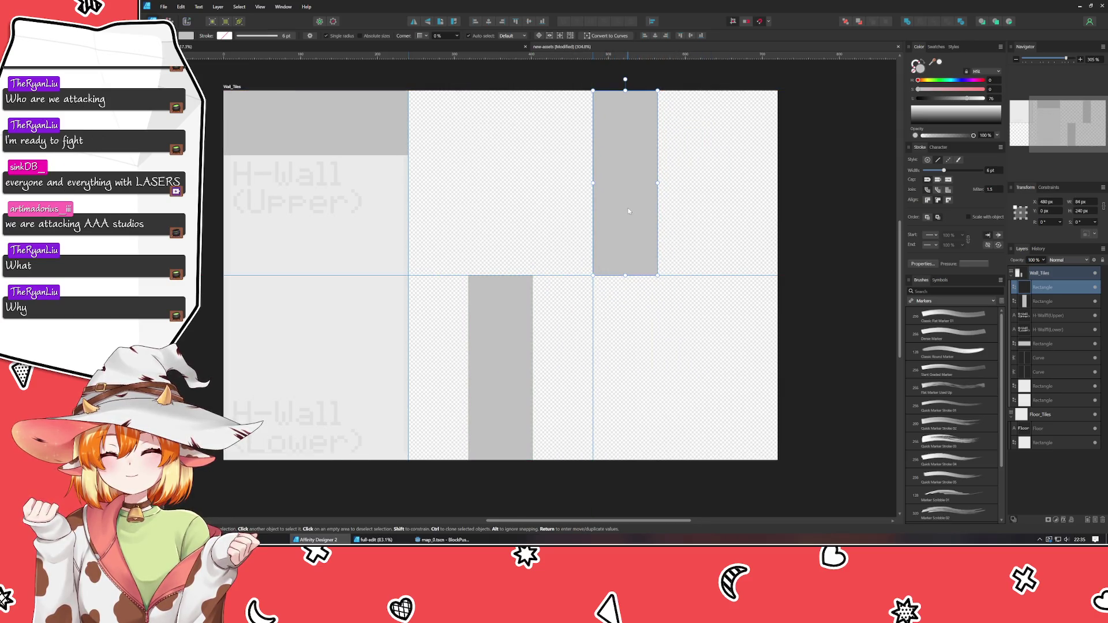
pyautogui.click(518, 340)
pyautogui.hotkey('ctrl', 'j')
pyautogui.moveTo(519, 340); pyautogui.dragTo(766, 338)
pyautogui.click(826, 351)
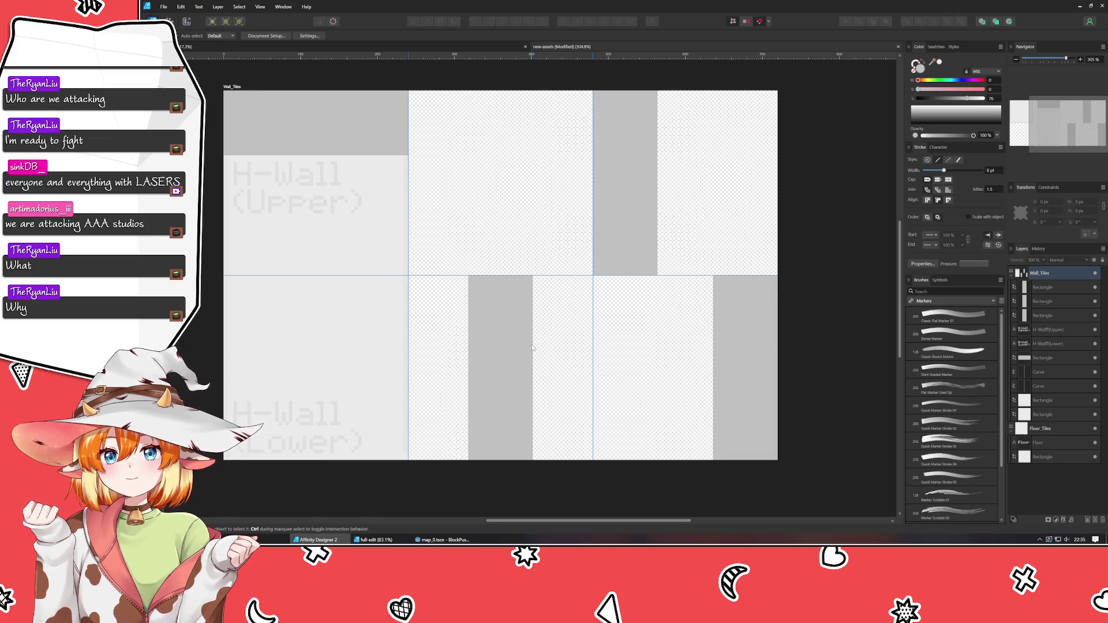
pyautogui.moveTo(563, 287)
pyautogui.mouseDown()
pyautogui.moveTo(483, 305)
pyautogui.moveTo(515, 302)
pyautogui.mouseUp()
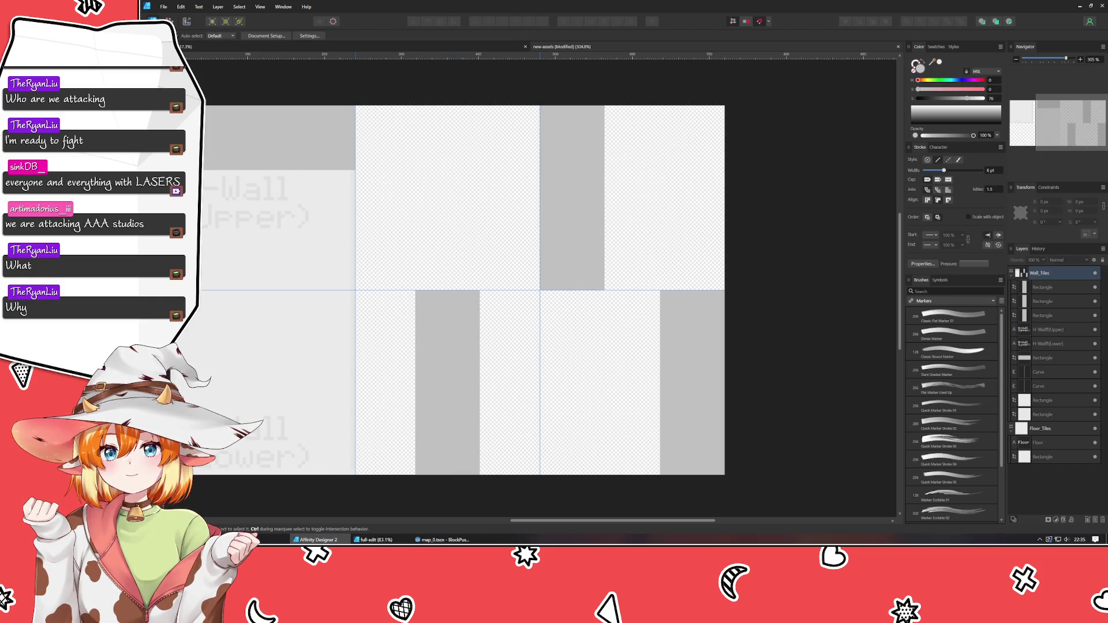
# Add a 'V-Wall (R-Edge)' text label in the upper-right tile
pyautogui.press('t')
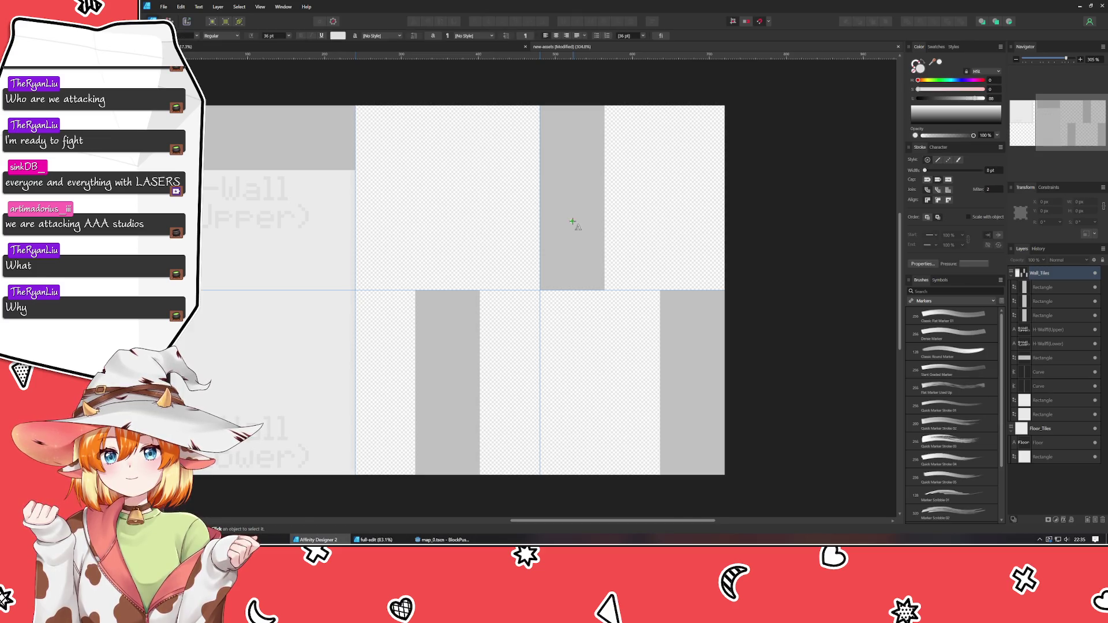
pyautogui.click(571, 223)
pyautogui.write('V-Wall ')
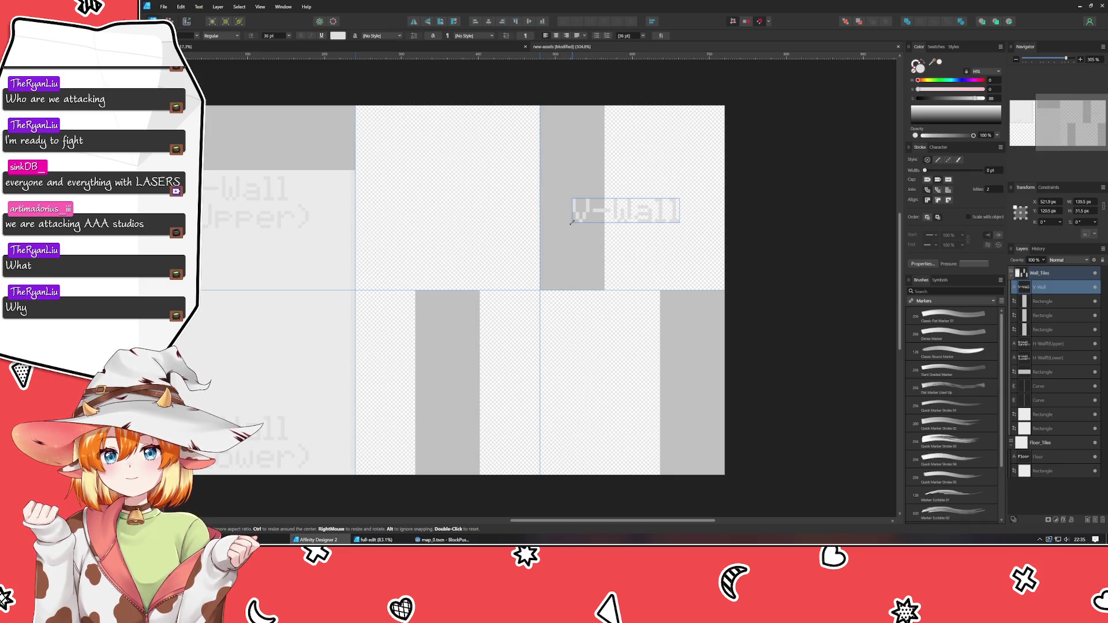
pyautogui.write('(')
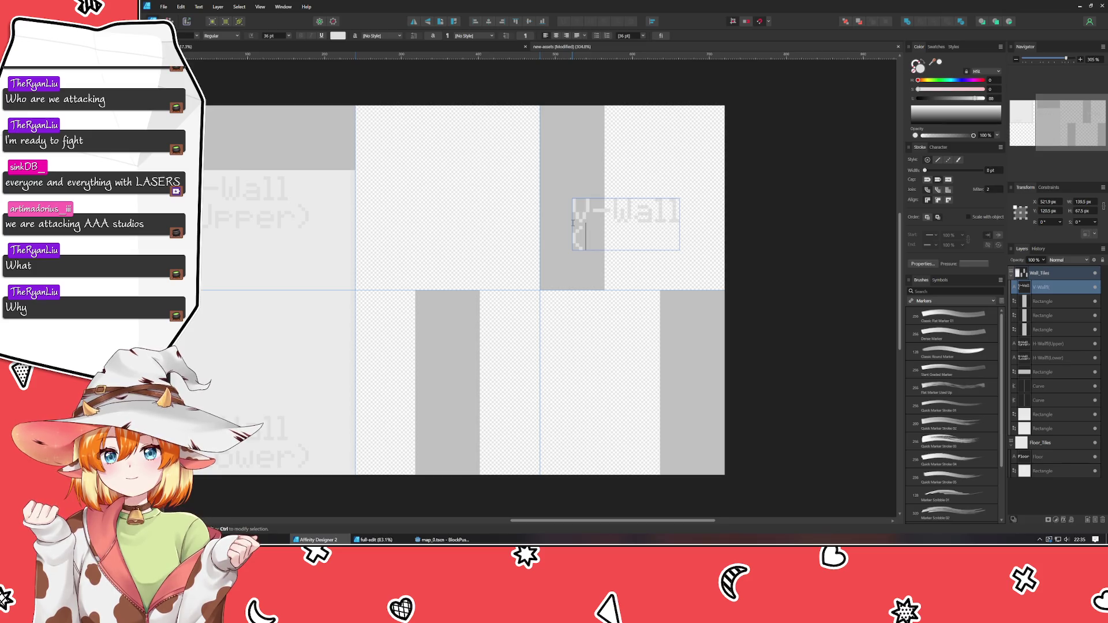
pyautogui.write('R-Edge')
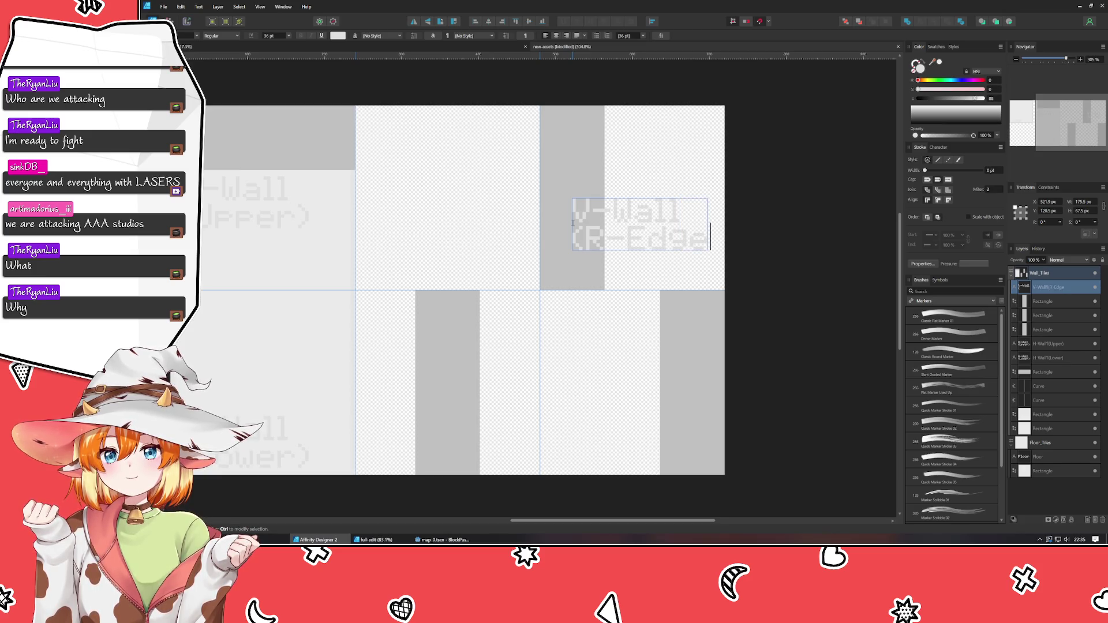
pyautogui.write(')')
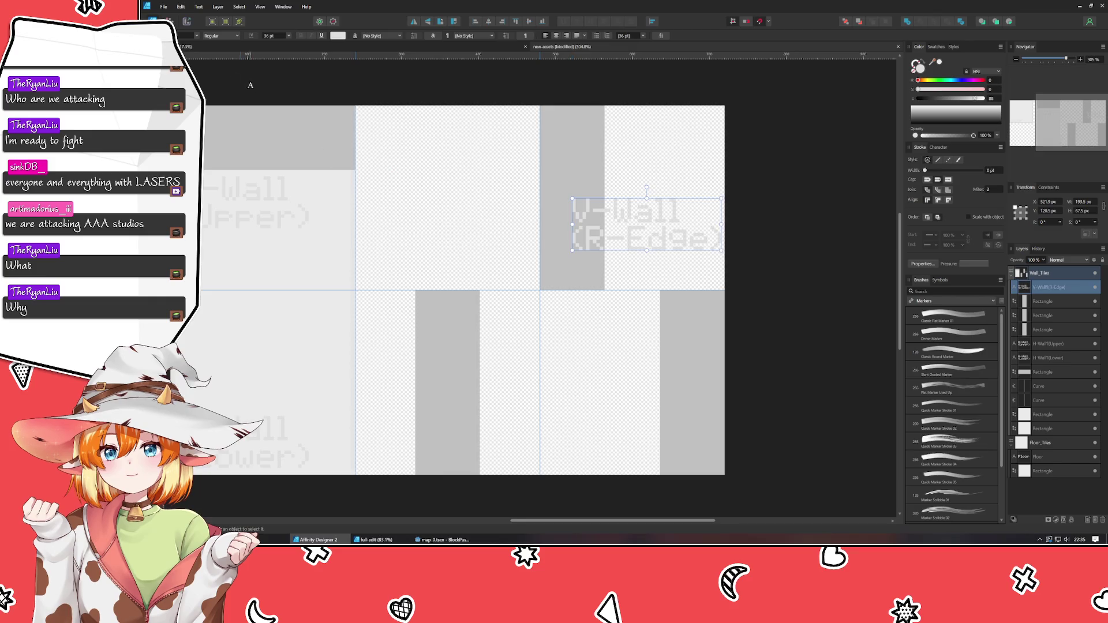
pyautogui.press('Escape')
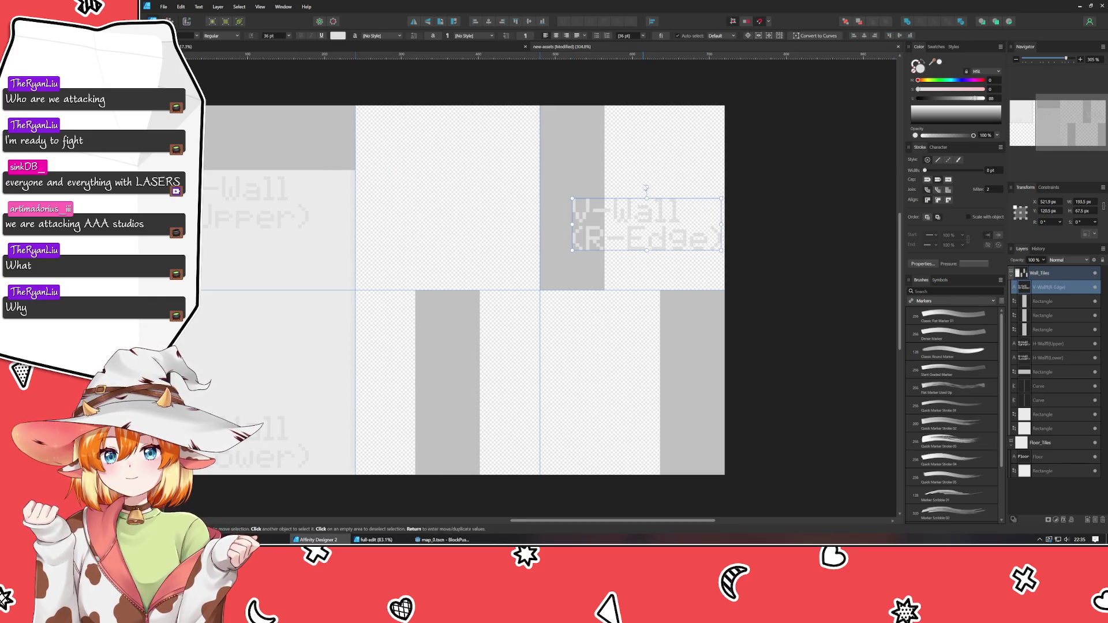
# Rotate the label vertical, place it on the grey column and colour it with the column's grey
pyautogui.moveTo(646, 188); pyautogui.dragTo(550, 205)
pyautogui.moveTo(648, 244); pyautogui.dragTo(574, 228)
pyautogui.moveTo(932, 62); pyautogui.dragTo(593, 122)
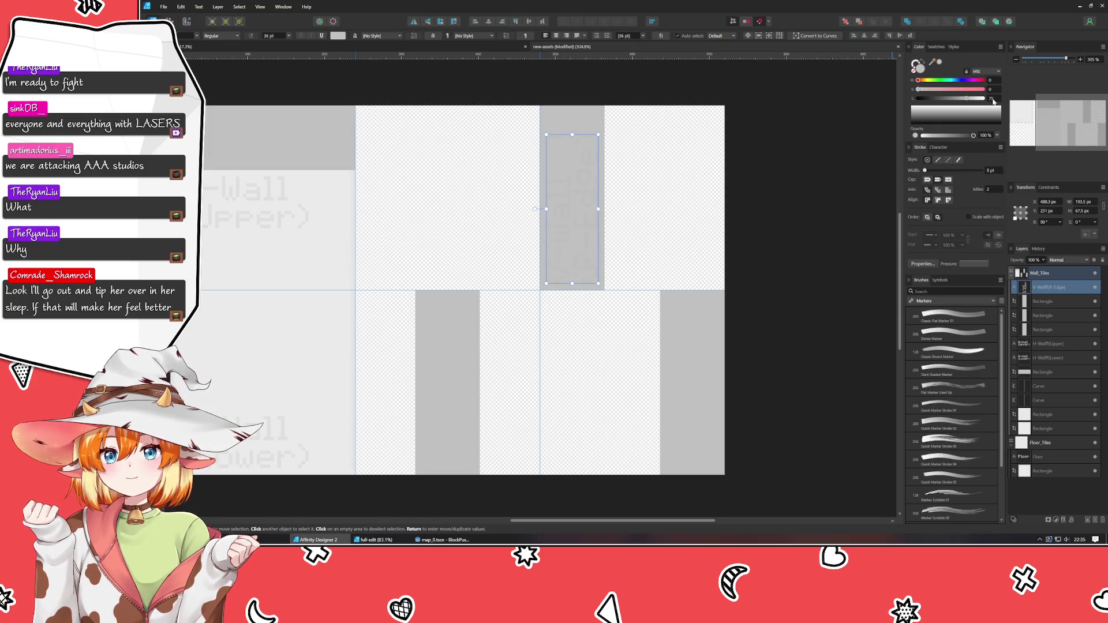
pyautogui.scroll(-4, 993, 101)
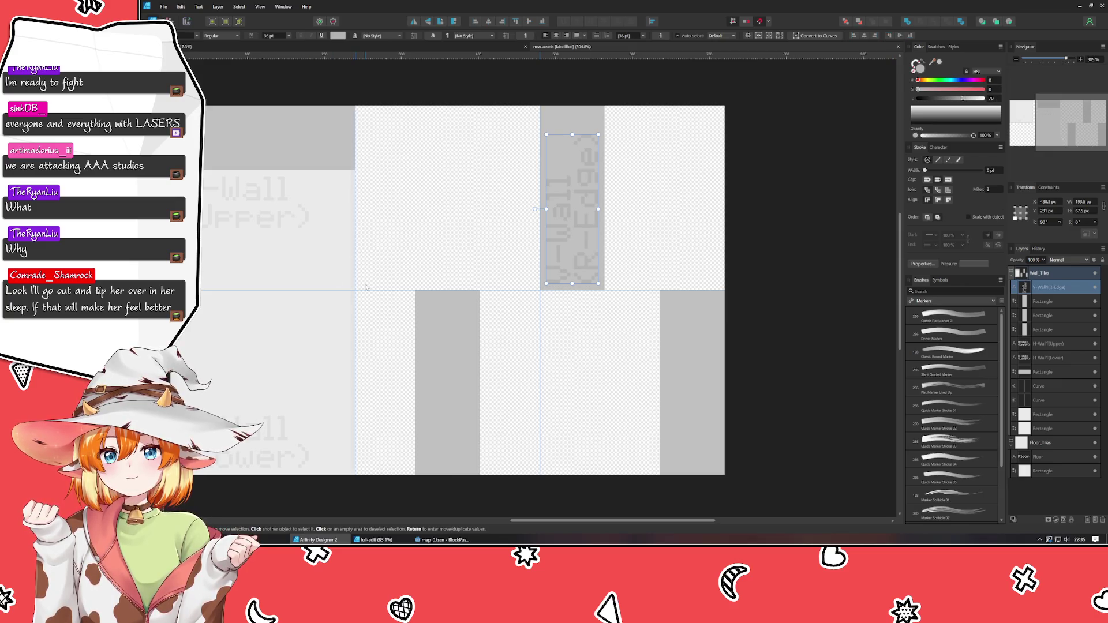
# Bring the upper-right tile into view and locate the V-Wall (R-Edge) label
pyautogui.click(282, 376)
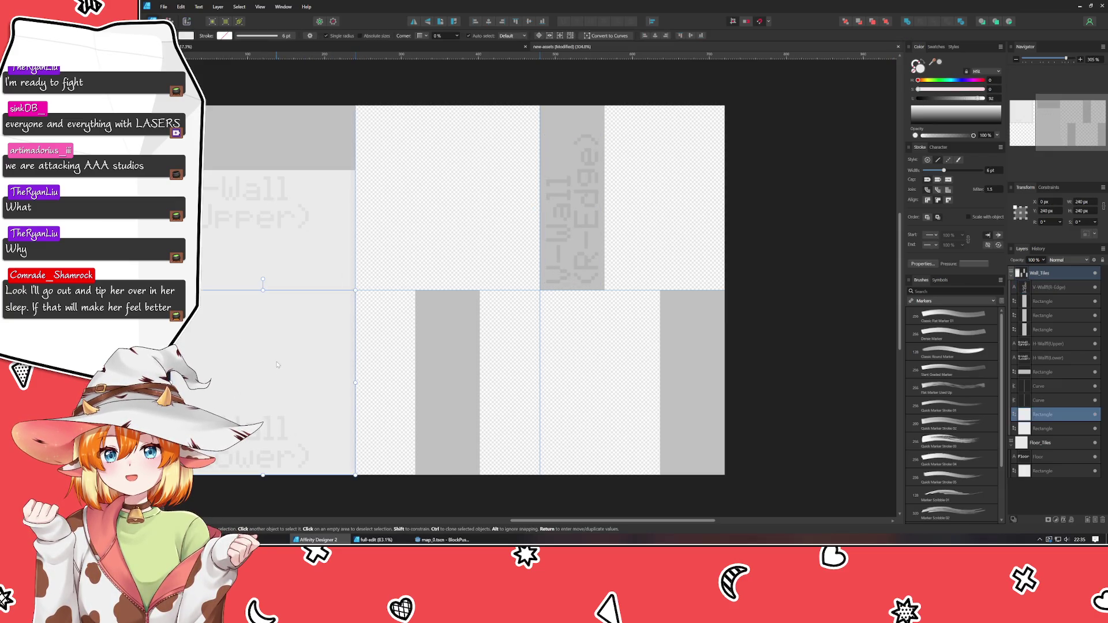
pyautogui.moveTo(281, 359); pyautogui.dragTo(376, 324)
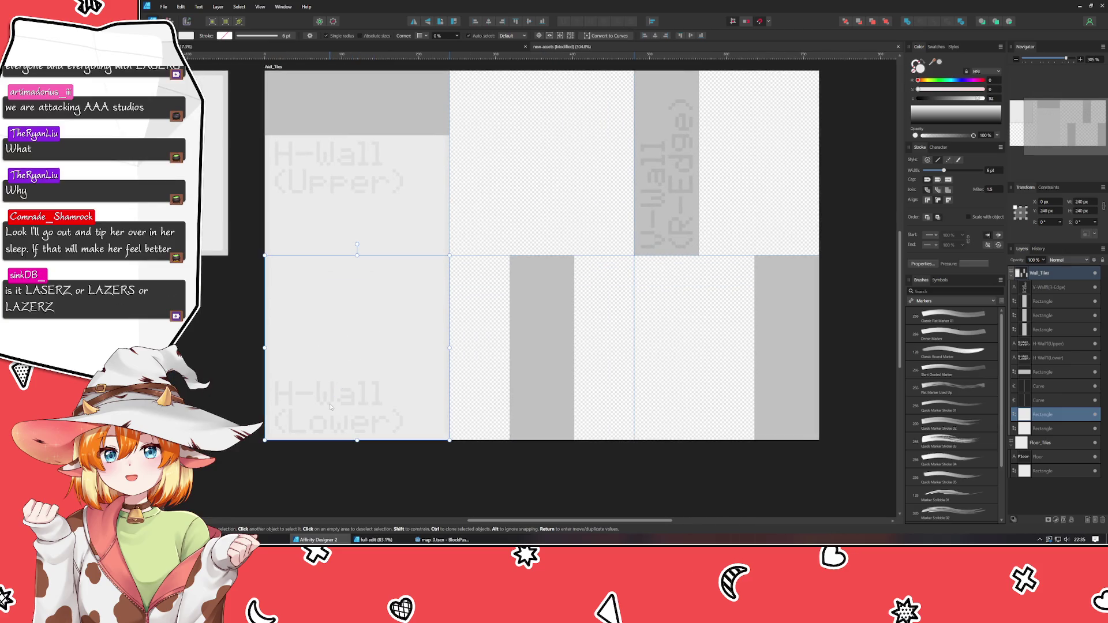
pyautogui.click(346, 406)
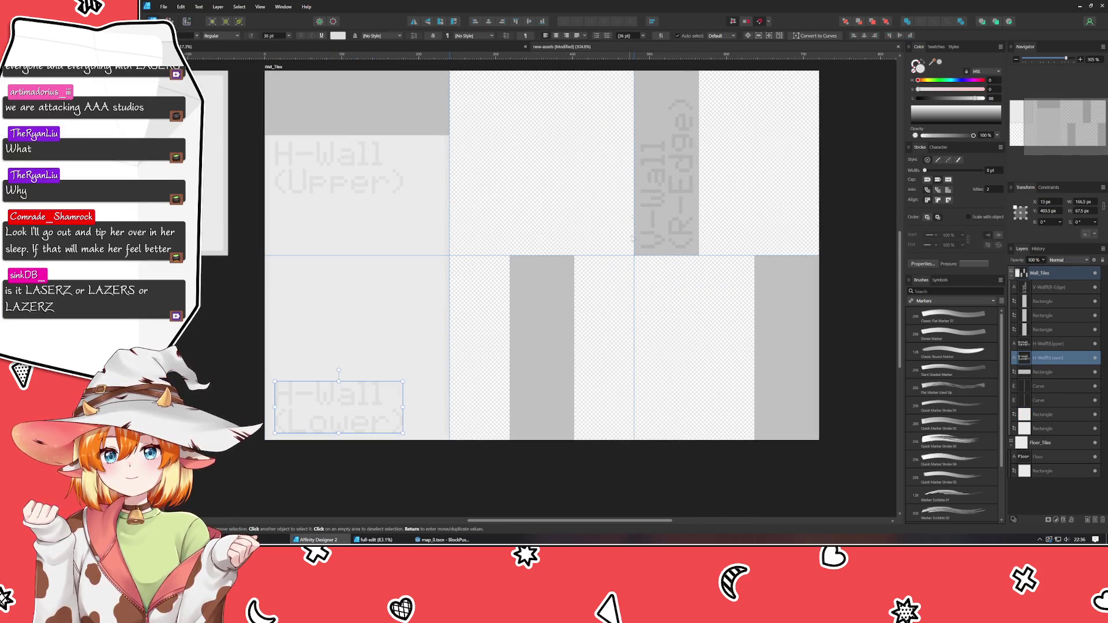
pyautogui.click(672, 178)
pyautogui.moveTo(749, 145); pyautogui.dragTo(676, 247)
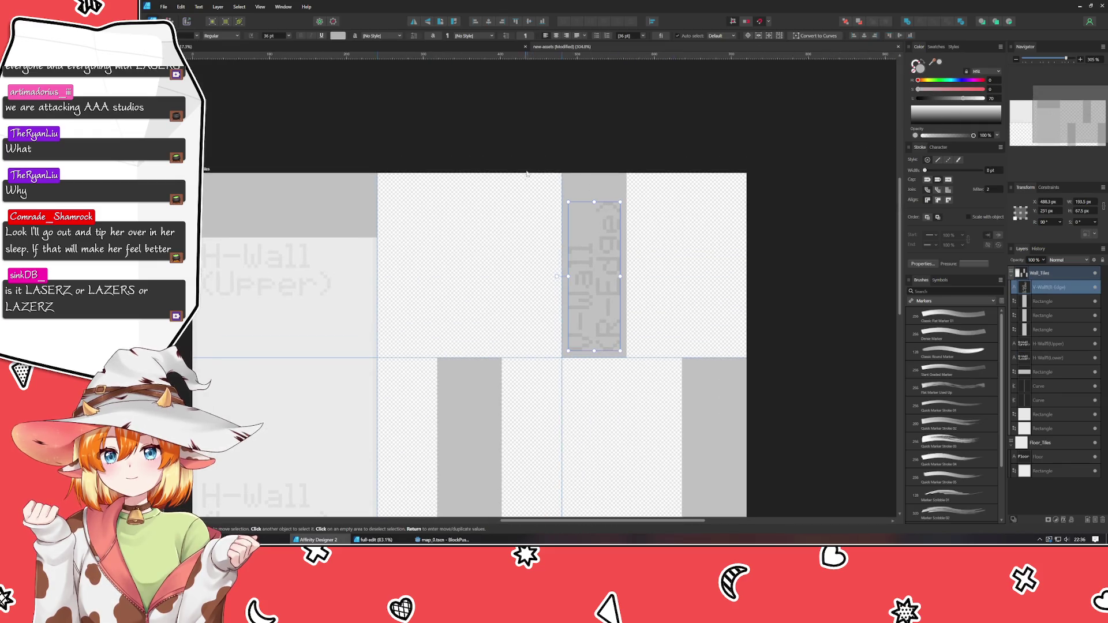
pyautogui.click(604, 233)
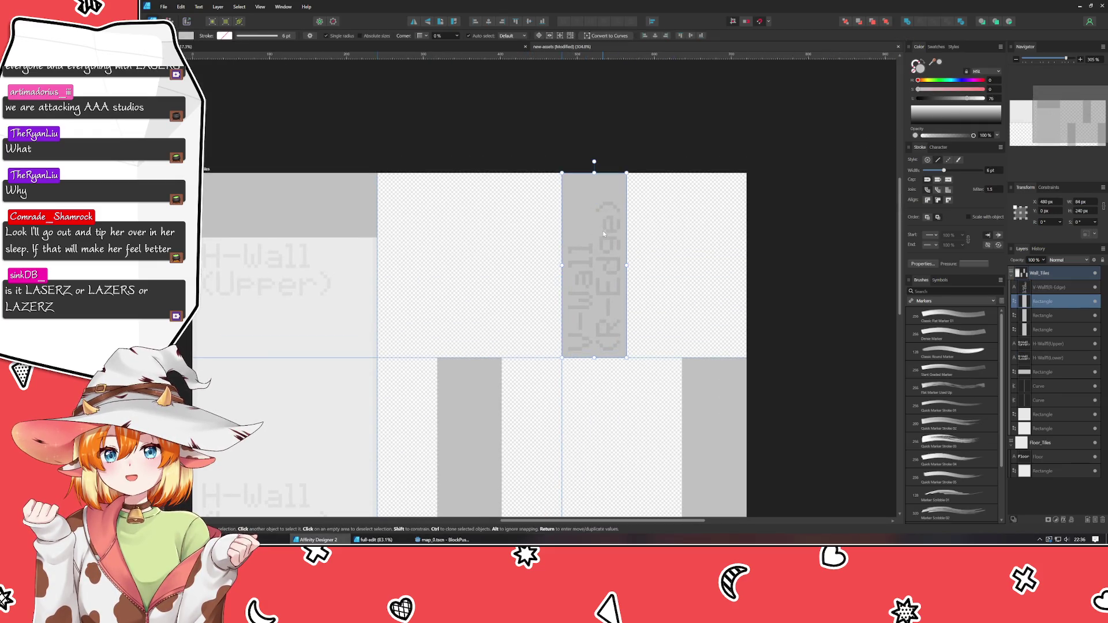
pyautogui.click(603, 230)
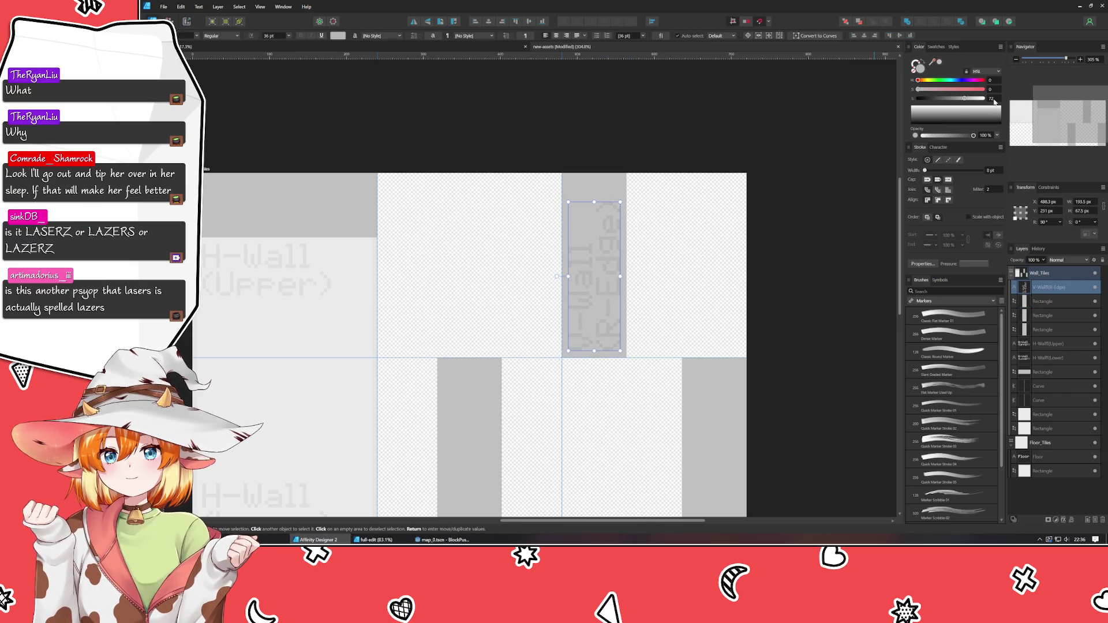
pyautogui.click(702, 295)
pyautogui.moveTo(702, 295)
pyautogui.mouseDown()
pyautogui.moveTo(675, 228)
pyautogui.moveTo(634, 224)
pyautogui.mouseUp()
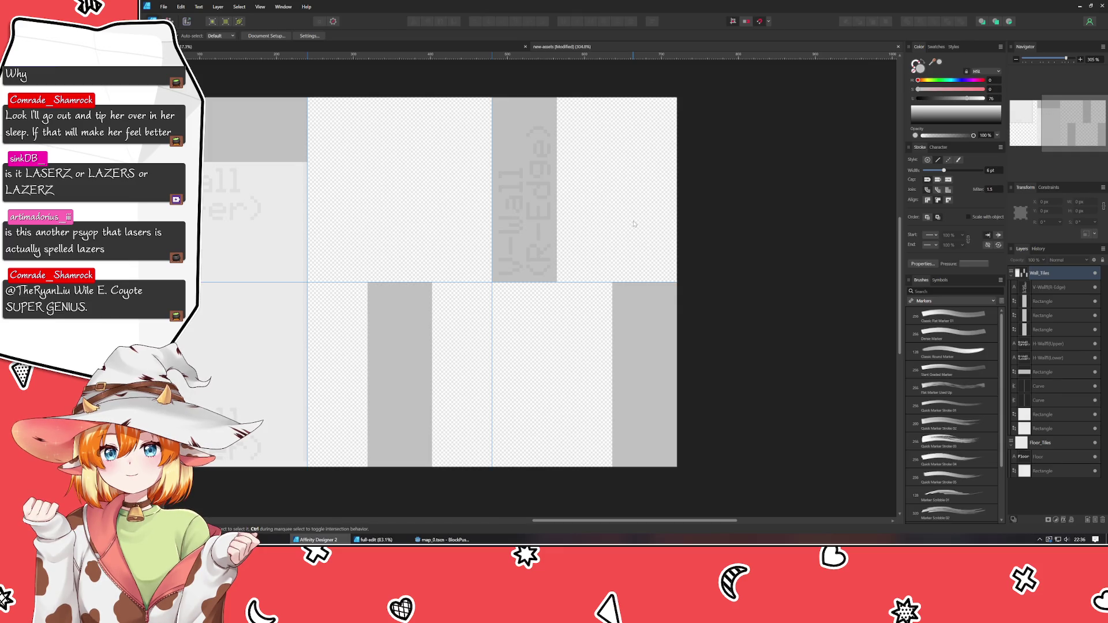
# Duplicate the R-Edge label onto the lower-right grey strip and change it to read 'V-Wall (L-Edge)'
pyautogui.click(526, 213)
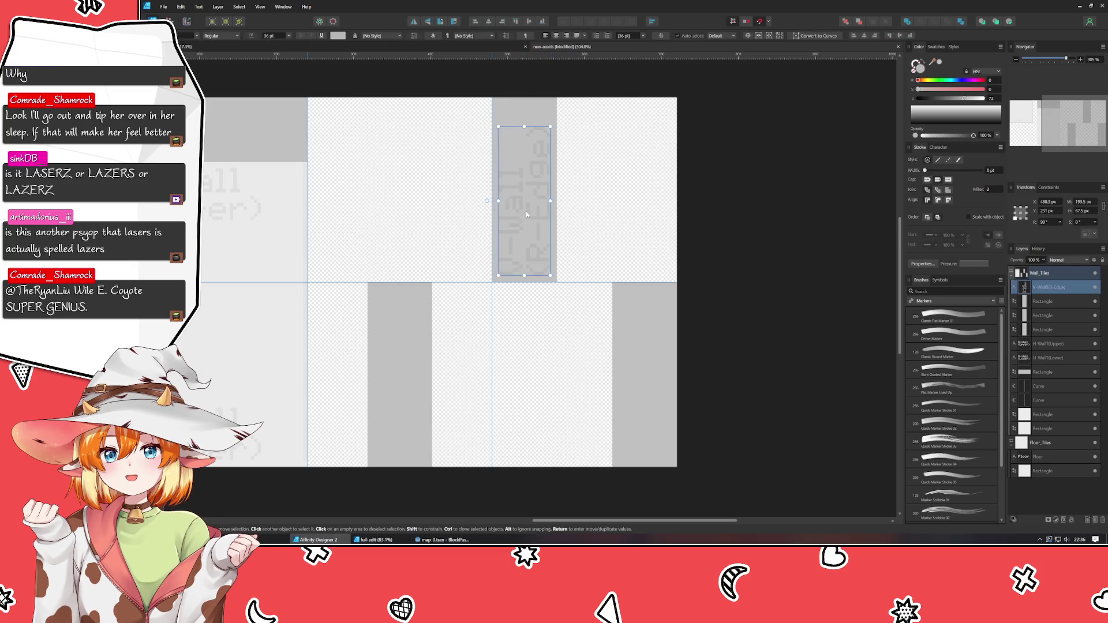
pyautogui.hotkey('ctrl', 'j')
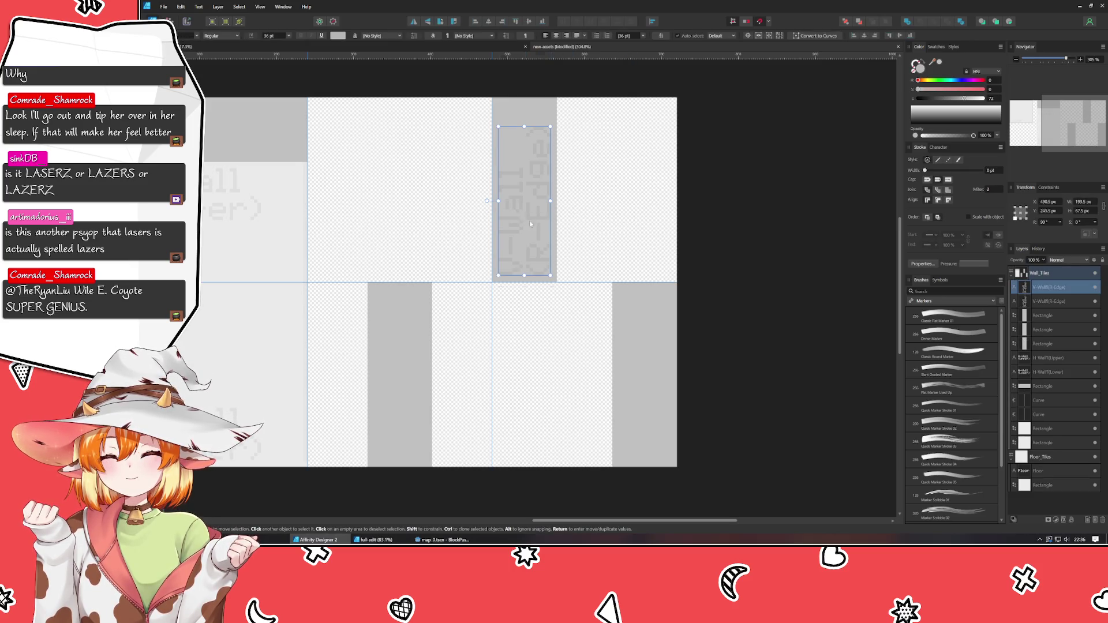
pyautogui.moveTo(529, 221); pyautogui.dragTo(648, 398)
pyautogui.doubleClick(646, 404)
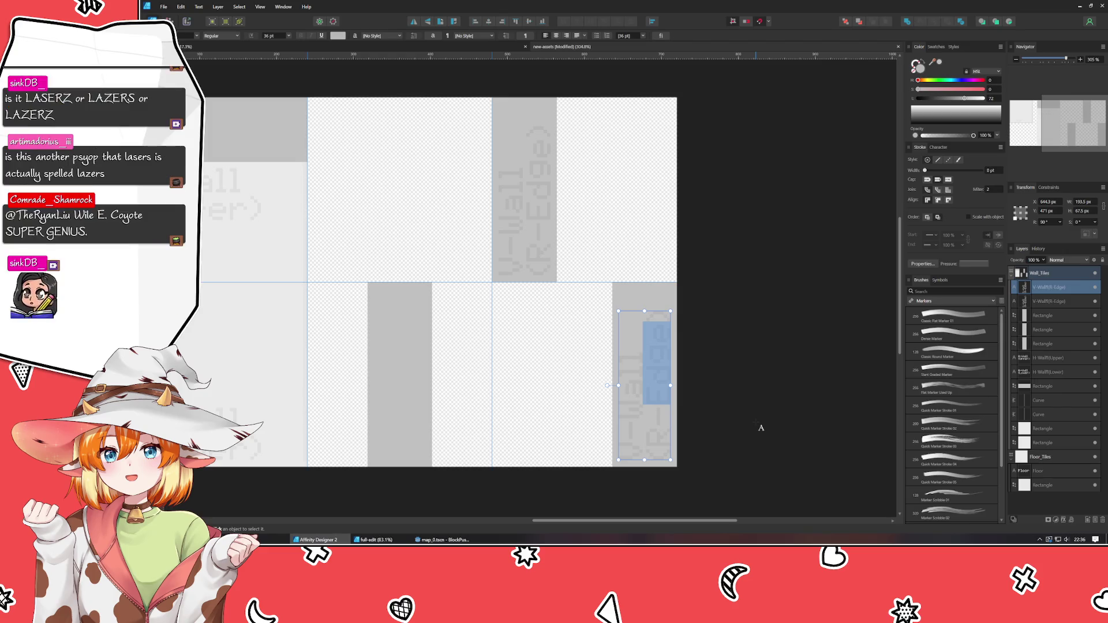
pyautogui.press('Escape')
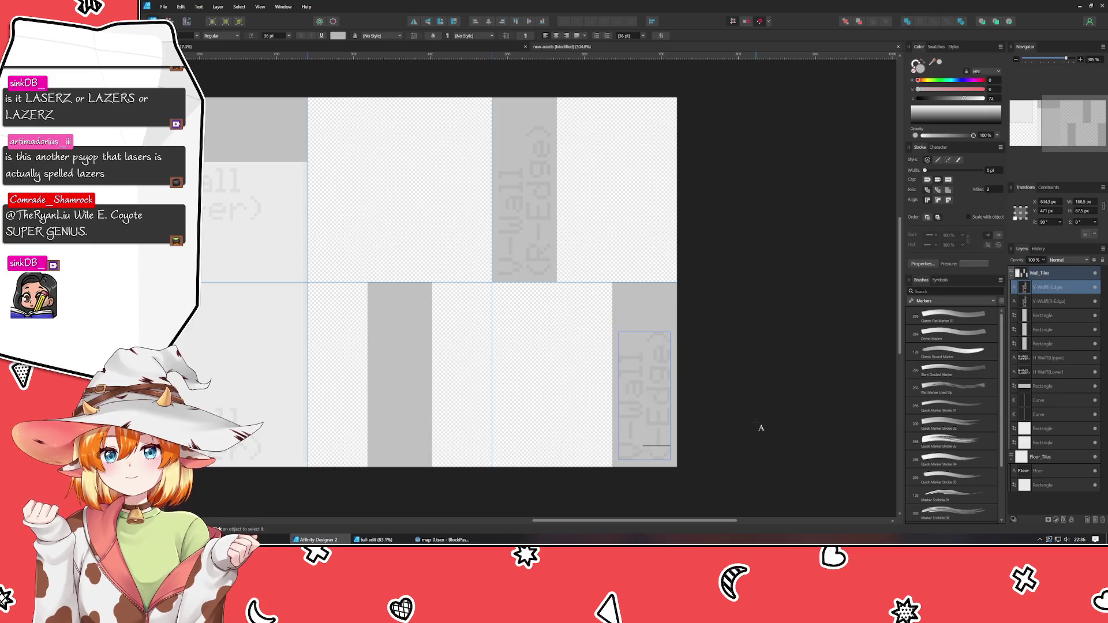
pyautogui.press('Escape')
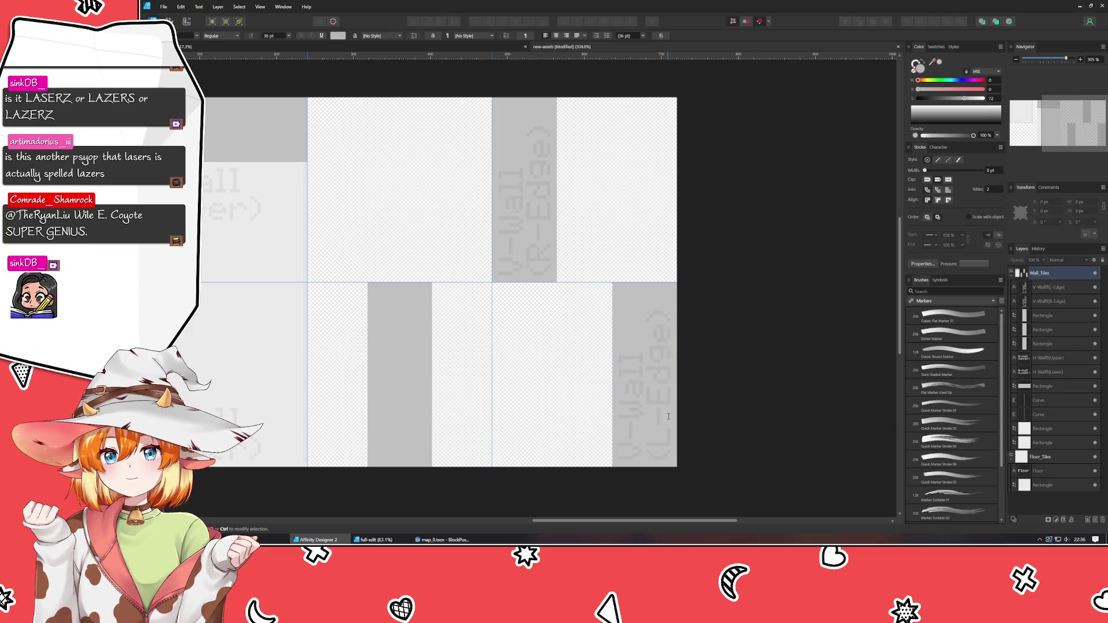
pyautogui.click(644, 425)
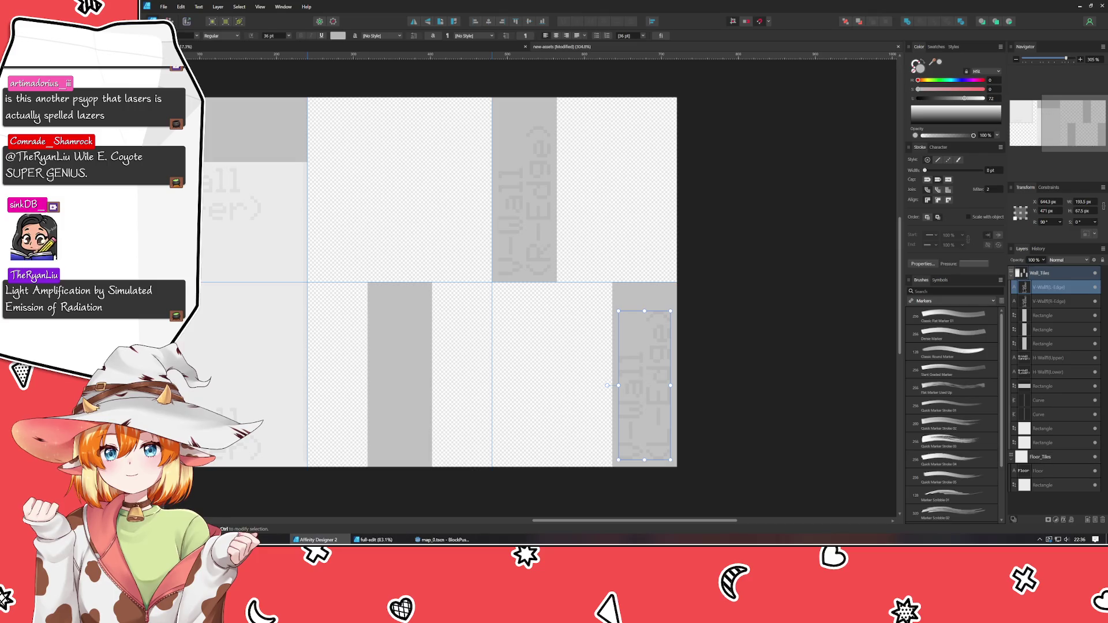
pyautogui.click(872, 359)
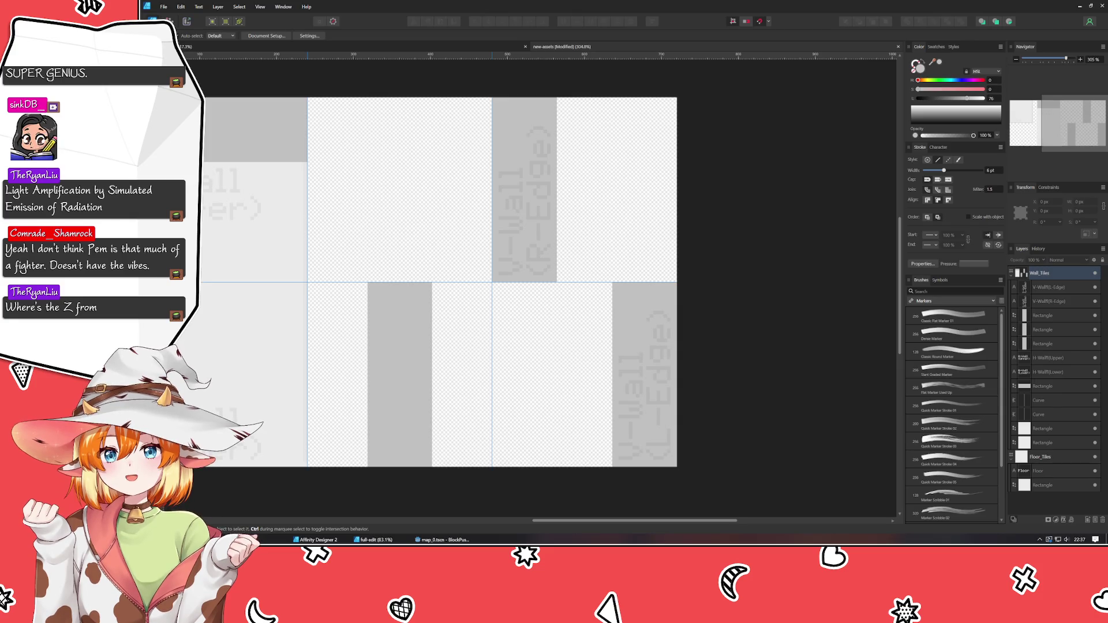
pyautogui.moveTo(118, 129)
pyautogui.mouseDown()
pyautogui.moveTo(629, 427)
pyautogui.moveTo(582, 240)
pyautogui.moveTo(381, 154)
pyautogui.mouseUp()
pyautogui.click(276, 47)
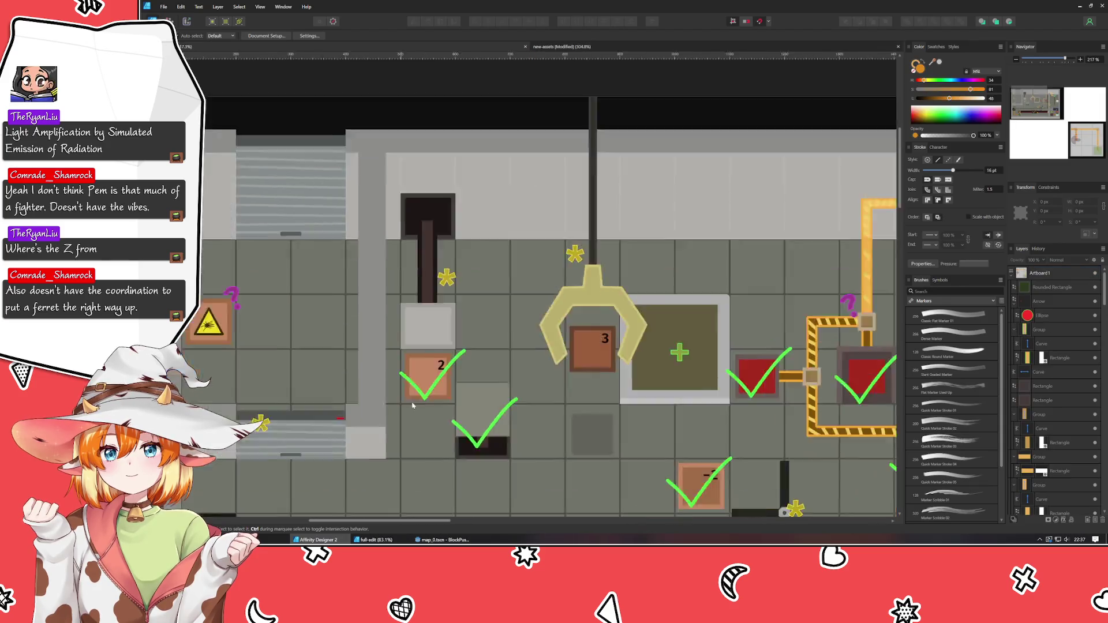
pyautogui.scroll(-5, 413, 406)
pyautogui.hscroll(-2, 399, 348)
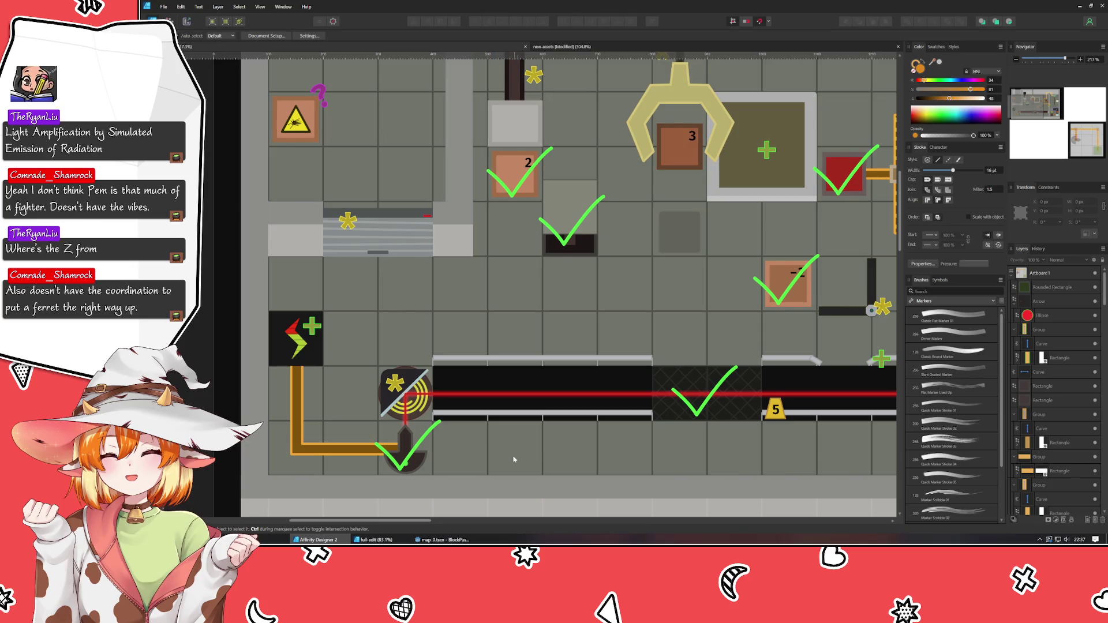
pyautogui.moveTo(511, 458); pyautogui.dragTo(379, 403)
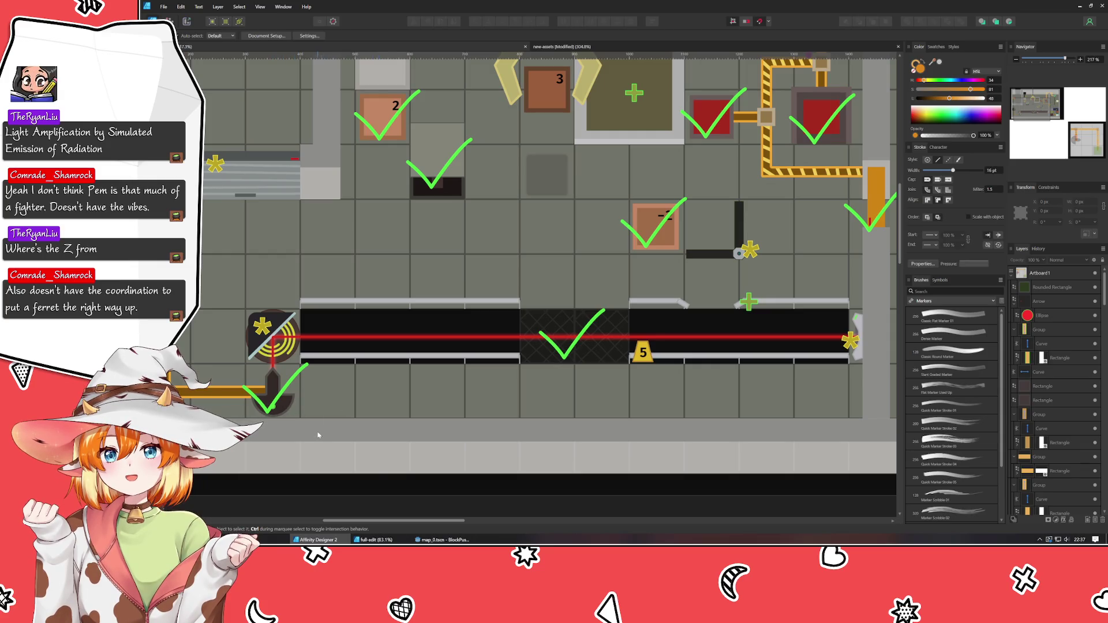
pyautogui.click(562, 47)
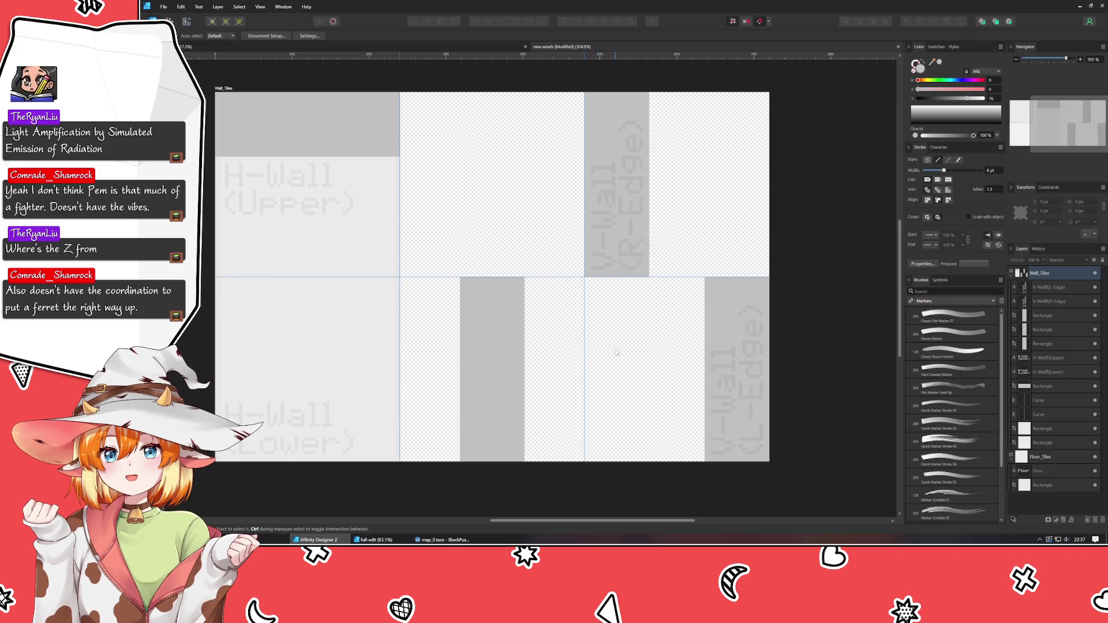
# Copy the L-Edge label onto the lower-middle grey column and replace '(L-Edge)' with '(Mid)'
pyautogui.click(744, 410)
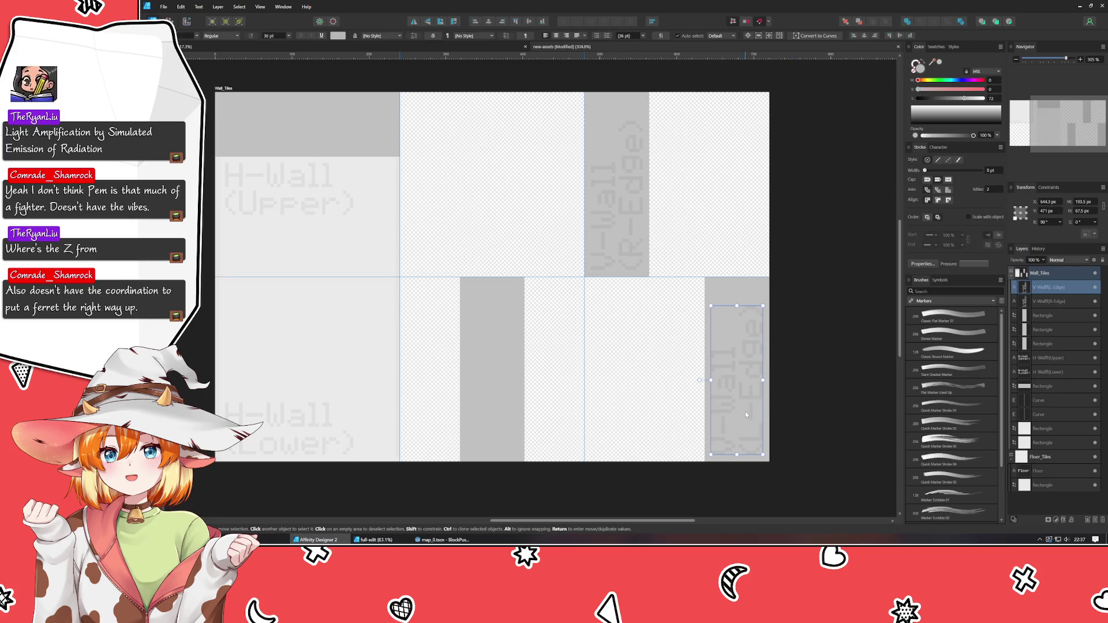
pyautogui.hotkey('ctrl', 'j')
pyautogui.moveTo(746, 411)
pyautogui.mouseDown()
pyautogui.moveTo(449, 412)
pyautogui.moveTo(499, 412)
pyautogui.mouseUp()
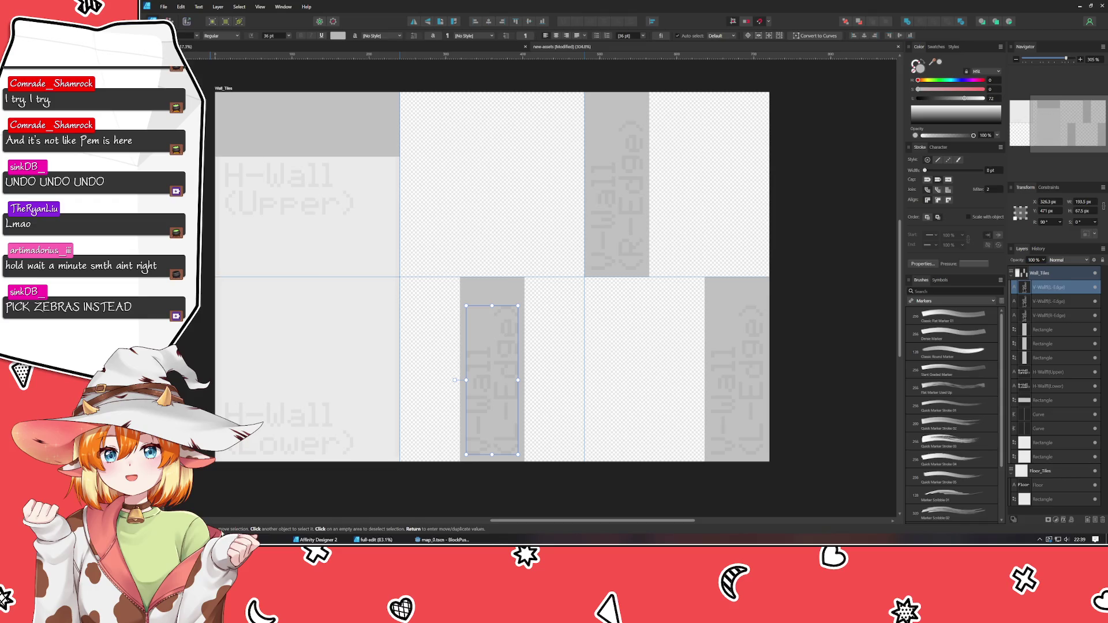
pyautogui.click(482, 485)
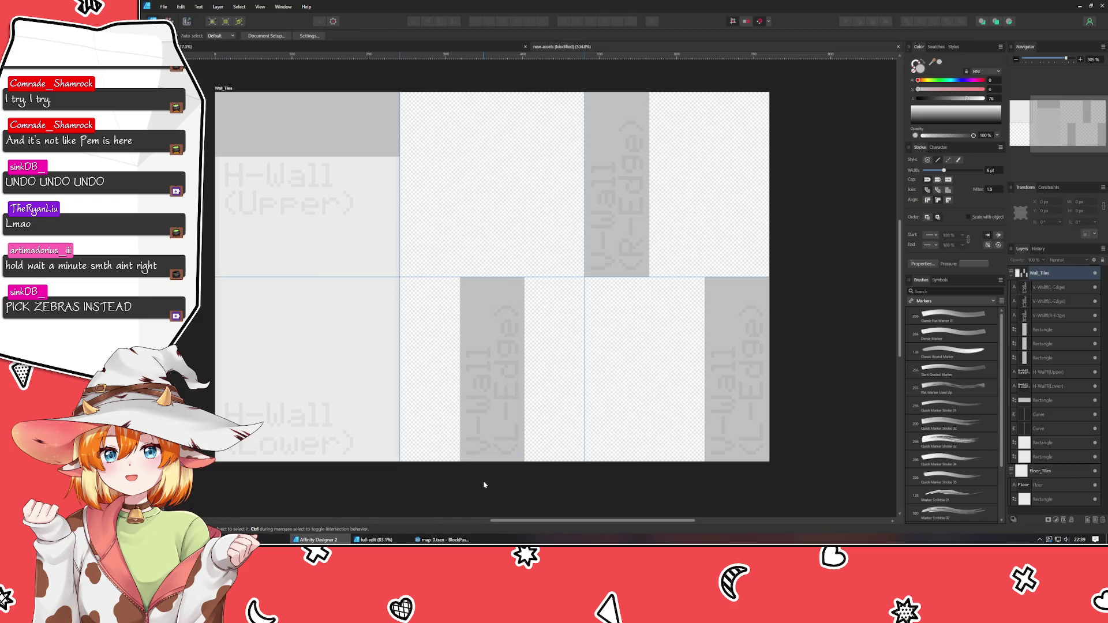
pyautogui.click(508, 443)
pyautogui.click(507, 442)
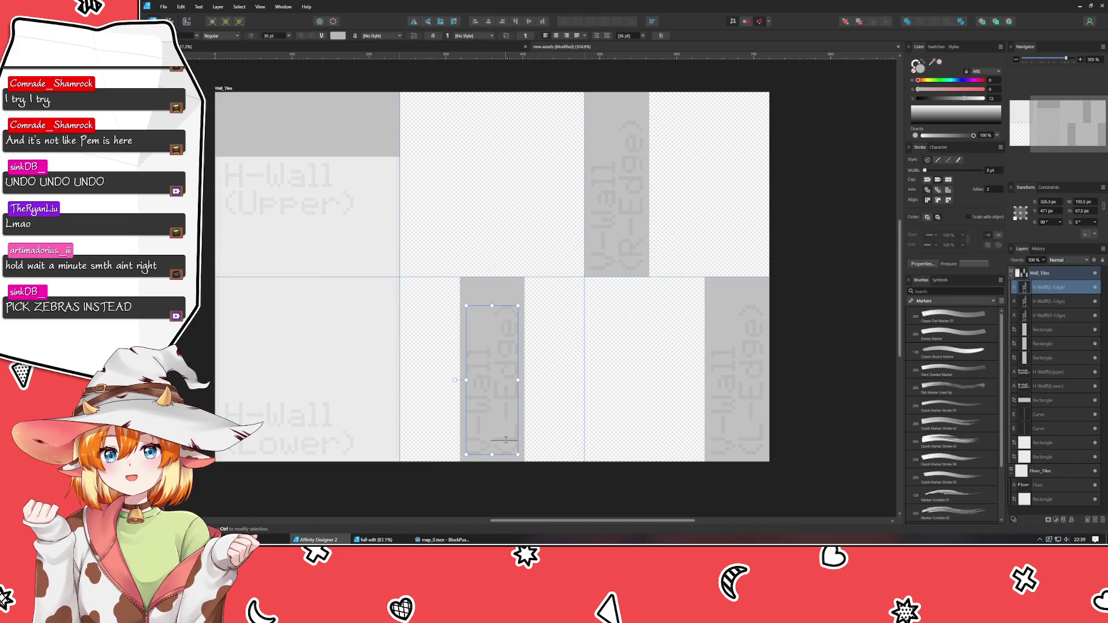
pyautogui.moveTo(507, 440); pyautogui.dragTo(508, 322)
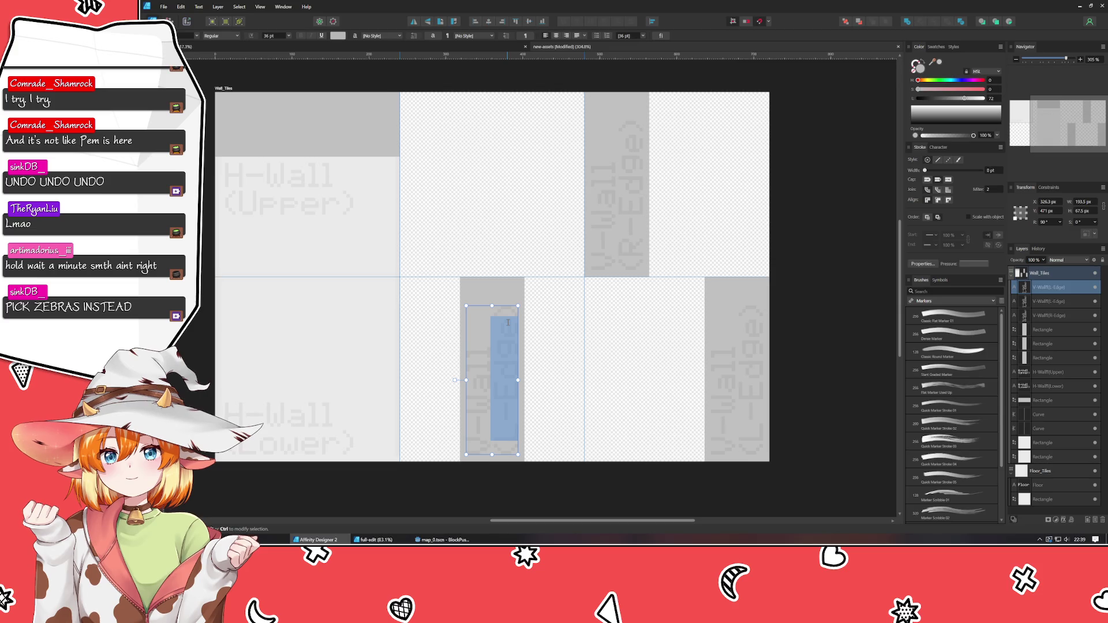
pyautogui.write('(Mid)')
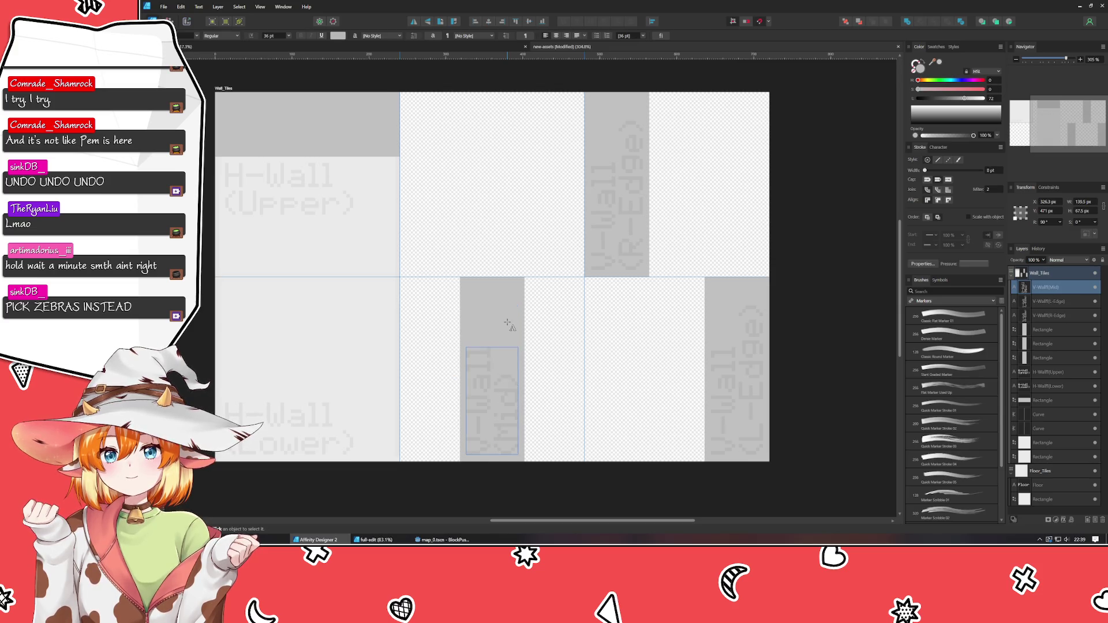
pyautogui.click(381, 481)
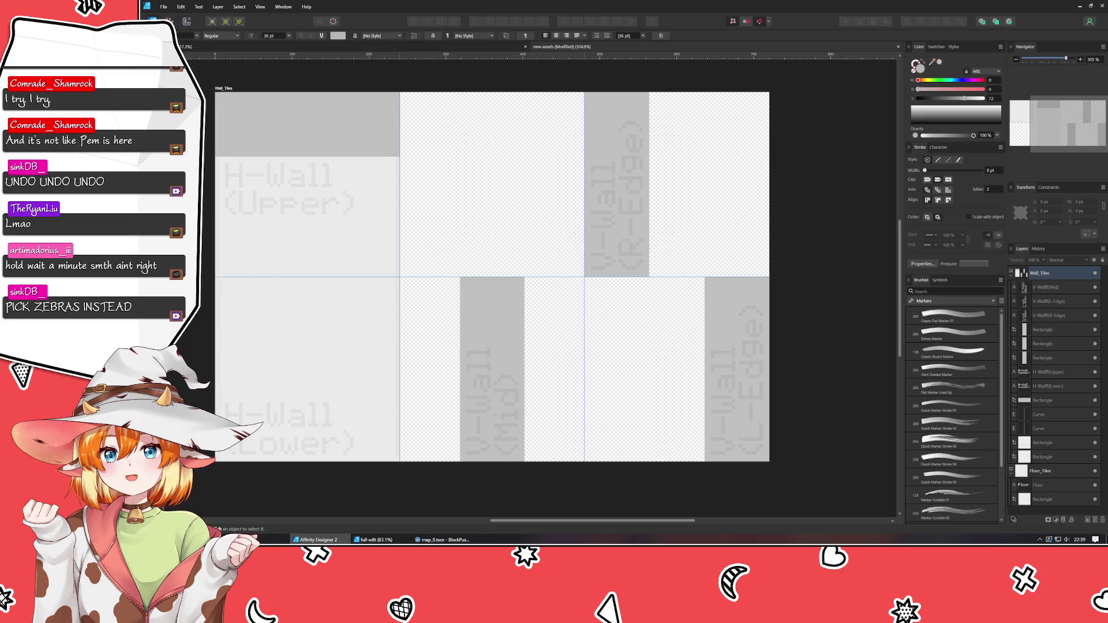
pyautogui.press('v')
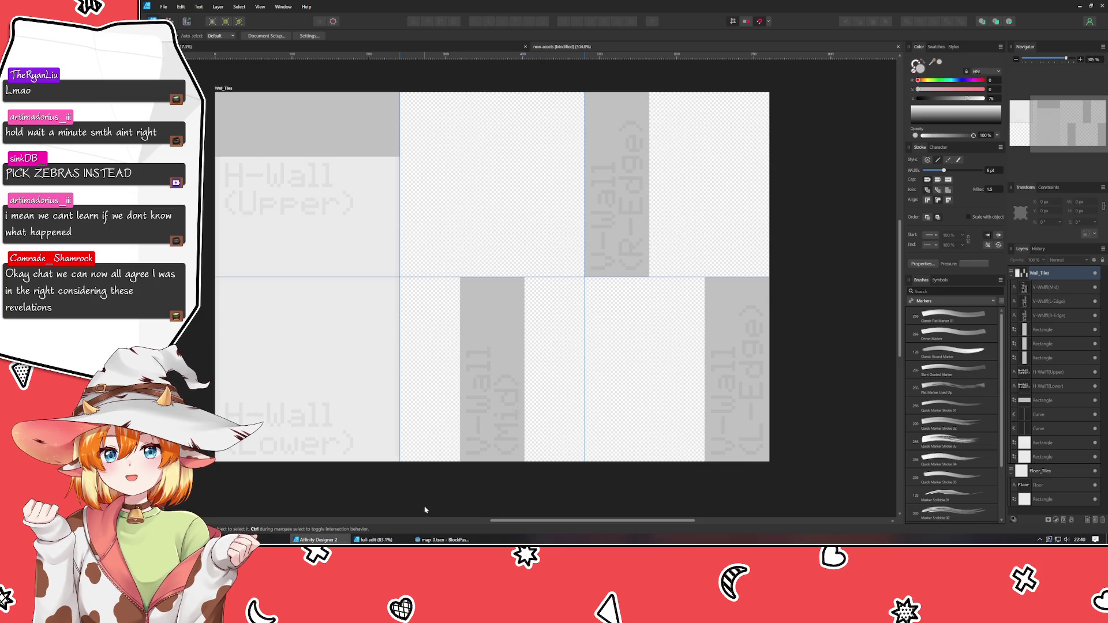
# Group the V-Wall (Mid), (R-Edge) and (L-Edge) labels each with its grey rectangle
pyautogui.scroll(-3, 425, 510)
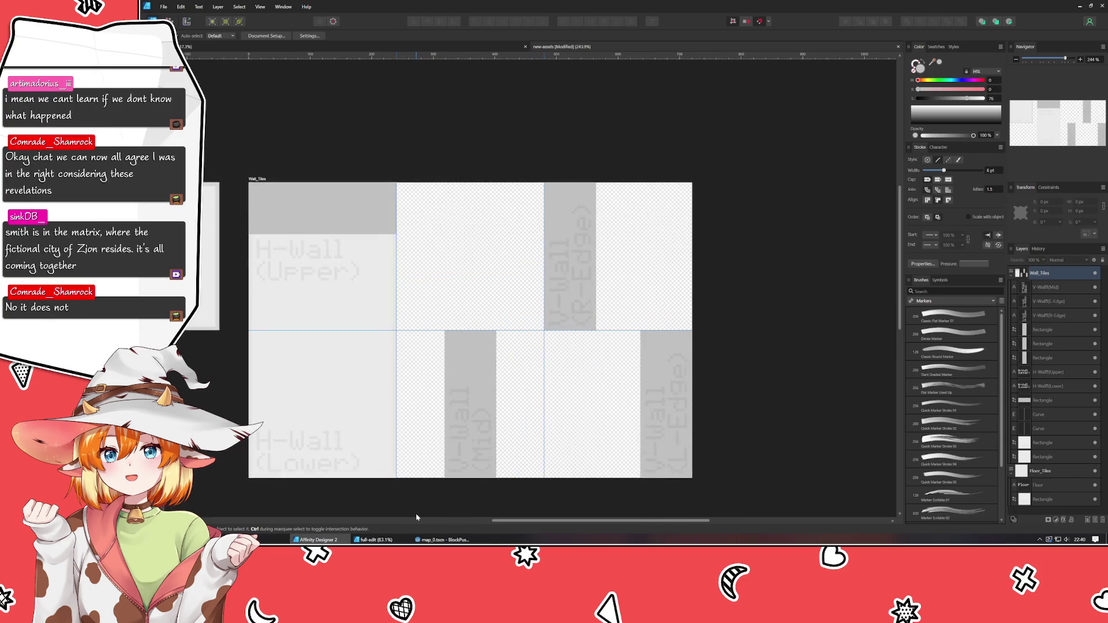
pyautogui.moveTo(417, 518); pyautogui.dragTo(406, 476)
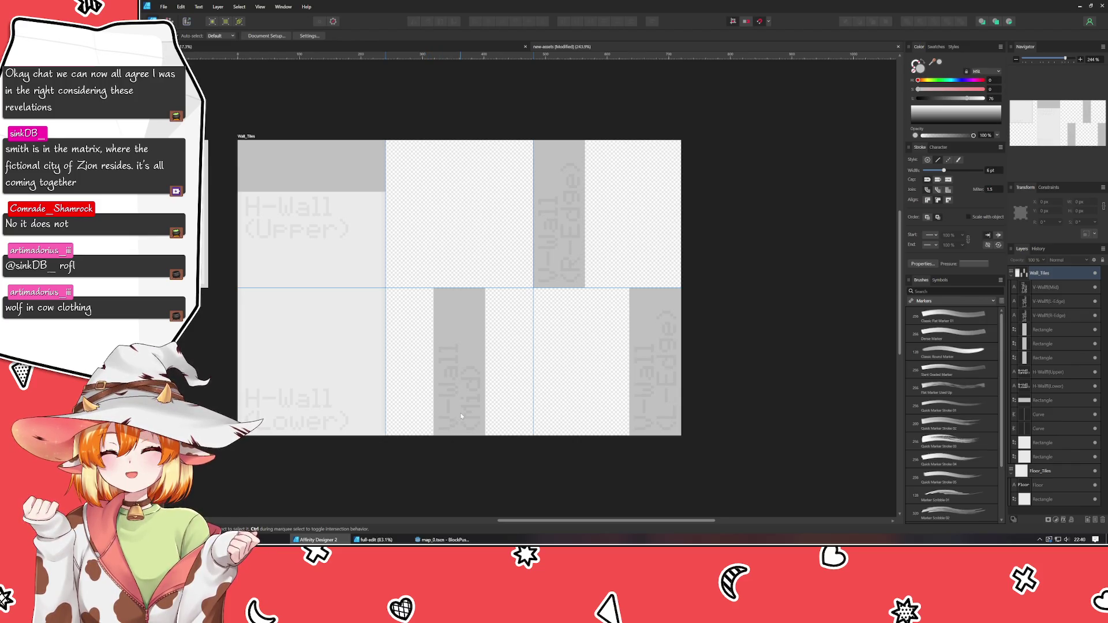
pyautogui.click(460, 415)
pyautogui.keyDown('shift'); pyautogui.click(449, 299); pyautogui.keyUp('shift')
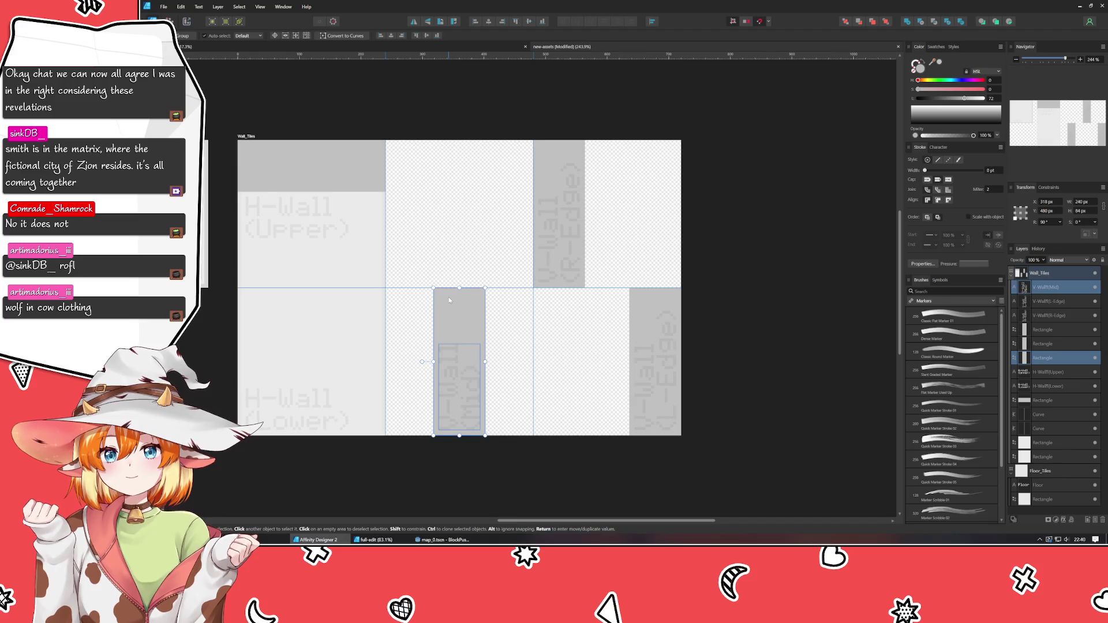
pyautogui.hotkey('ctrl', 'g')
pyautogui.click(559, 197)
pyautogui.keyDown('shift'); pyautogui.click(551, 152); pyautogui.keyUp('shift')
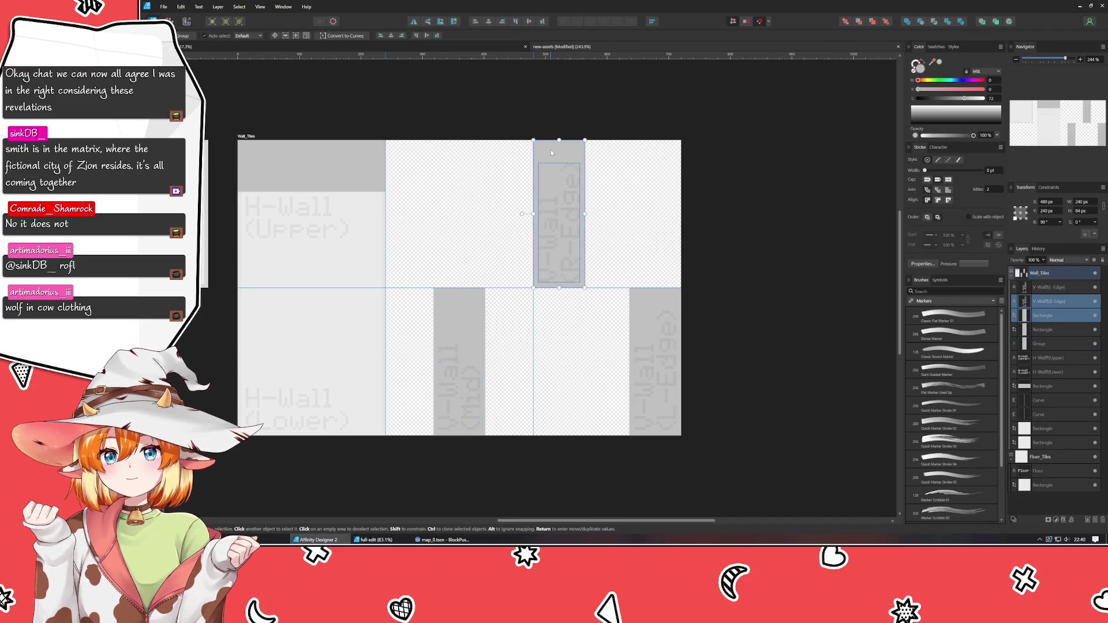
pyautogui.hotkey('ctrl', 'g')
pyautogui.click(655, 358)
pyautogui.keyDown('shift'); pyautogui.click(650, 295); pyautogui.keyUp('shift')
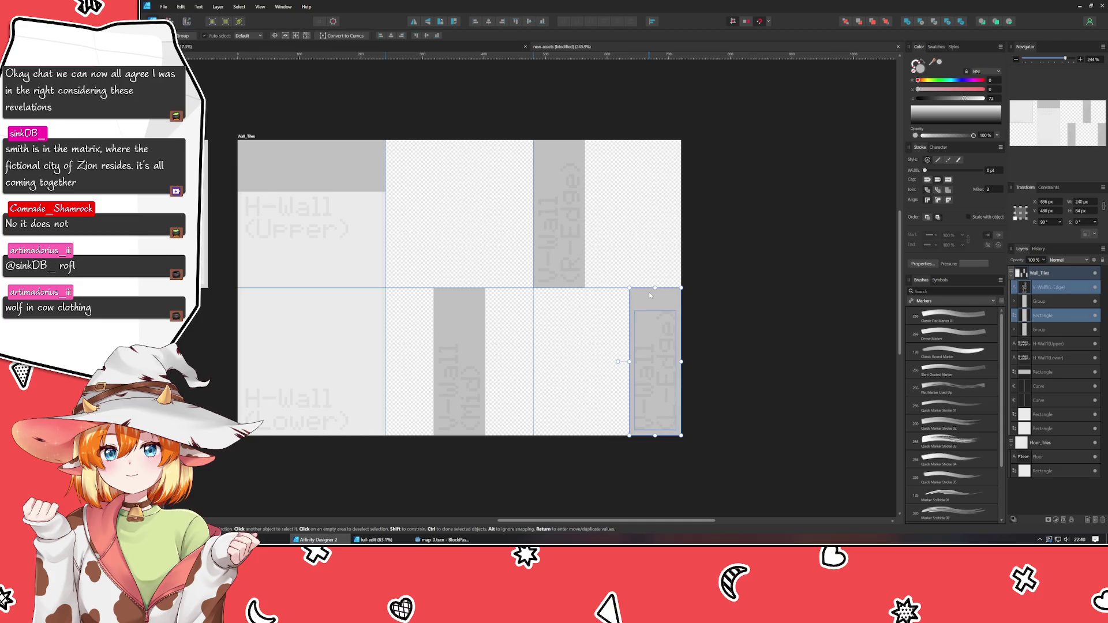
pyautogui.hotkey('ctrl', 'g')
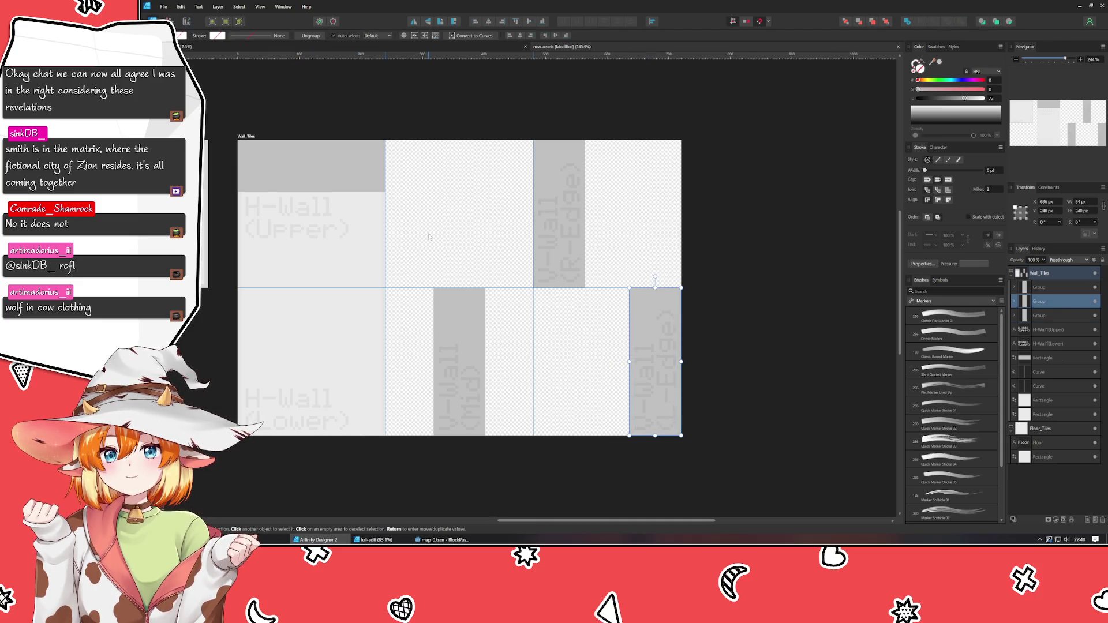
pyautogui.click(429, 237)
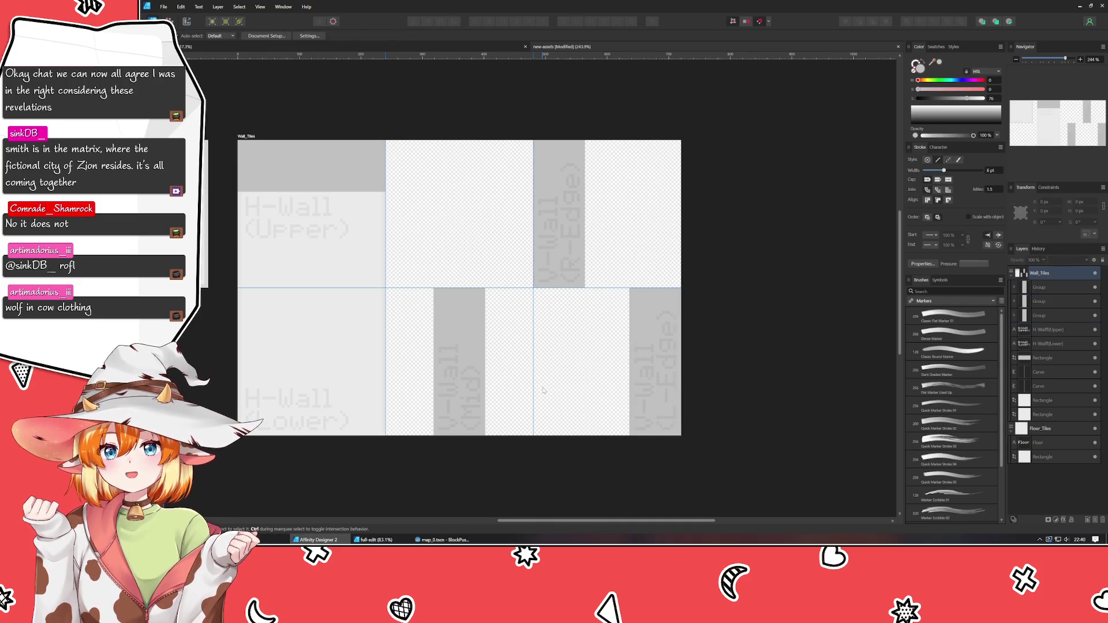
pyautogui.click(214, 47)
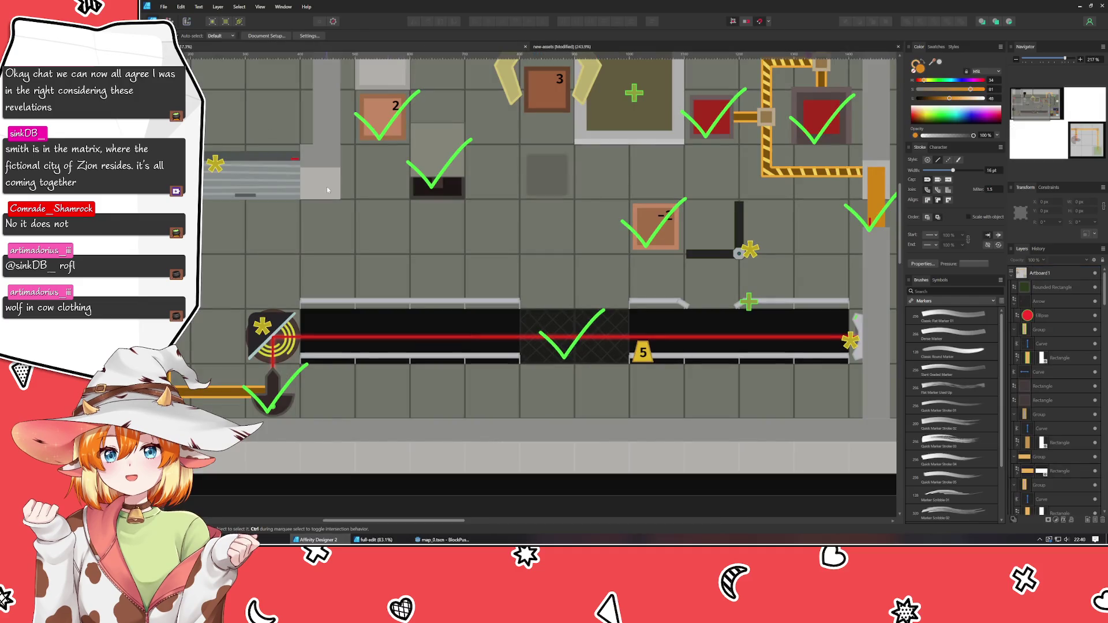
pyautogui.scroll(3, 369, 255)
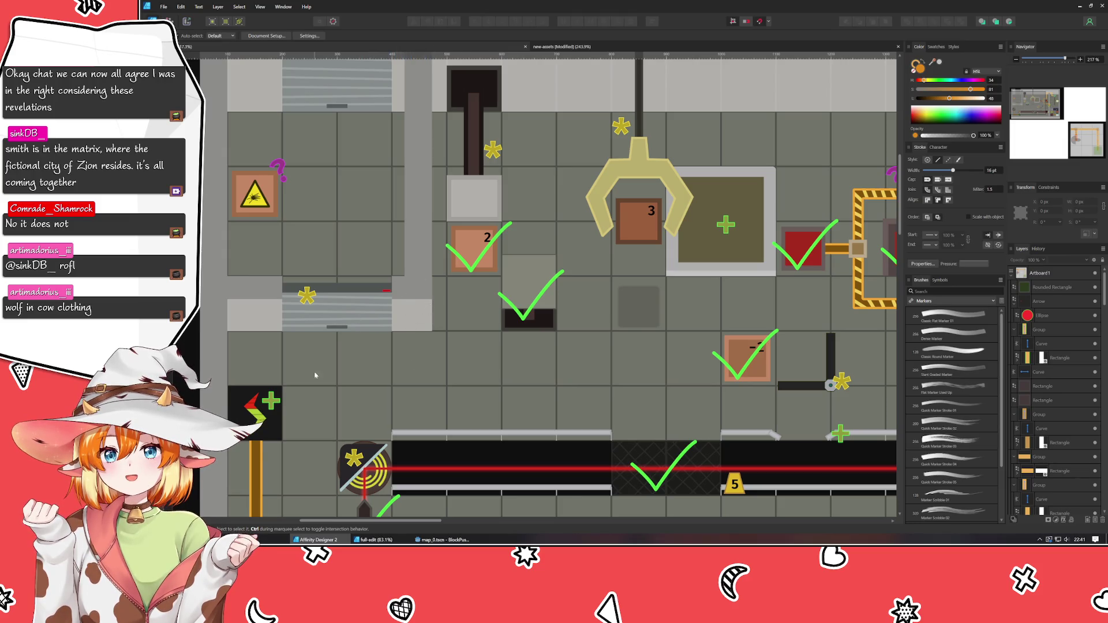
pyautogui.scroll(3, 229, 103)
pyautogui.hscroll(-1, 229, 103)
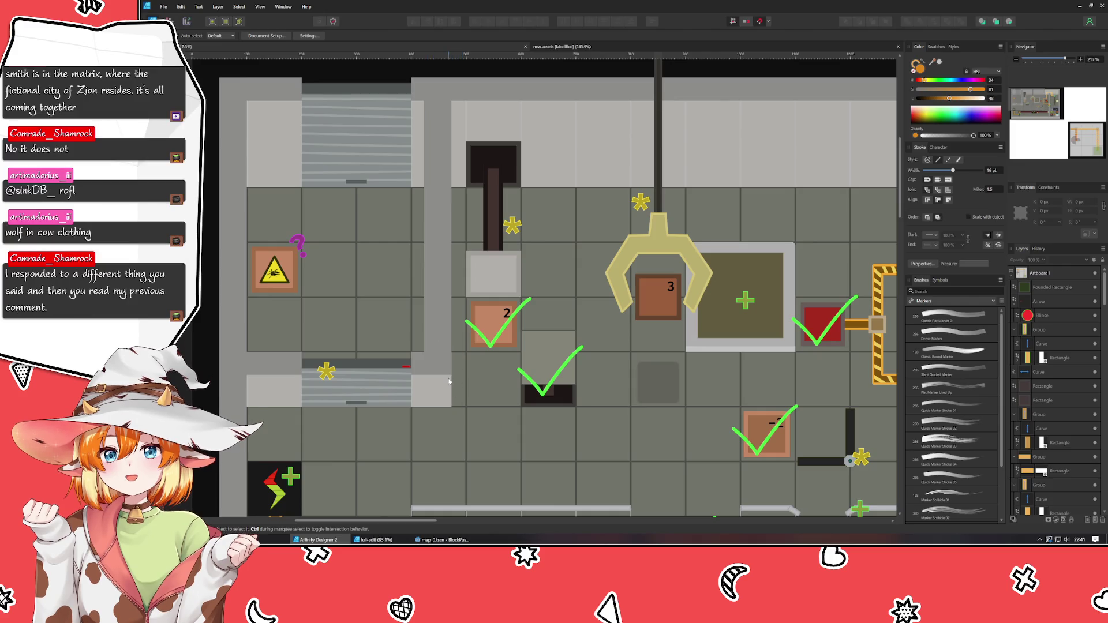
pyautogui.scroll(-5, 385, 333)
pyautogui.hscroll(1, 427, 306)
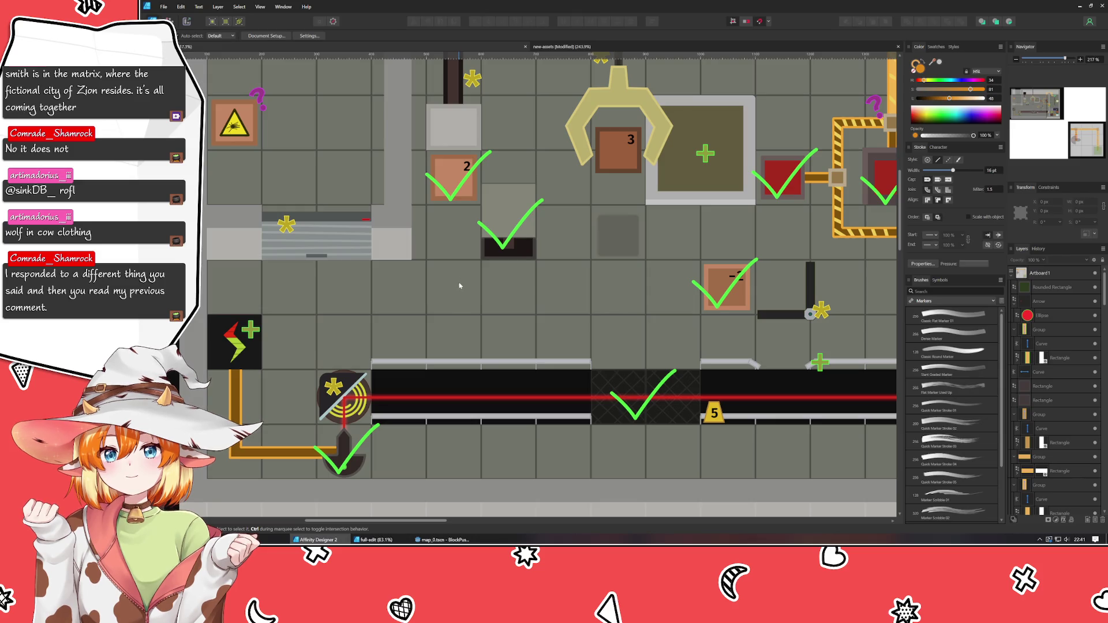
pyautogui.click(594, 47)
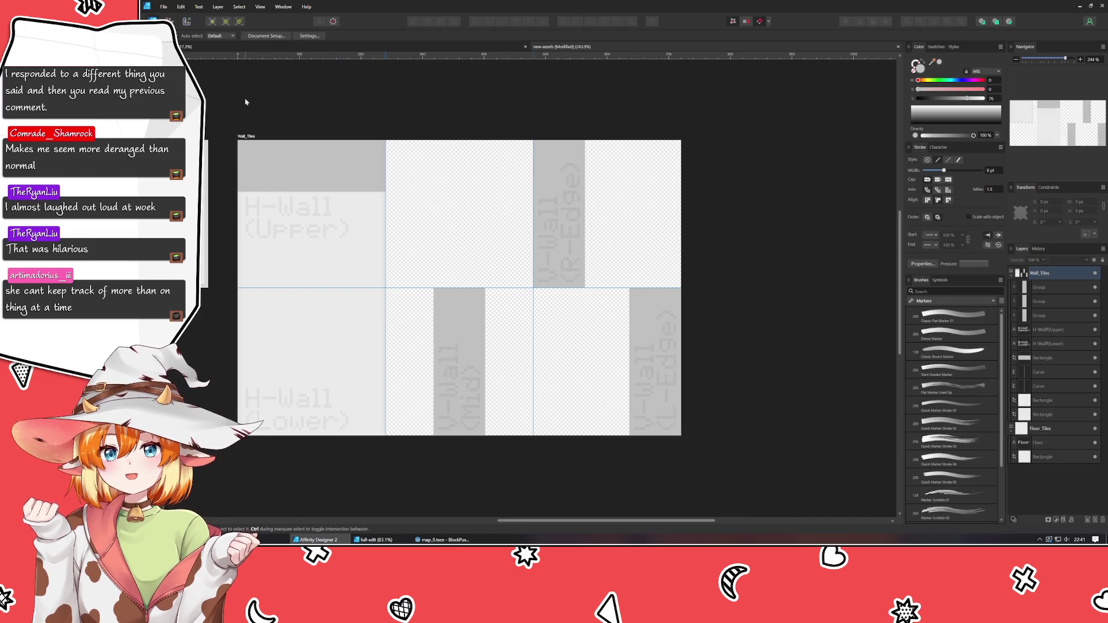
# Set the Wall_Tiles artboard width to 960 px
pyautogui.click(620, 224)
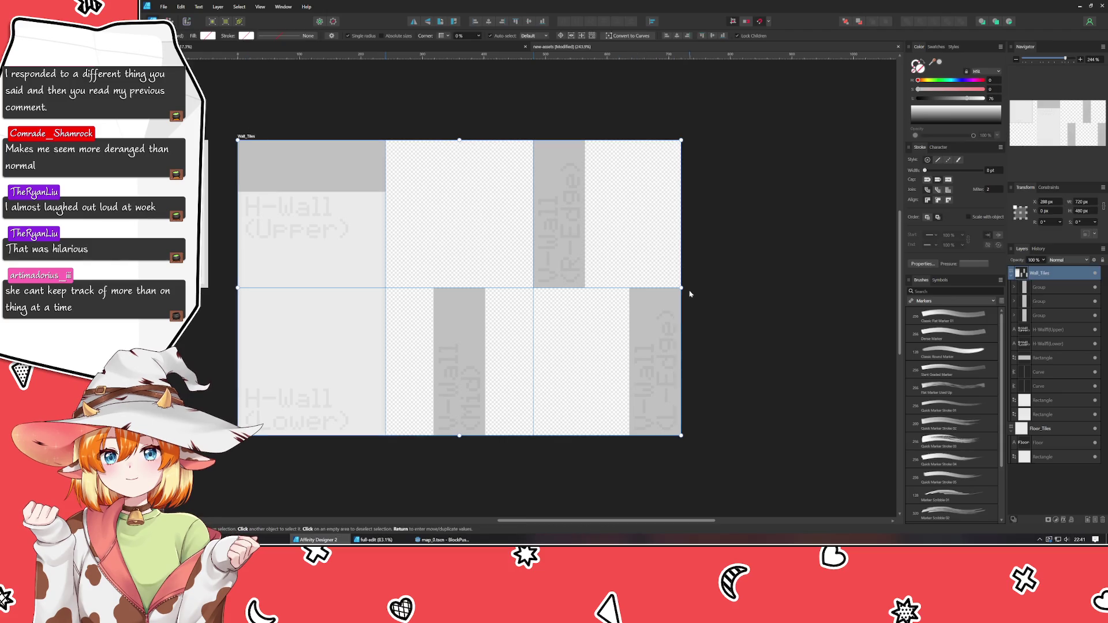
pyautogui.moveTo(682, 287)
pyautogui.mouseDown()
pyautogui.moveTo(860, 279)
pyautogui.moveTo(687, 286)
pyautogui.moveTo(686, 300)
pyautogui.mouseUp()
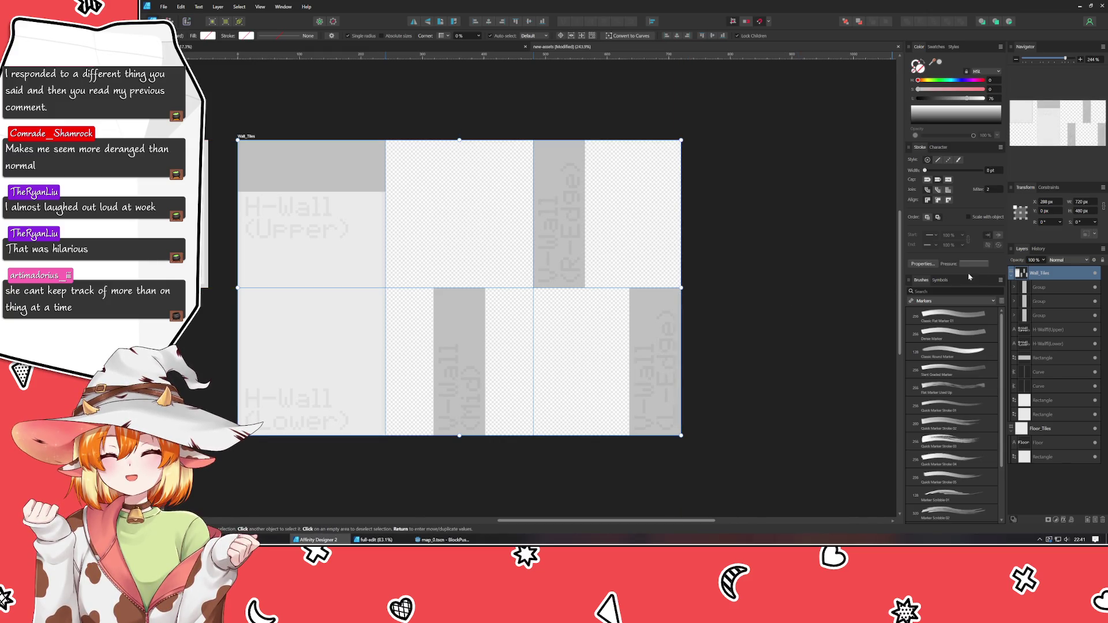
pyautogui.click(1085, 202)
pyautogui.write('960')
pyautogui.press('Return')
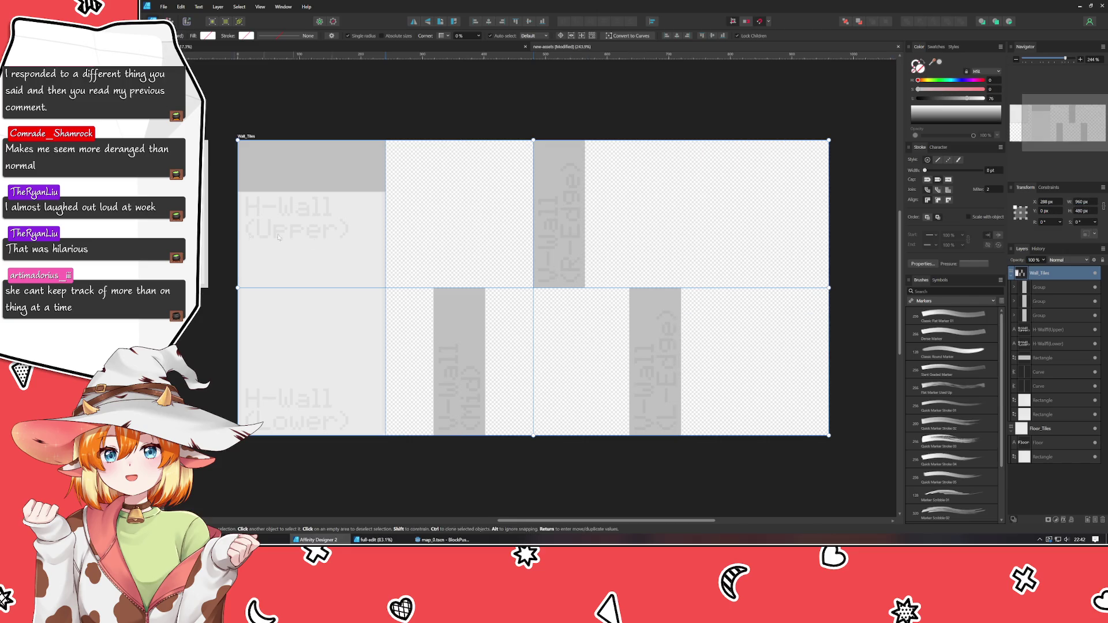
# Add a vertical guide at 728 px and move the L-Edge and R-Edge tiles into the bottom row
pyautogui.moveTo(190, 326)
pyautogui.mouseDown()
pyautogui.moveTo(612, 286)
pyautogui.moveTo(694, 240)
pyautogui.moveTo(680, 245)
pyautogui.mouseUp()
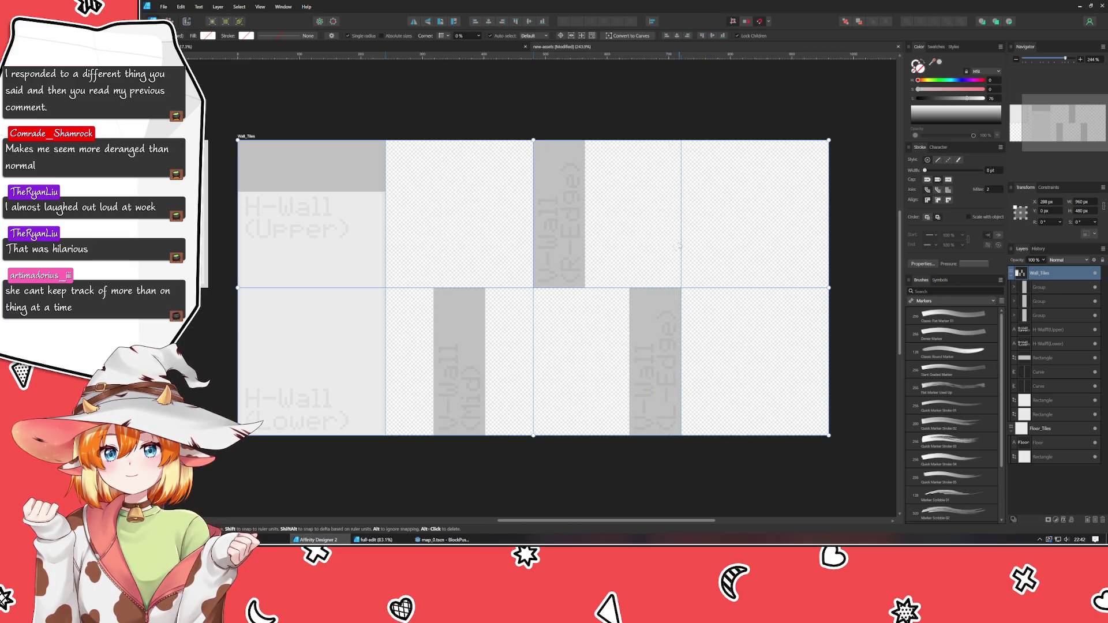
pyautogui.click(412, 386)
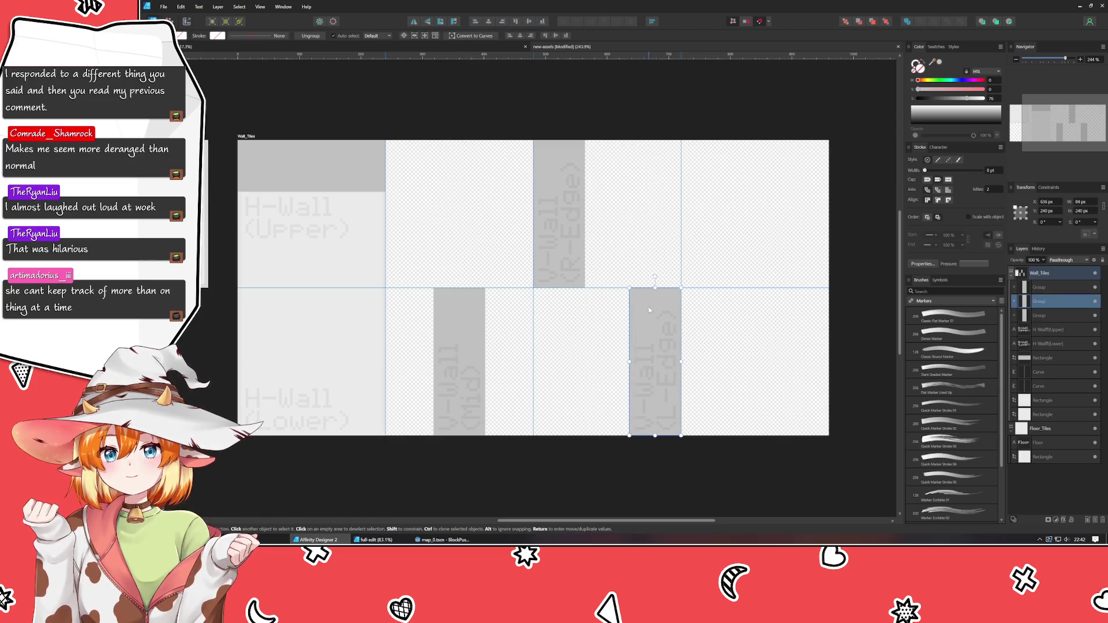
pyautogui.moveTo(649, 307); pyautogui.dragTo(794, 307)
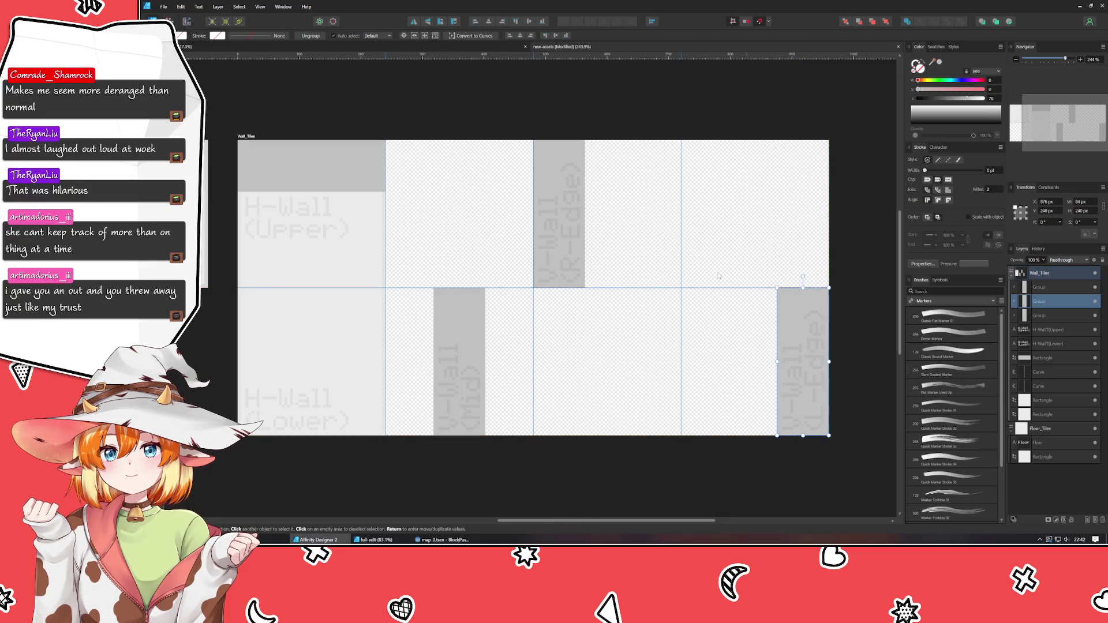
pyautogui.moveTo(571, 167)
pyautogui.mouseDown()
pyautogui.moveTo(608, 185)
pyautogui.moveTo(555, 303)
pyautogui.mouseUp()
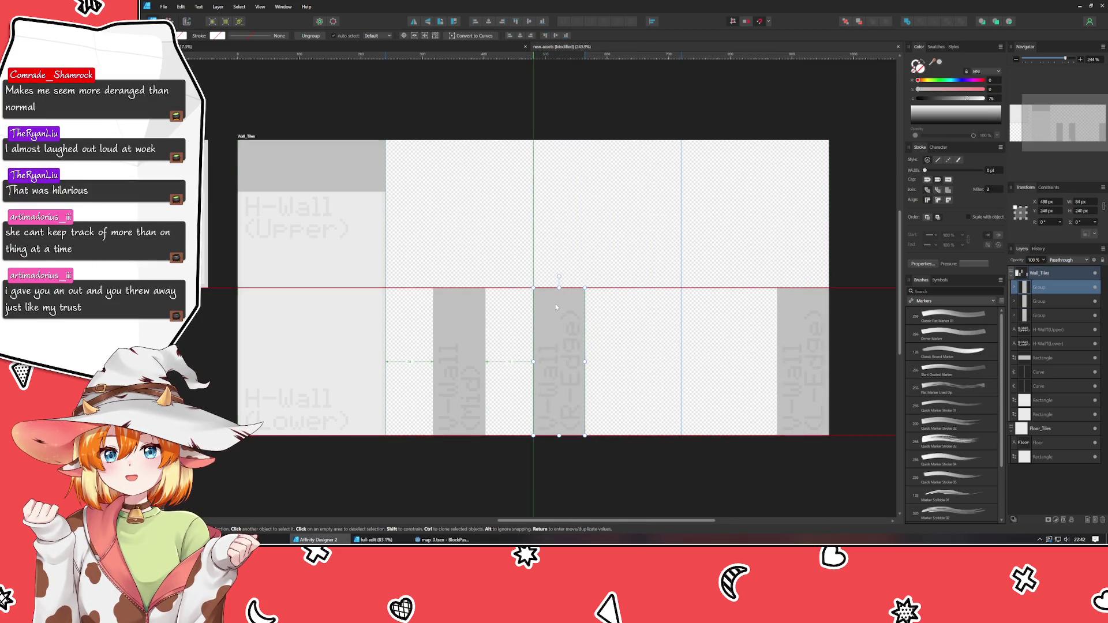
# Group the H-Wall(Upper) label with its tile rectangles
pyautogui.click(398, 212)
pyautogui.click(348, 256)
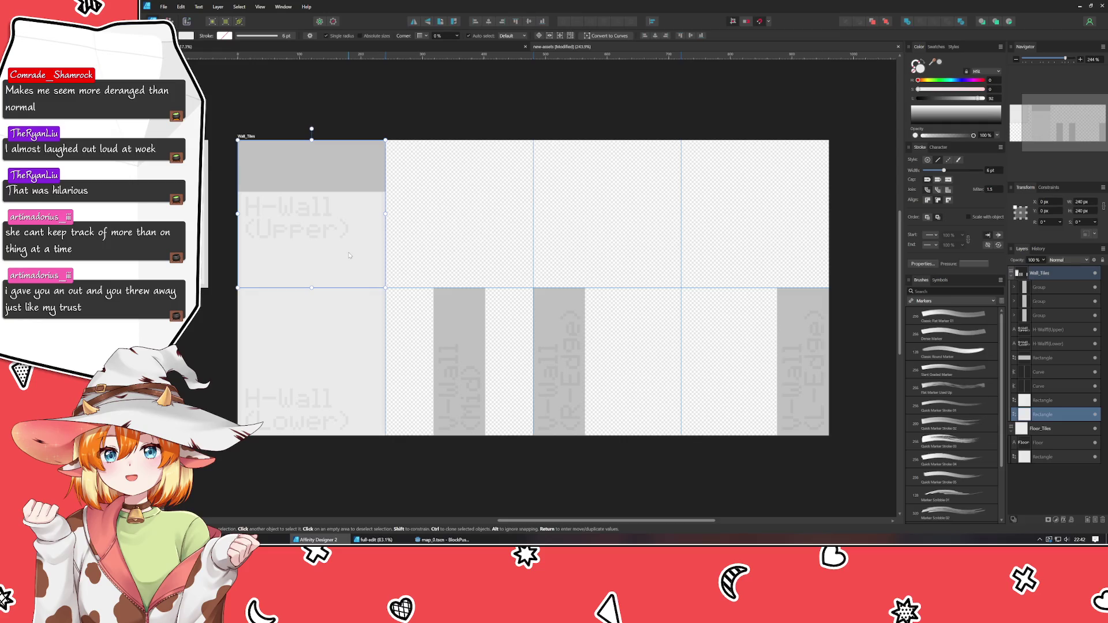
pyautogui.moveTo(348, 256); pyautogui.dragTo(509, 260)
pyautogui.hotkey('ctrl', 'z')
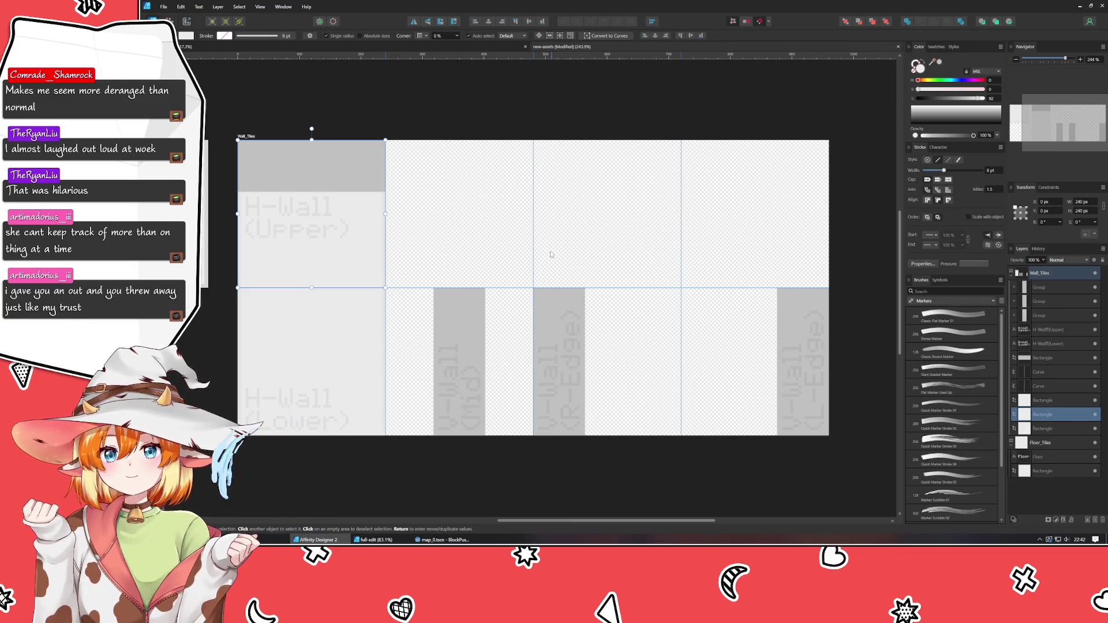
pyautogui.click(298, 177)
pyautogui.keyDown('shift'); pyautogui.click(298, 176); pyautogui.keyUp('shift')
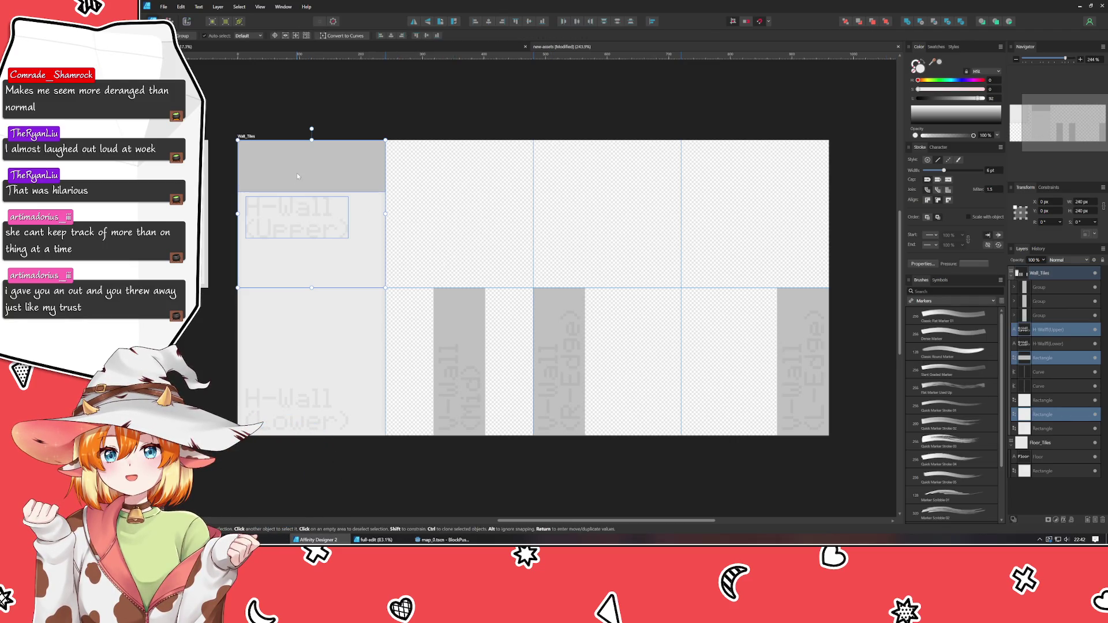
pyautogui.hotkey('ctrl', 'g')
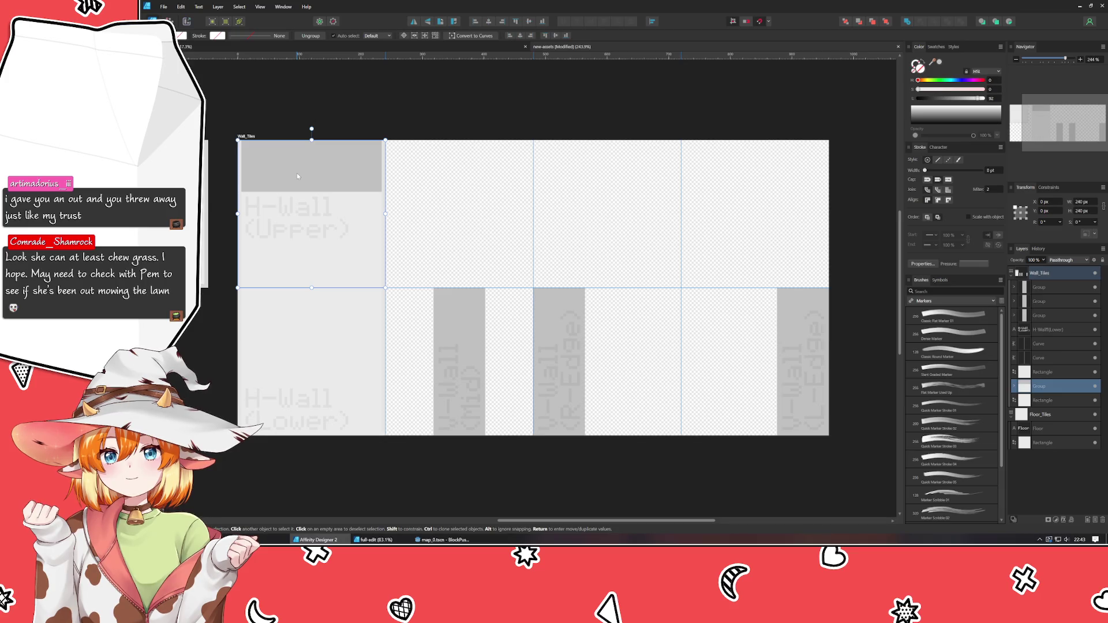
# Move both curve layers below the H-Wall(Upper) rectangle inside the group in the Layers panel
pyautogui.click(482, 241)
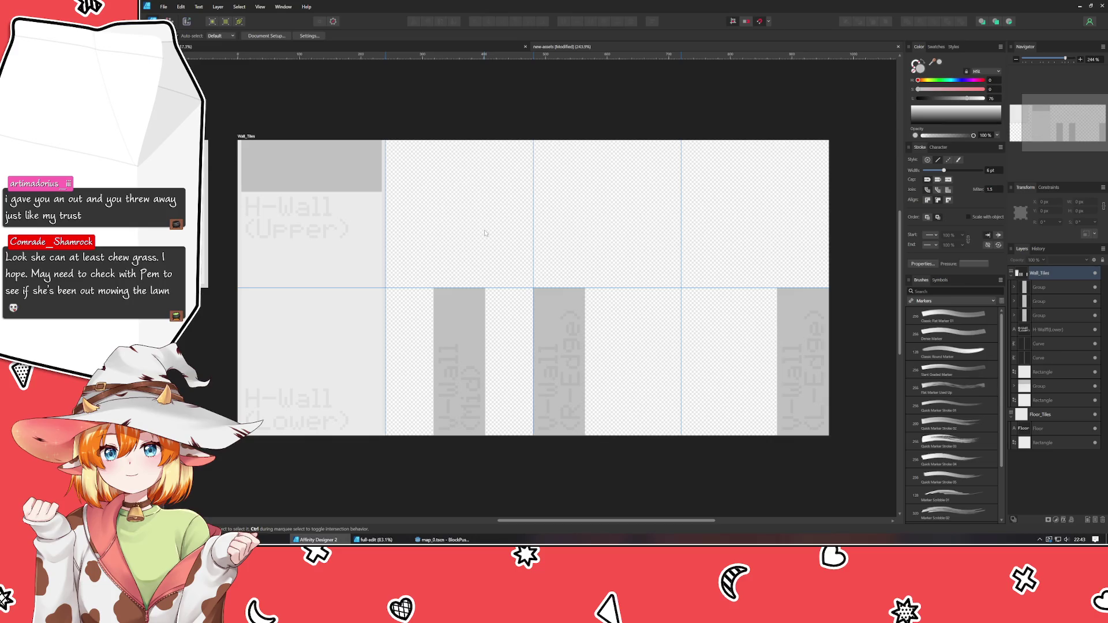
pyautogui.click(323, 168)
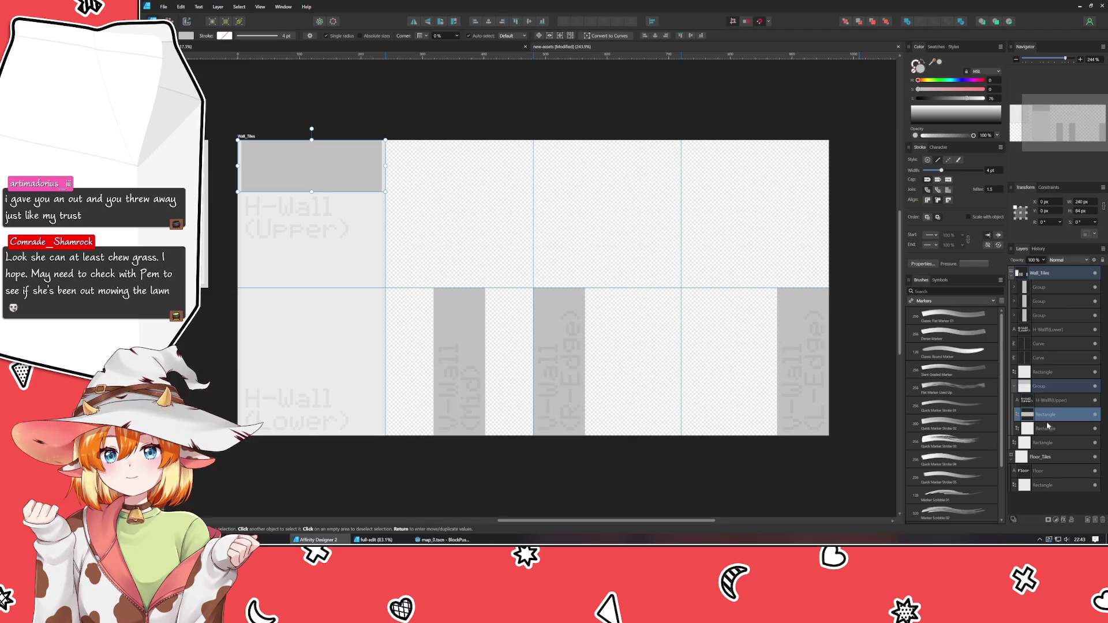
pyautogui.click(1047, 358)
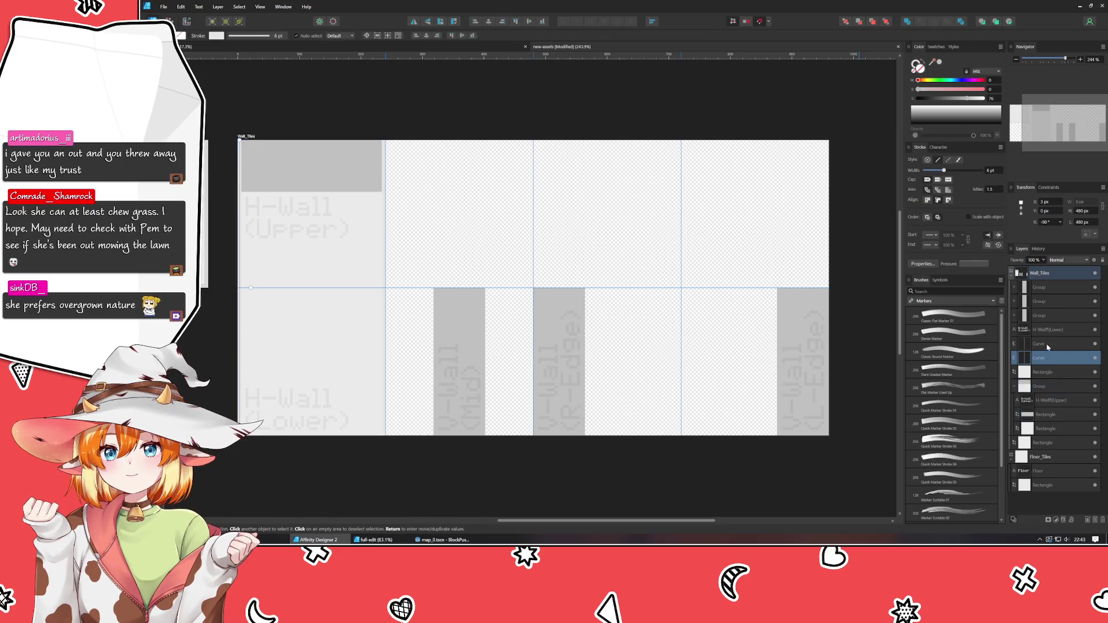
pyautogui.keyDown('shift'); pyautogui.click(1047, 344); pyautogui.keyUp('shift')
pyautogui.moveTo(1048, 344); pyautogui.dragTo(1048, 422)
pyautogui.click(467, 472)
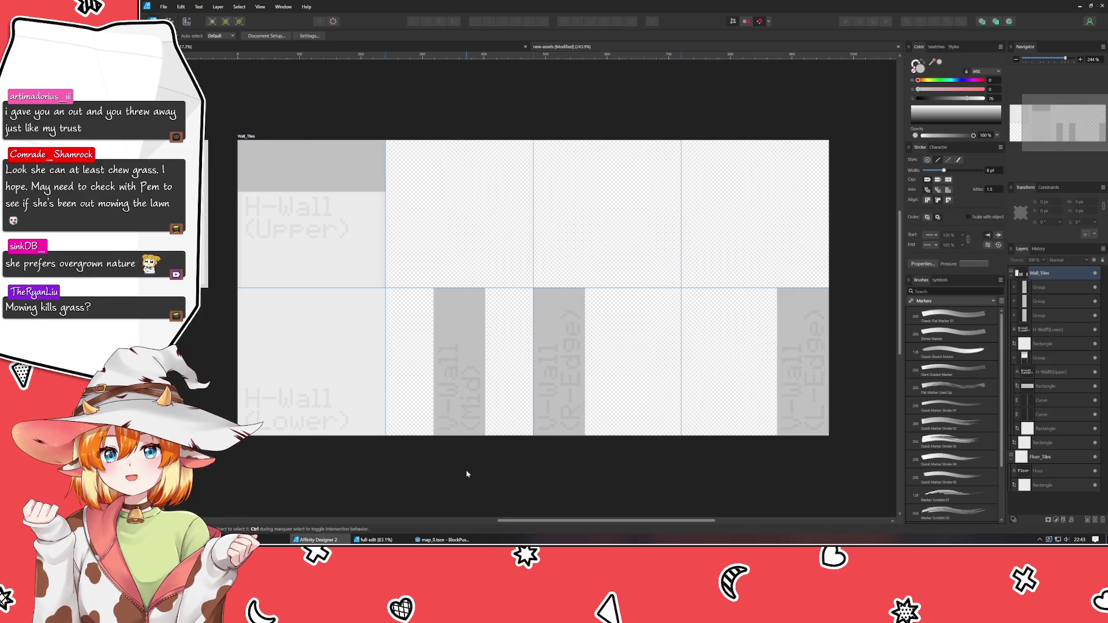
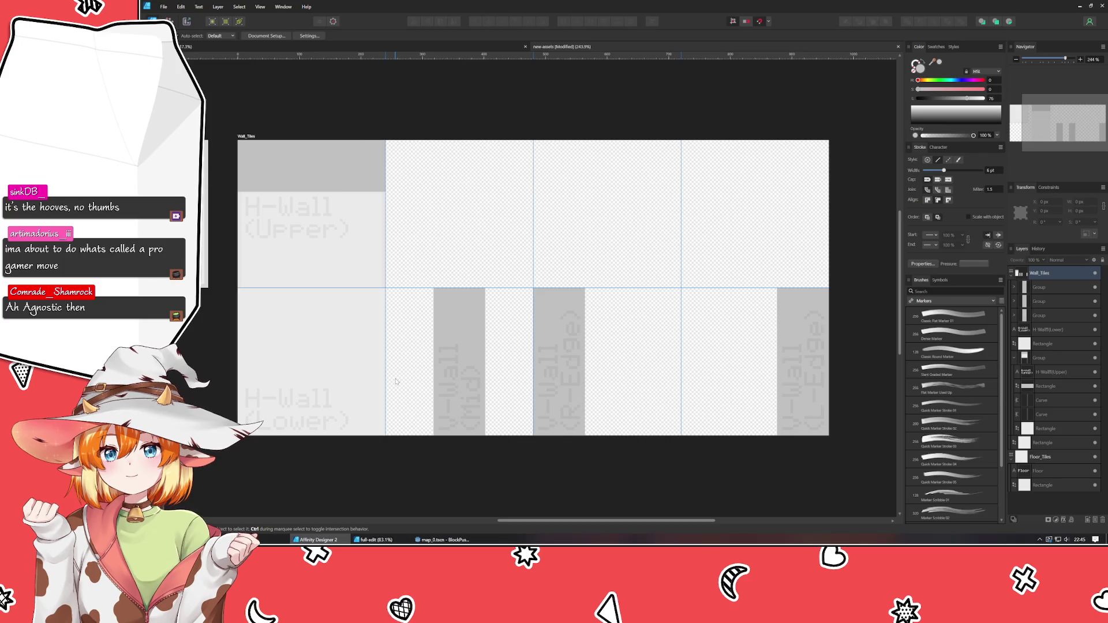
# Trim the first vertical border line to 240 px, its top snapped to the artboard edge
pyautogui.click(347, 243)
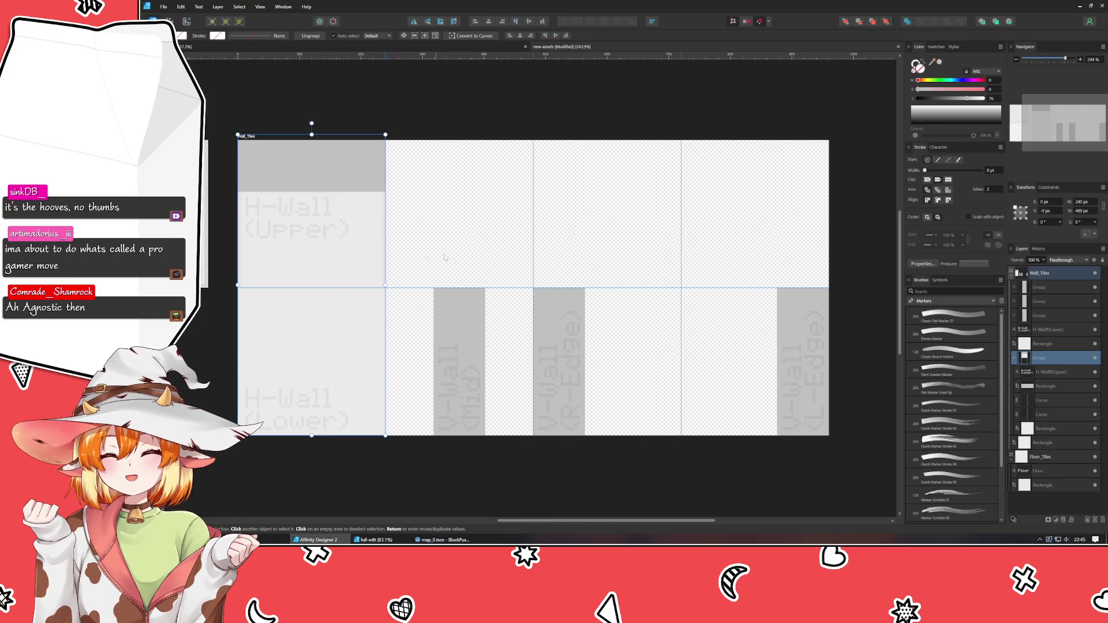
pyautogui.click(452, 217)
pyautogui.click(330, 155)
pyautogui.doubleClick(349, 254)
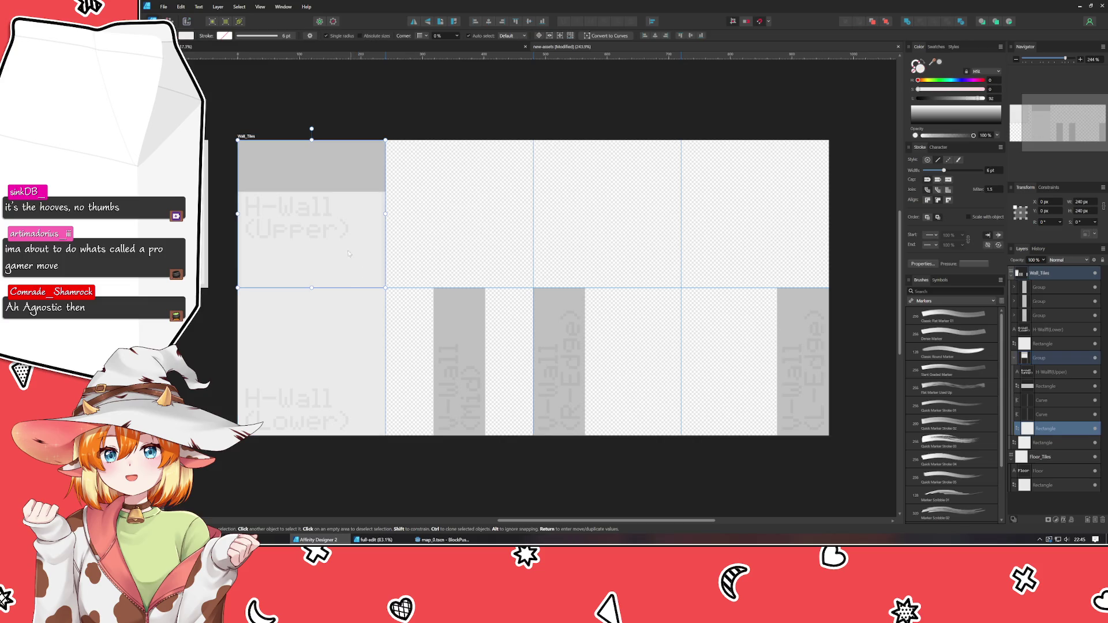
pyautogui.click(344, 163)
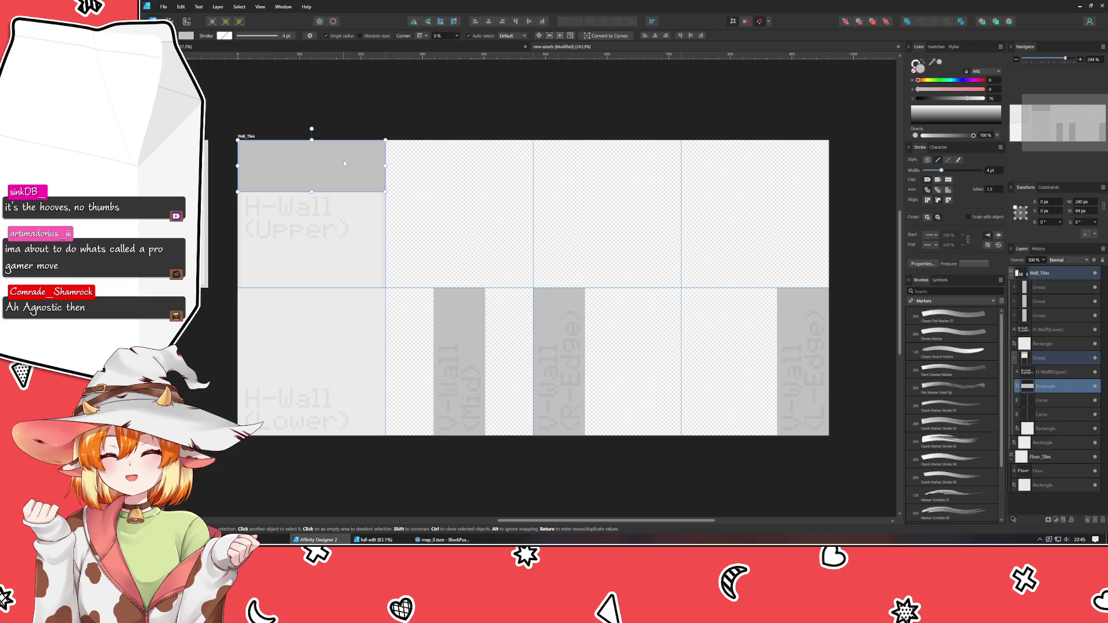
pyautogui.click(384, 208)
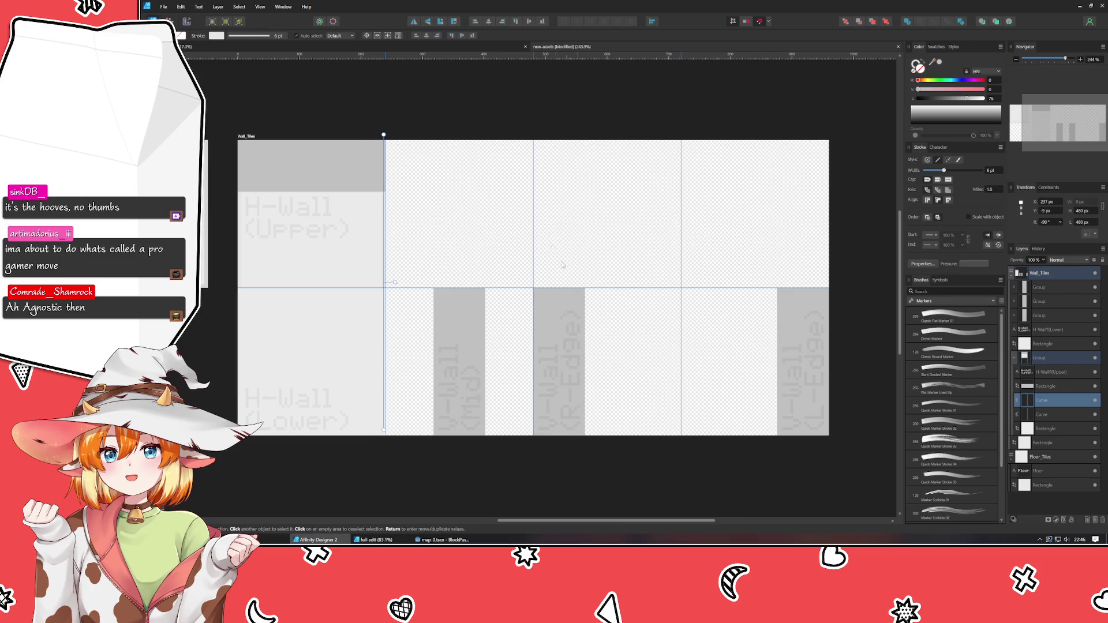
pyautogui.scroll(2, 321, 143)
pyautogui.moveTo(419, 118); pyautogui.dragTo(419, 138)
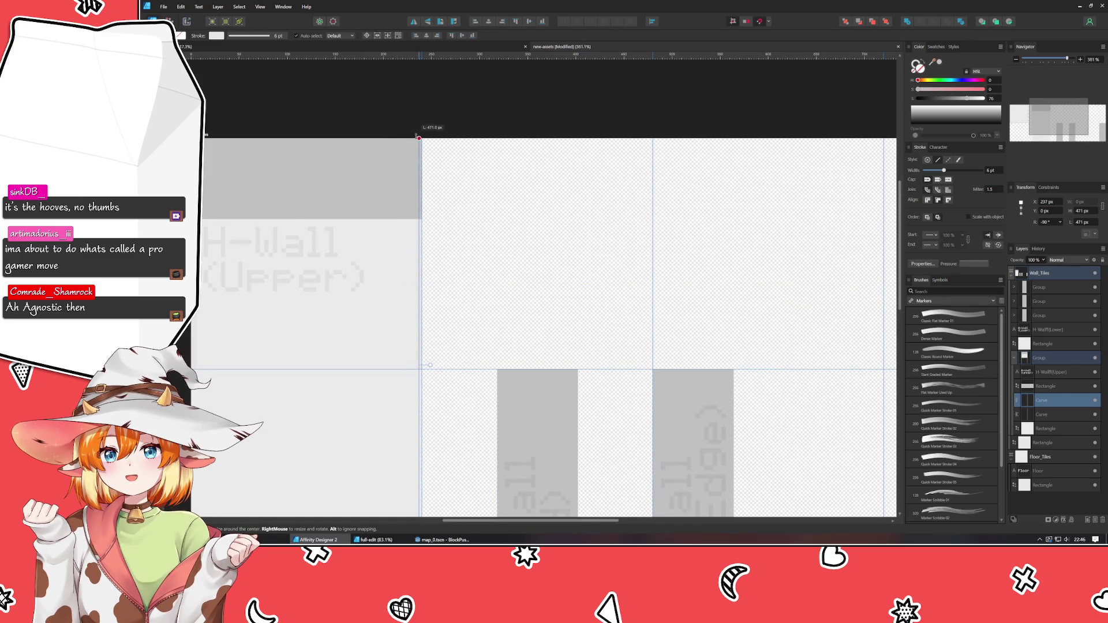
pyautogui.scroll(-3, 430, 311)
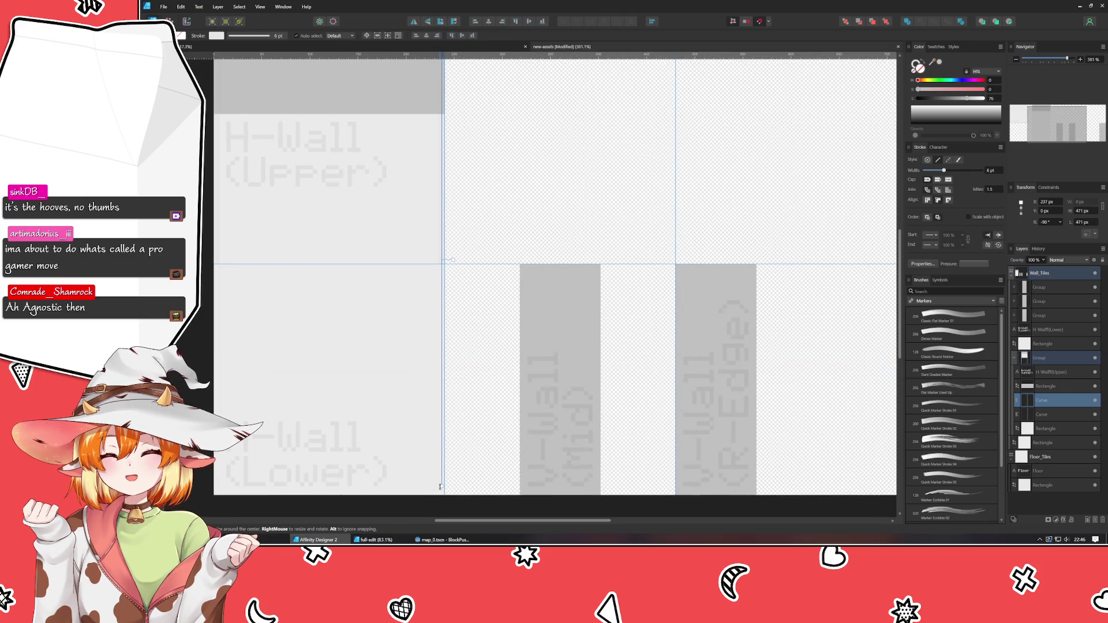
pyautogui.moveTo(441, 487)
pyautogui.mouseDown()
pyautogui.moveTo(419, 351)
pyautogui.moveTo(432, 263)
pyautogui.mouseUp()
pyautogui.scroll(4, 296, 240)
pyautogui.hscroll(-3, 297, 241)
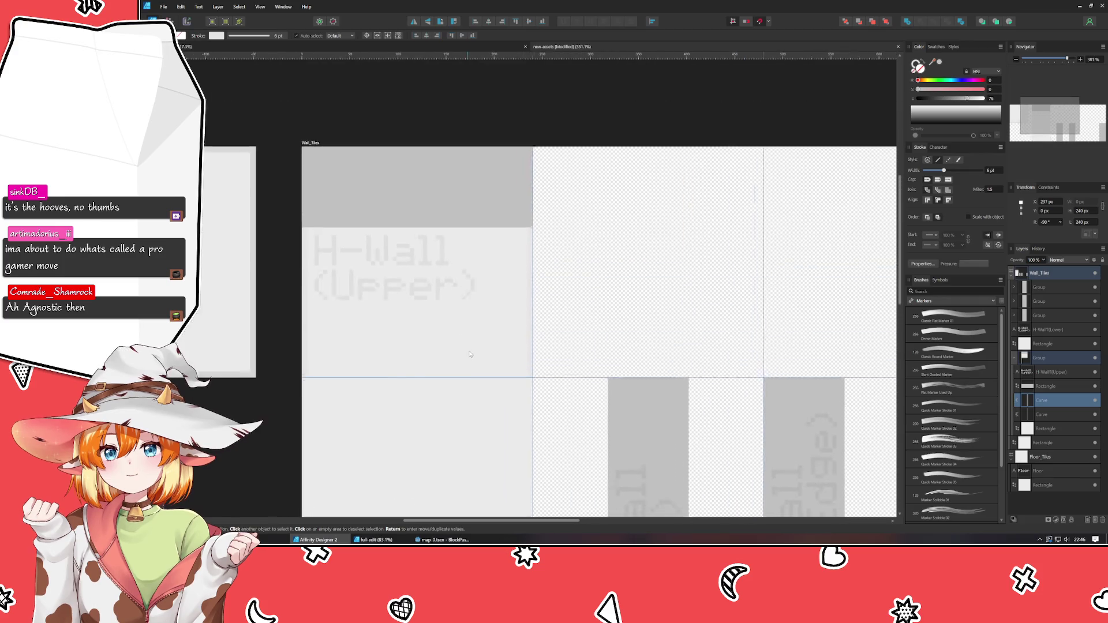
# Trim the second vertical border line to 240 px from the artboard top
pyautogui.click(310, 285)
pyautogui.moveTo(310, 170); pyautogui.dragTo(309, 166)
pyautogui.scroll(-6, 358, 405)
pyautogui.hscroll(-2, 358, 404)
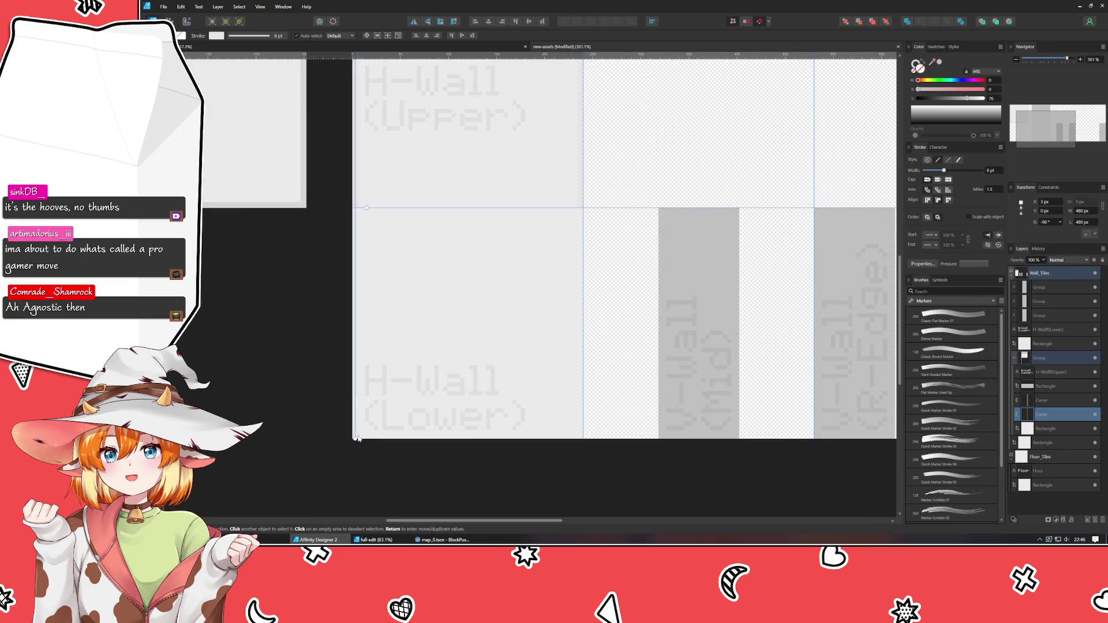
pyautogui.moveTo(358, 438); pyautogui.dragTo(355, 208)
pyautogui.scroll(5, 450, 172)
# Select both trimmed border lines together in the Layers panel
pyautogui.click(523, 224)
pyautogui.scroll(-2, 522, 224)
pyautogui.hscroll(4, 522, 223)
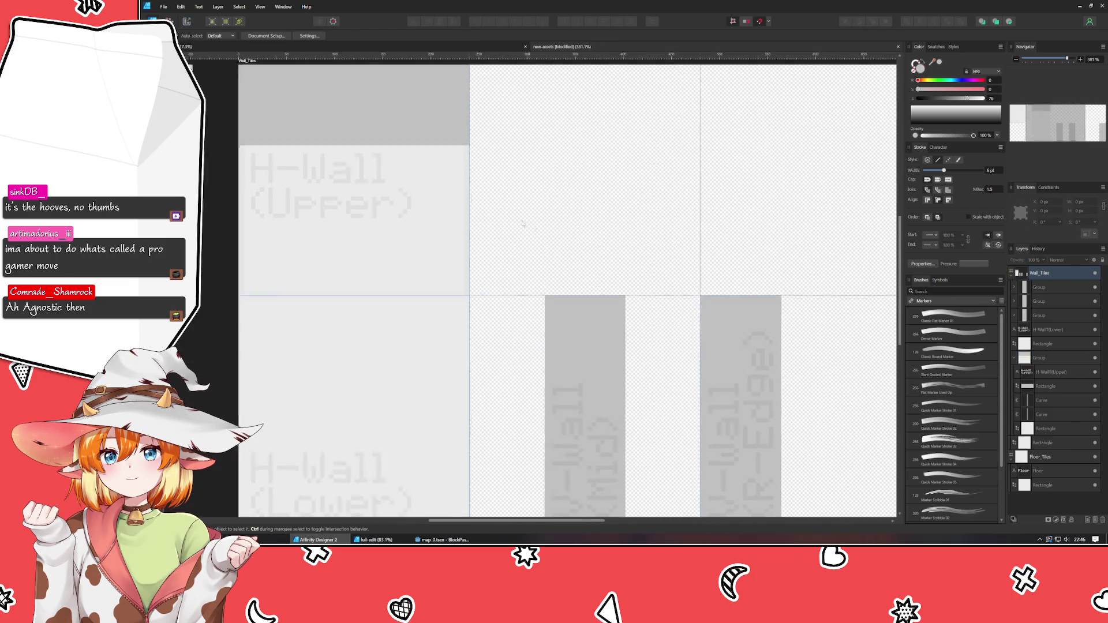
pyautogui.hscroll(2, 522, 224)
pyautogui.click(1042, 400)
pyautogui.keyDown('shift'); pyautogui.click(1042, 415); pyautogui.keyUp('shift')
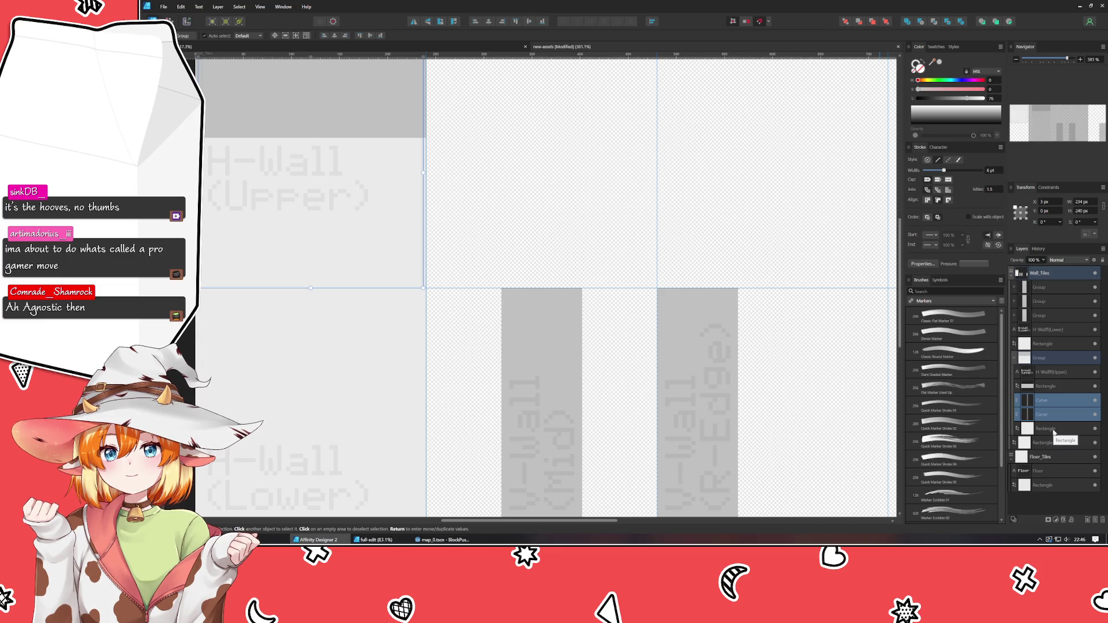
# Duplicate both border lines and place the copies under H-Wall (Lower) in the layer stack
pyautogui.hotkey('ctrl', 'j')
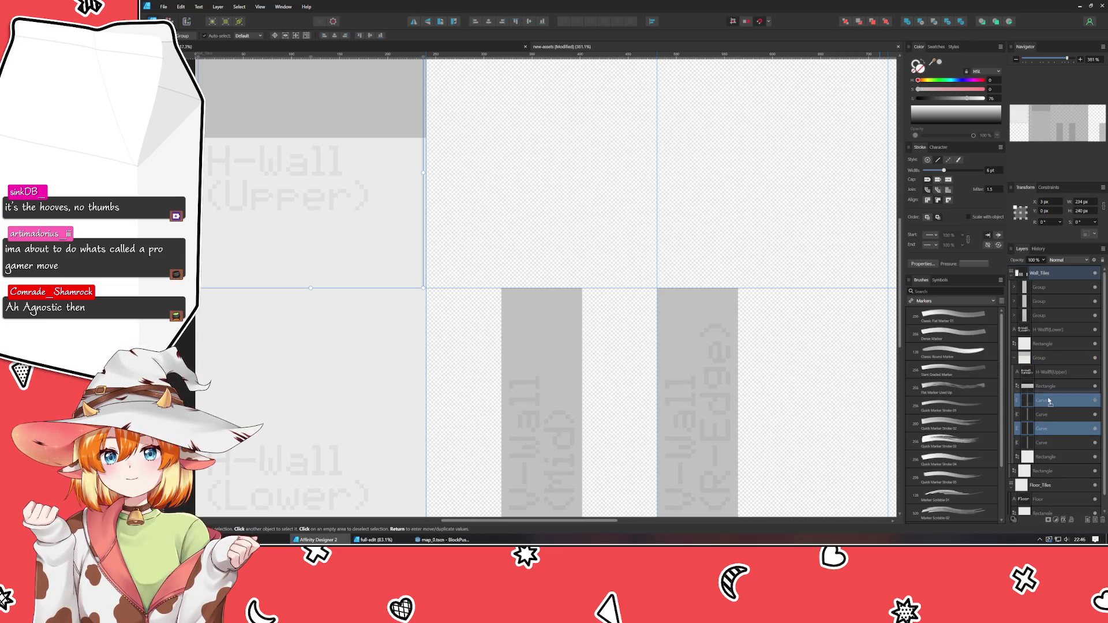
pyautogui.moveTo(1049, 401)
pyautogui.mouseDown()
pyautogui.moveTo(1045, 338)
pyautogui.moveTo(1044, 354)
pyautogui.mouseUp()
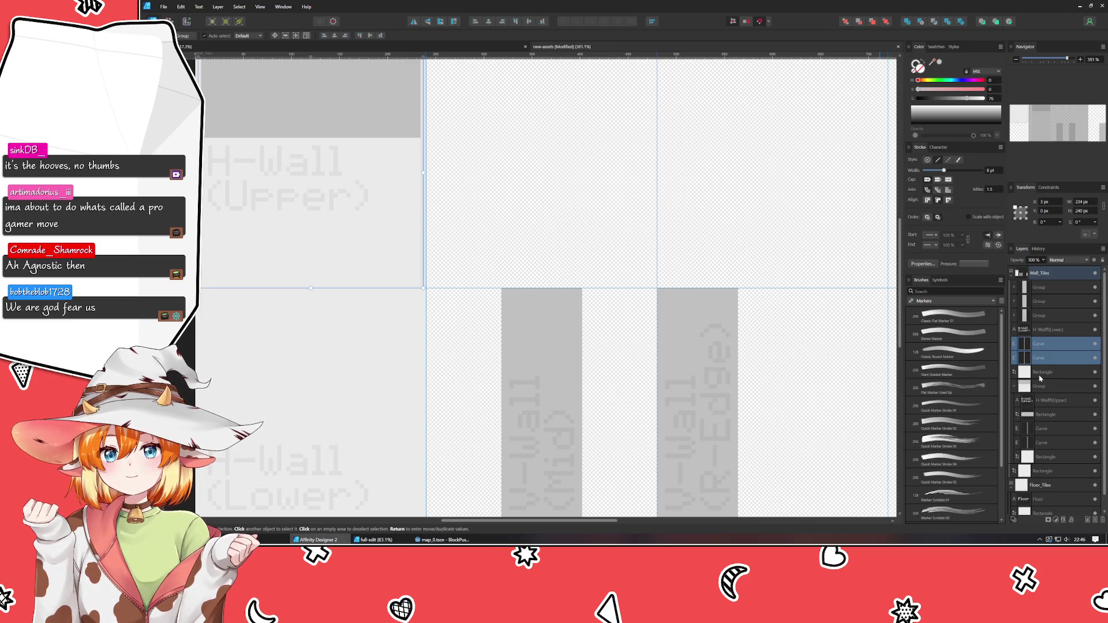
pyautogui.click(1041, 376)
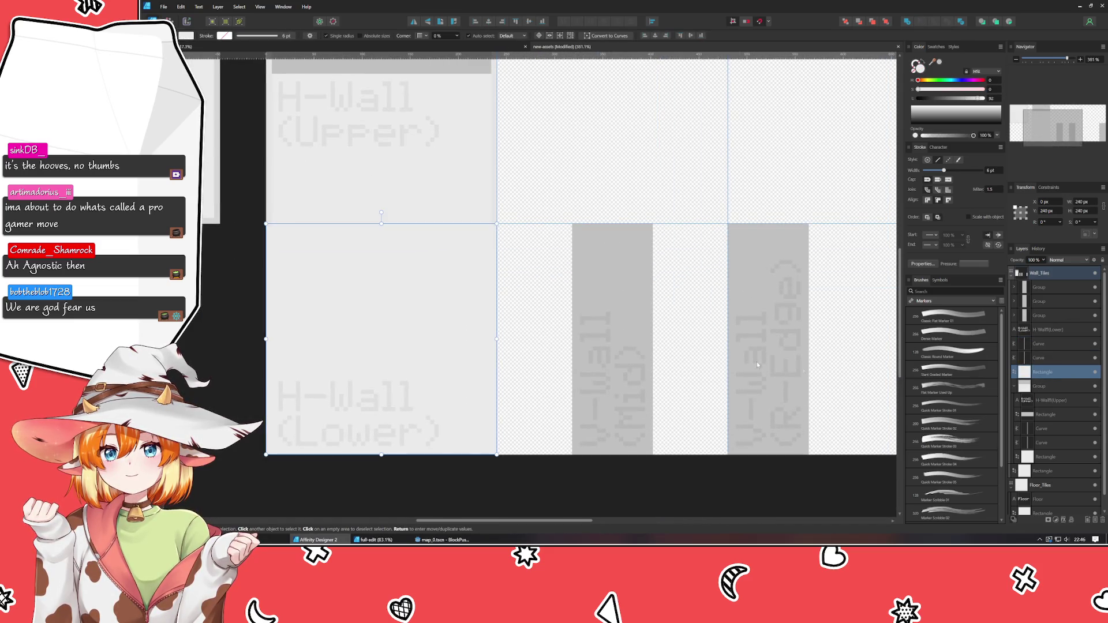
pyautogui.click(1039, 358)
pyautogui.keyDown('shift'); pyautogui.click(1039, 344); pyautogui.keyUp('shift')
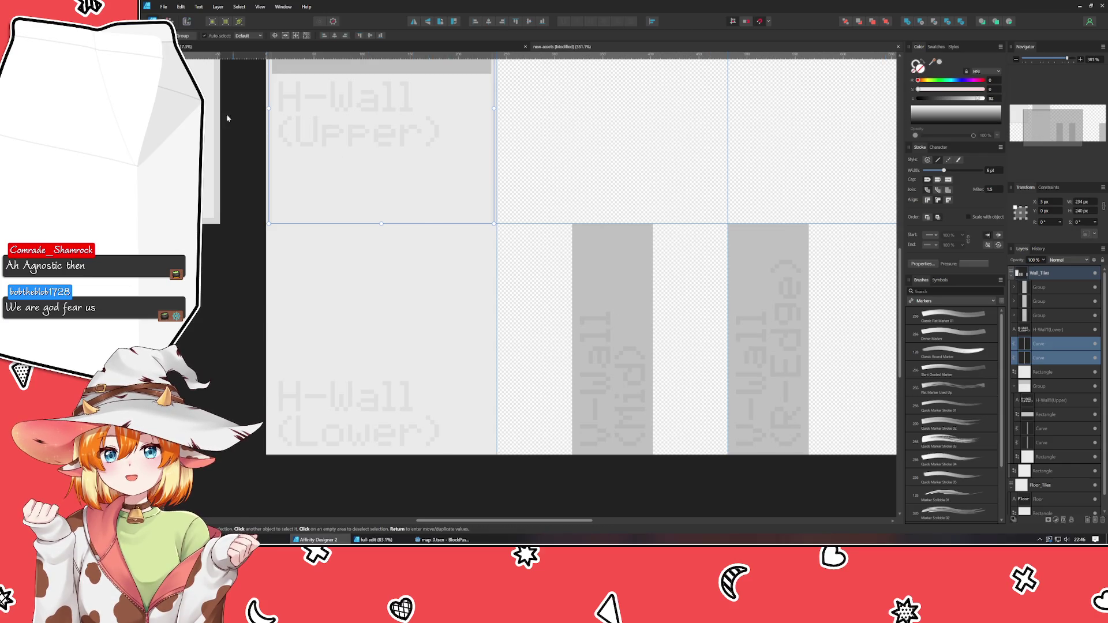
# Move the copied lines down 240 px and group them with the lower tile's rectangle
pyautogui.moveTo(449, 181); pyautogui.dragTo(450, 412)
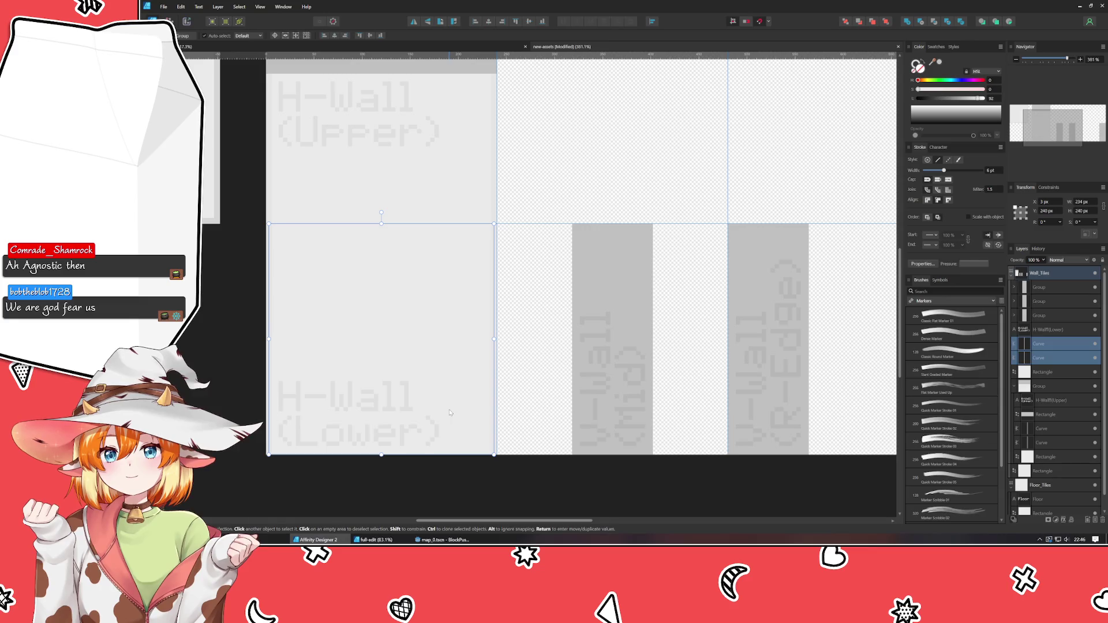
pyautogui.keyDown('shift'); pyautogui.click(1046, 377); pyautogui.keyUp('shift')
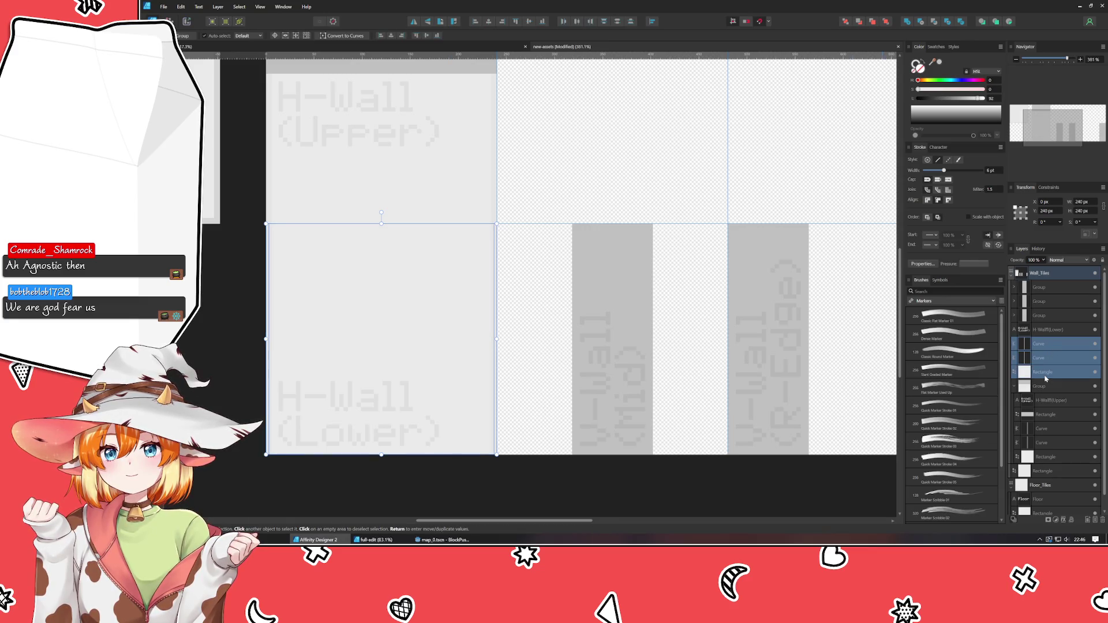
pyautogui.hotkey('ctrl', 'g')
pyautogui.hotkey('ctrl', 'd')
pyautogui.scroll(-2, 527, 431)
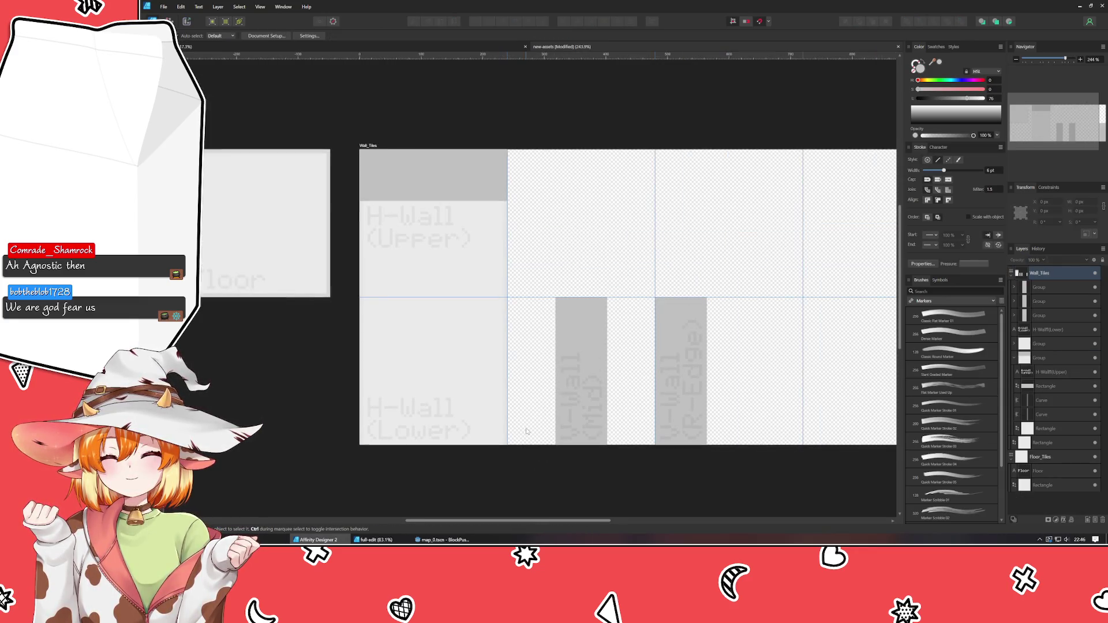
pyautogui.hscroll(3, 454, 382)
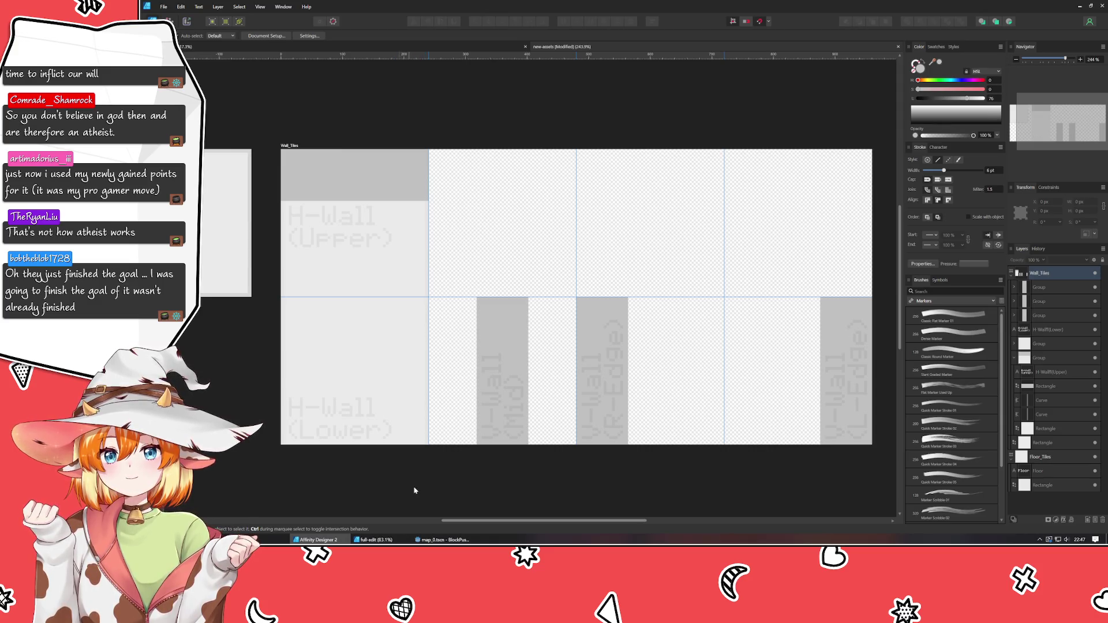
pyautogui.hscroll(4, 437, 481)
pyautogui.moveTo(437, 480); pyautogui.dragTo(503, 474)
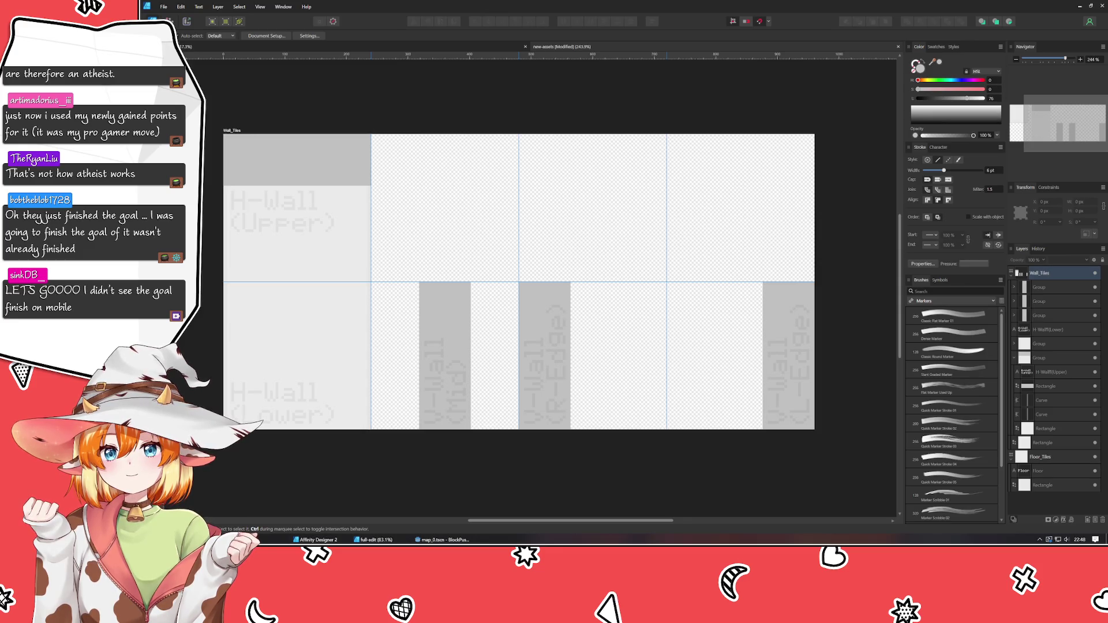
pyautogui.hotkey('alt', 'Tab')
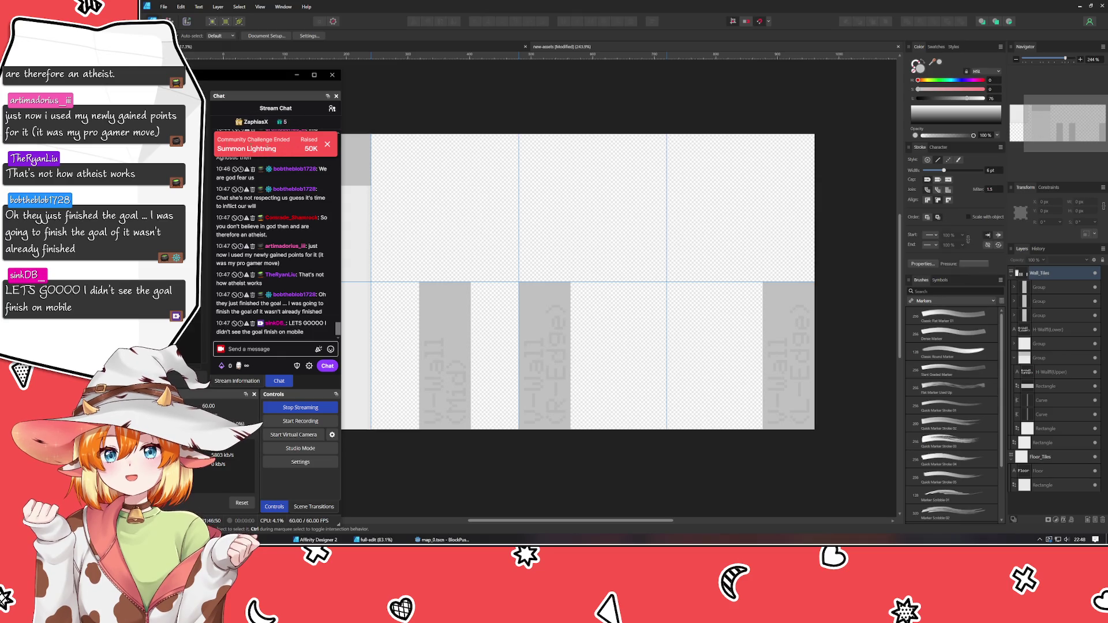
pyautogui.hotkey('alt', 'Tab')
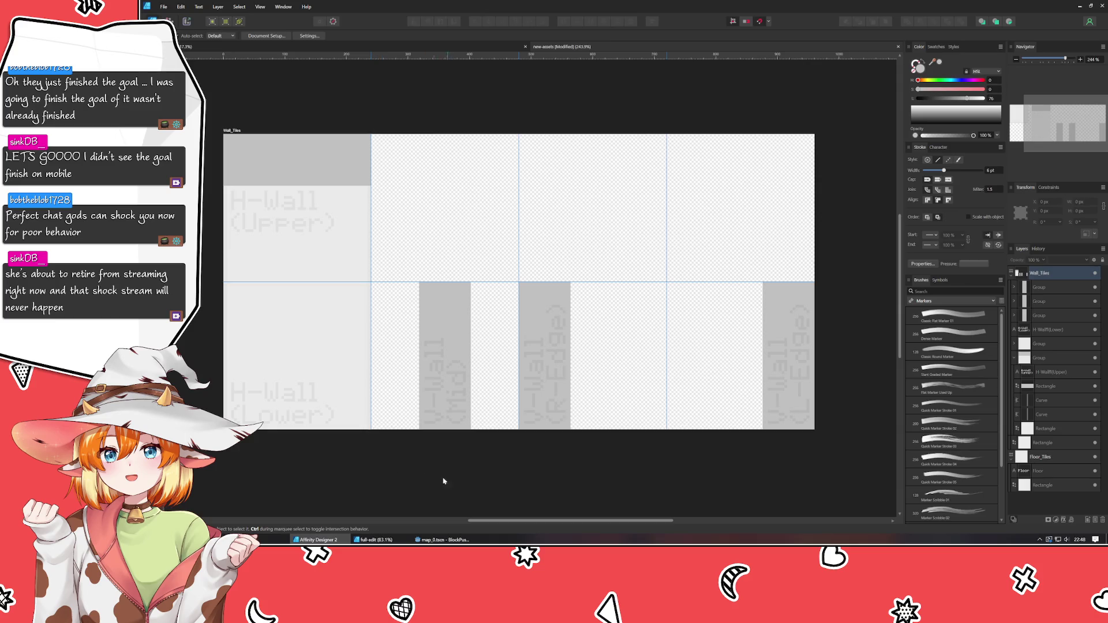
# Copy the H-Wall (Upper) tile into the next two slots
pyautogui.click(324, 248)
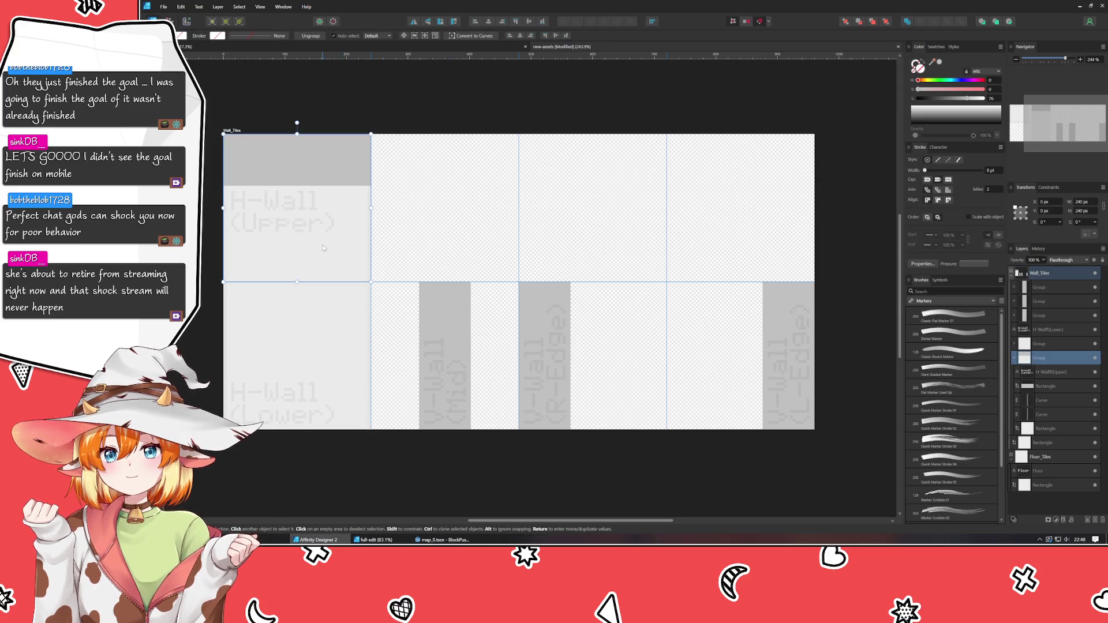
pyautogui.moveTo(324, 248); pyautogui.dragTo(477, 246)
pyautogui.hotkey('ctrl', 'j')
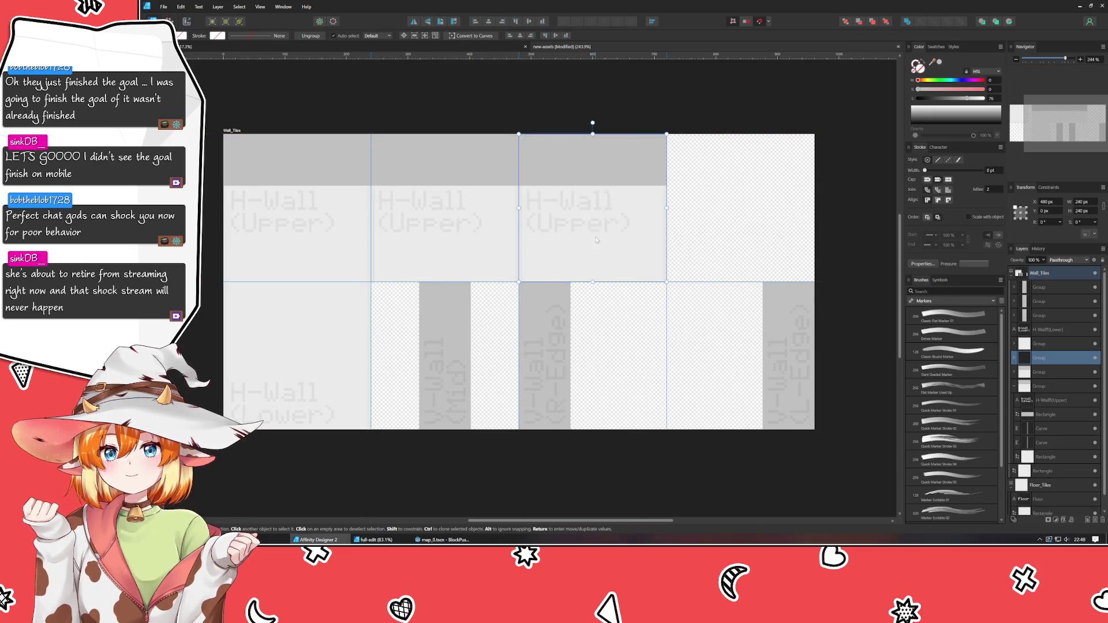
# Narrow the first copy's rectangle to about 159 px wide
pyautogui.click(471, 255)
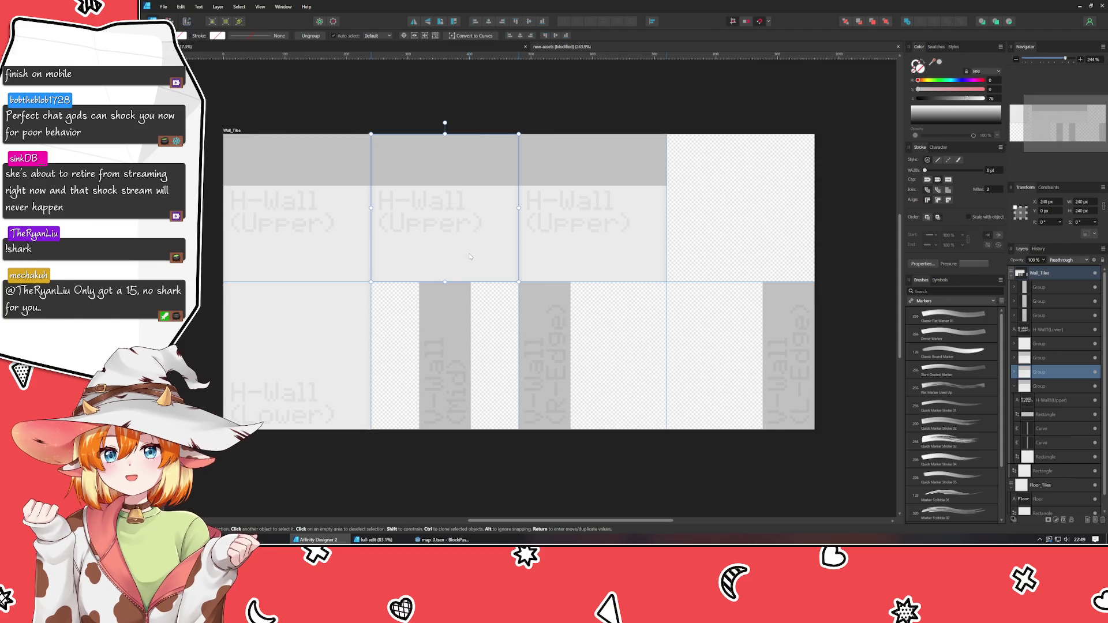
pyautogui.doubleClick(470, 256)
pyautogui.moveTo(518, 208); pyautogui.dragTo(473, 215)
# Fine-tune the rectangle to about 161 px and narrow the grey band to about 162 px
pyautogui.keyDown('ctrl'); pyautogui.scroll(2, 434, 279); pyautogui.keyUp('ctrl')
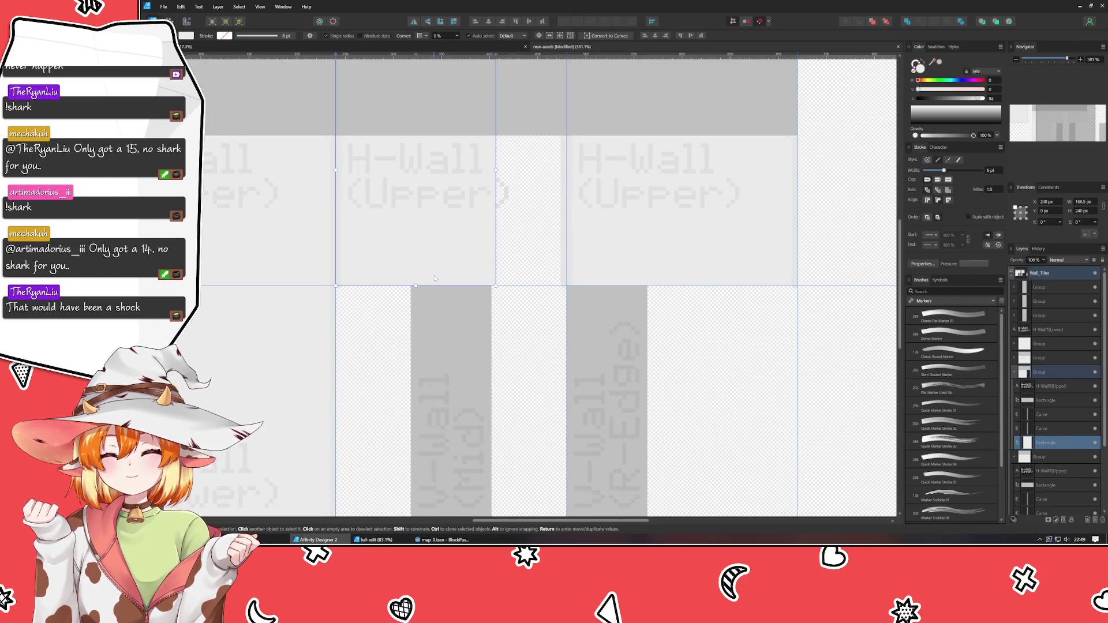
pyautogui.keyDown('ctrl'); pyautogui.scroll(2, 435, 279); pyautogui.keyUp('ctrl')
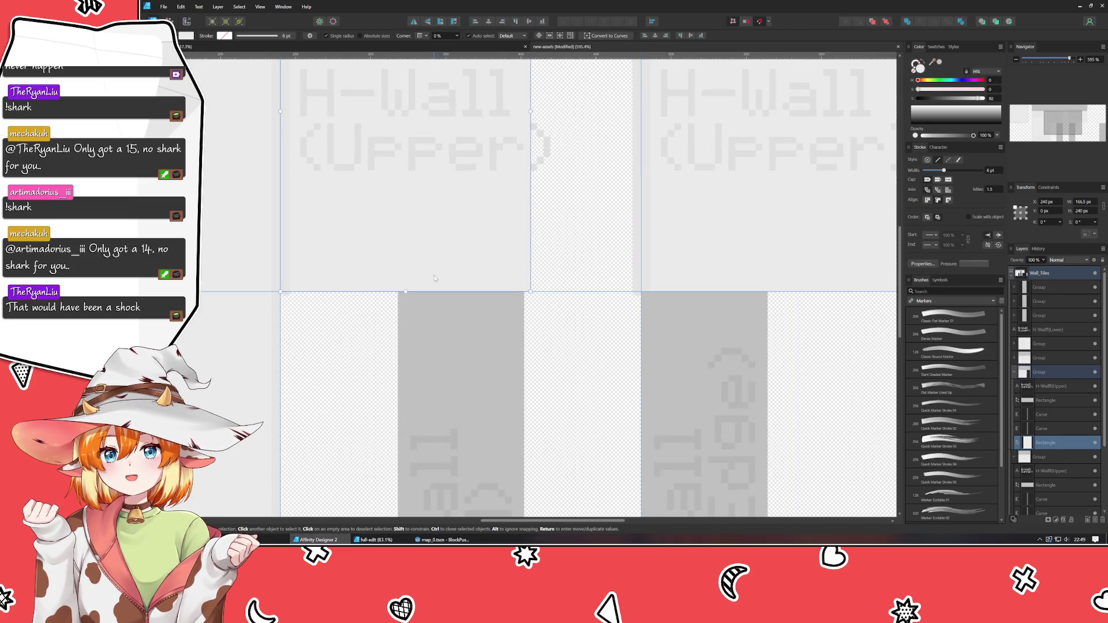
pyautogui.scroll(3, 530, 201)
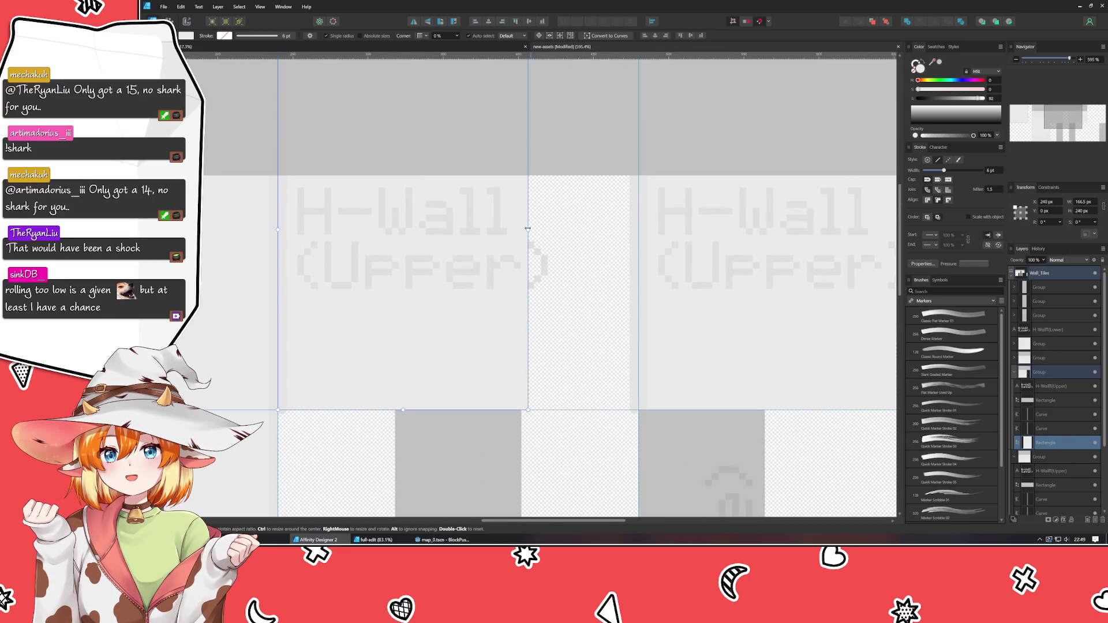
pyautogui.moveTo(529, 230); pyautogui.dragTo(523, 229)
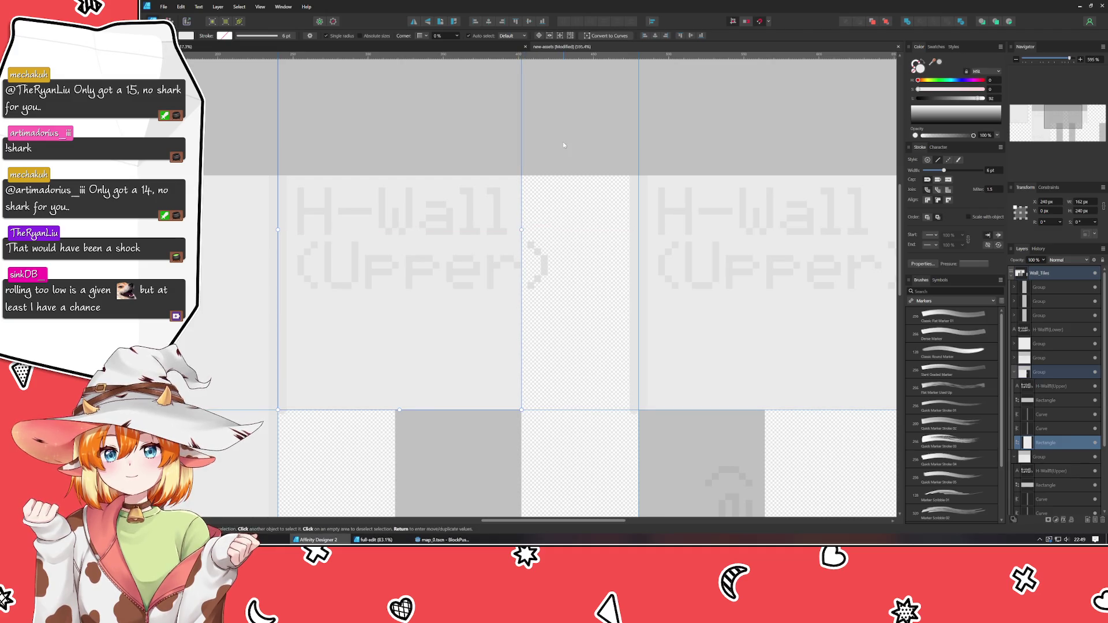
pyautogui.click(563, 141)
pyautogui.moveTo(638, 113); pyautogui.dragTo(522, 114)
# Delete the extra H-Wall (Upper) tile copy
pyautogui.moveTo(581, 185)
pyautogui.mouseDown()
pyautogui.moveTo(355, 179)
pyautogui.moveTo(361, 104)
pyautogui.moveTo(414, 156)
pyautogui.moveTo(452, 219)
pyautogui.moveTo(480, 221)
pyautogui.mouseUp()
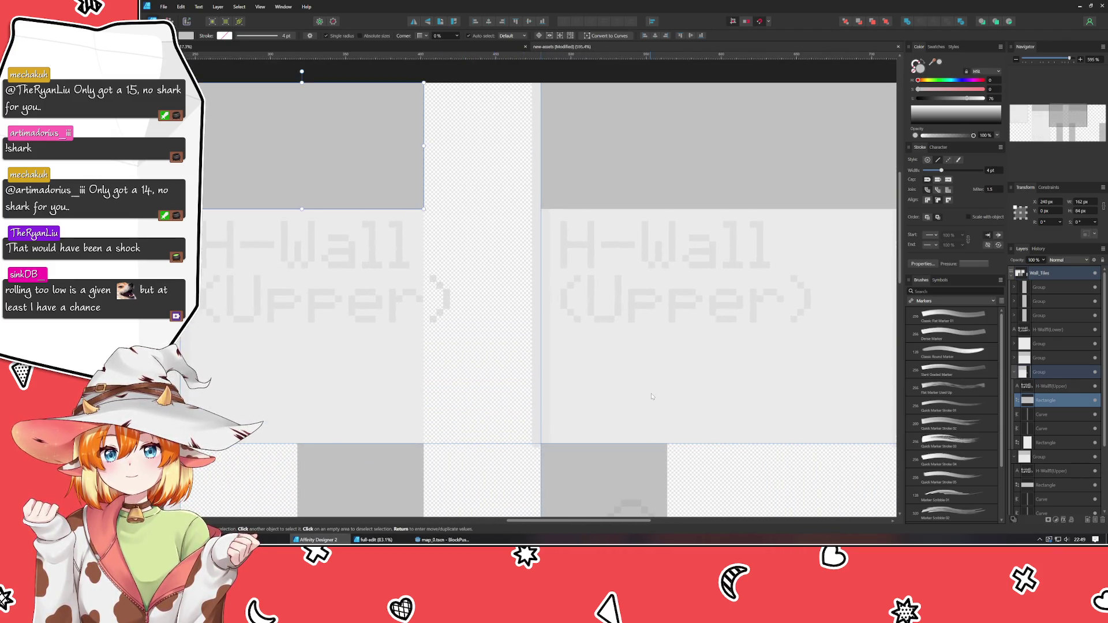
pyautogui.click(652, 397)
pyautogui.press('Delete')
# Move the vertical divider line left to the narrowed block's edge, nudged 2 px right
pyautogui.moveTo(458, 354); pyautogui.dragTo(599, 339)
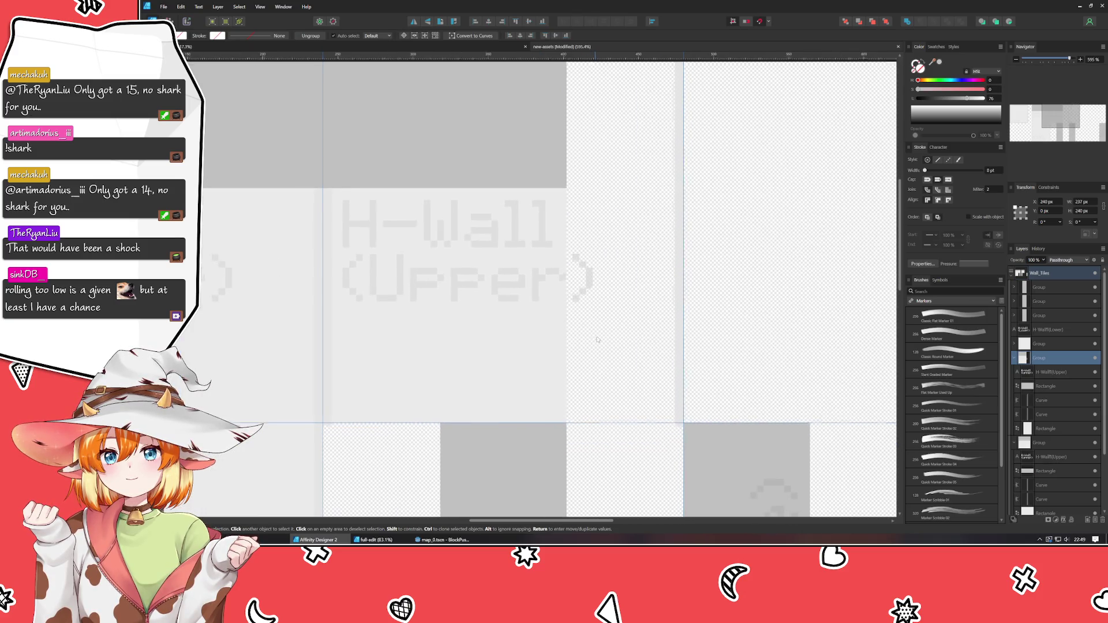
pyautogui.doubleClick(684, 347)
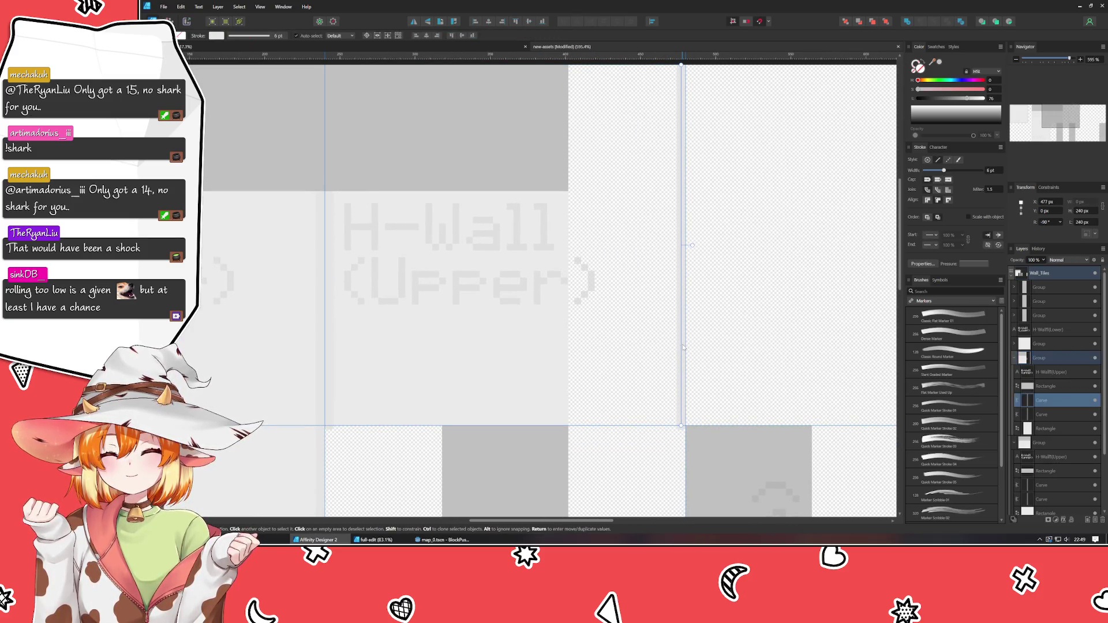
pyautogui.hotkey('shift', 'Left')
pyautogui.hotkey('shift', 'Left')
pyautogui.hotkey('shift', 'Left')
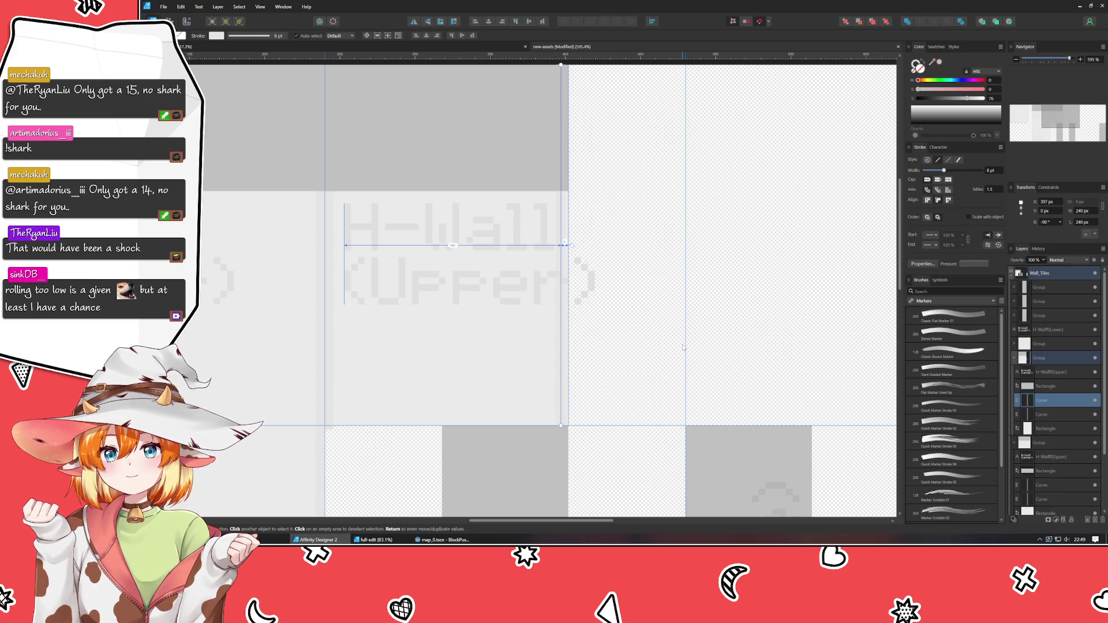
pyautogui.press('Right')
pyautogui.press('Right')
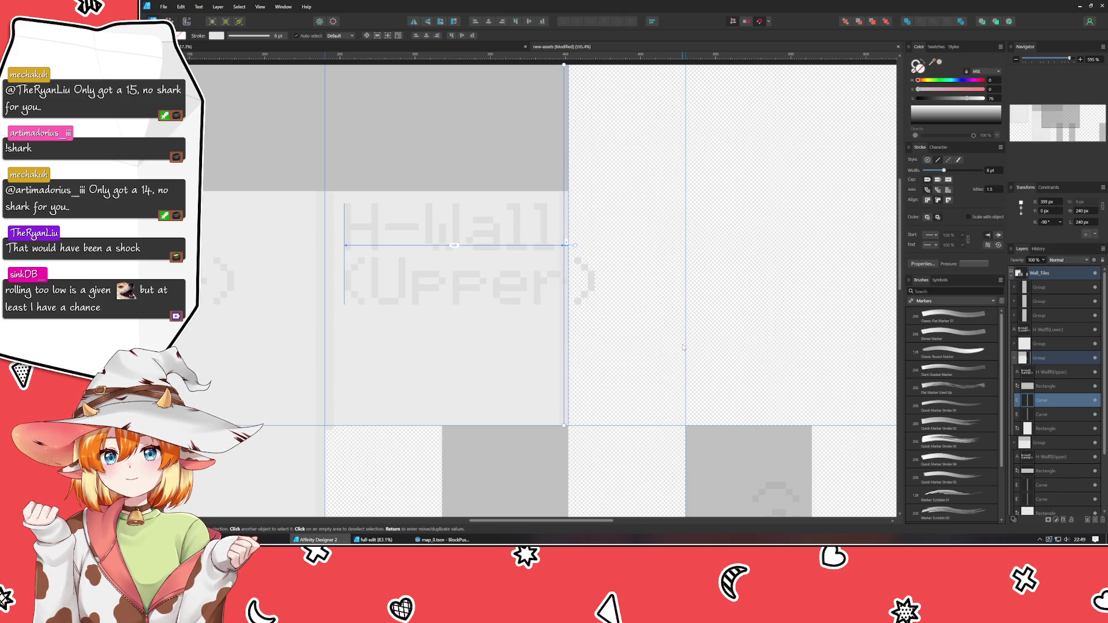
pyautogui.click(684, 346)
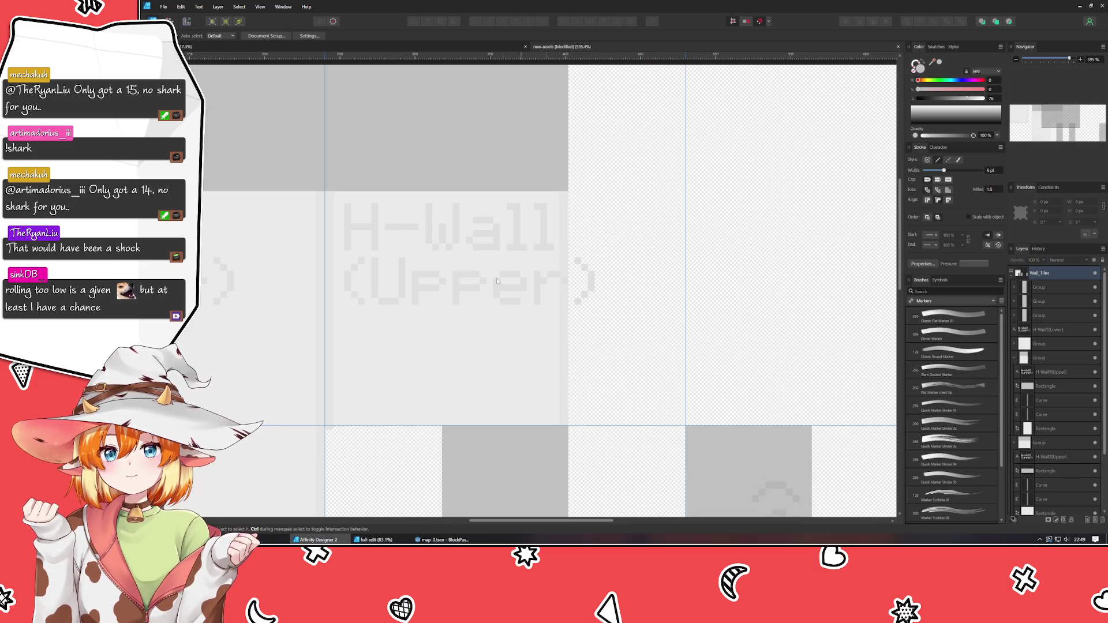
pyautogui.click(483, 268)
# Replace 'Upper' in the tile label with 'Half', removing the misplaced L- prefix
pyautogui.doubleClick(483, 284)
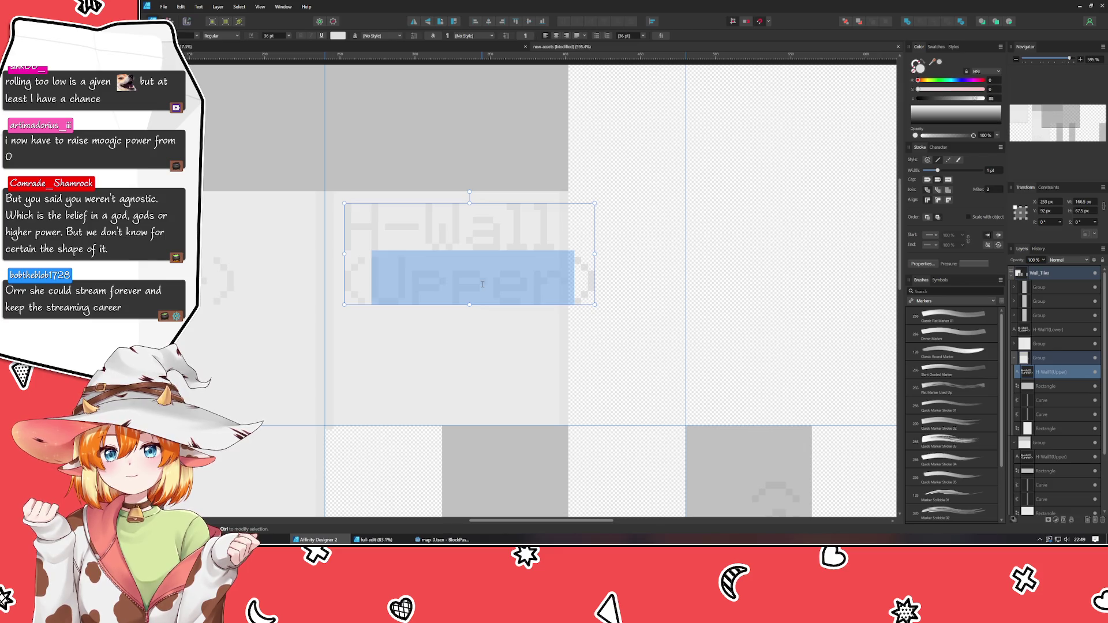
pyautogui.write('L-Half')
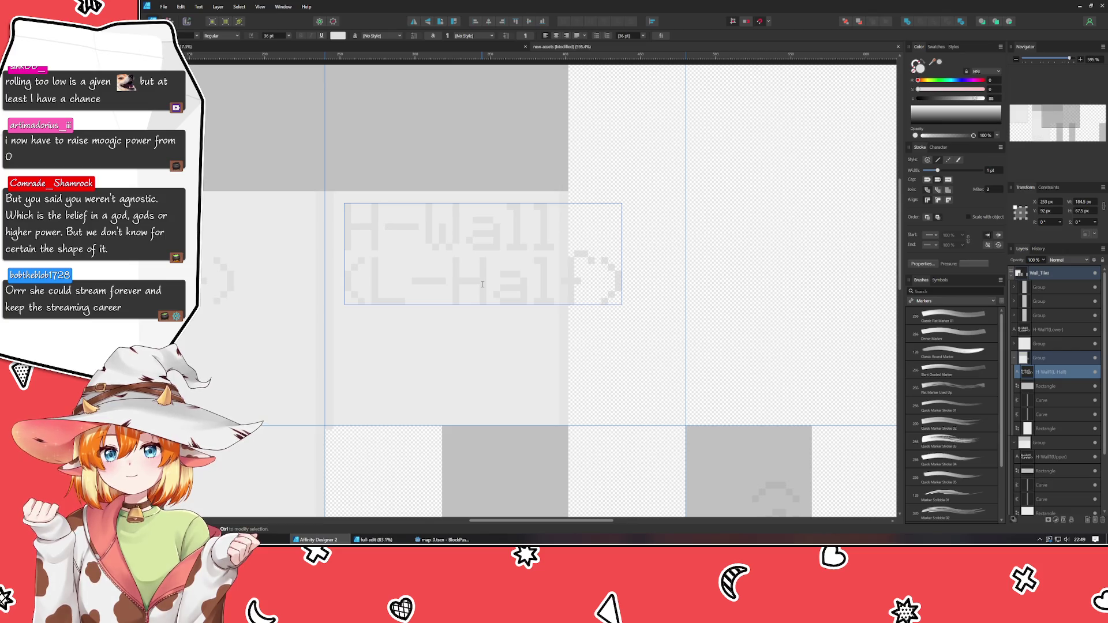
pyautogui.press('Right')
pyautogui.press('Delete')
pyautogui.press('Delete')
pyautogui.press('Delete')
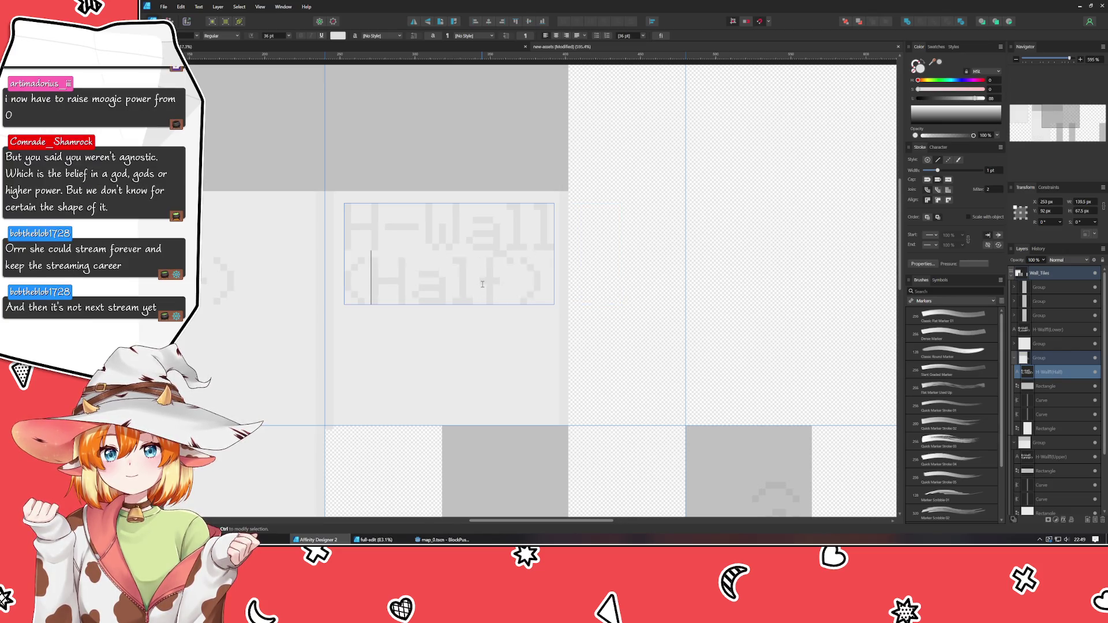
pyautogui.write('H')
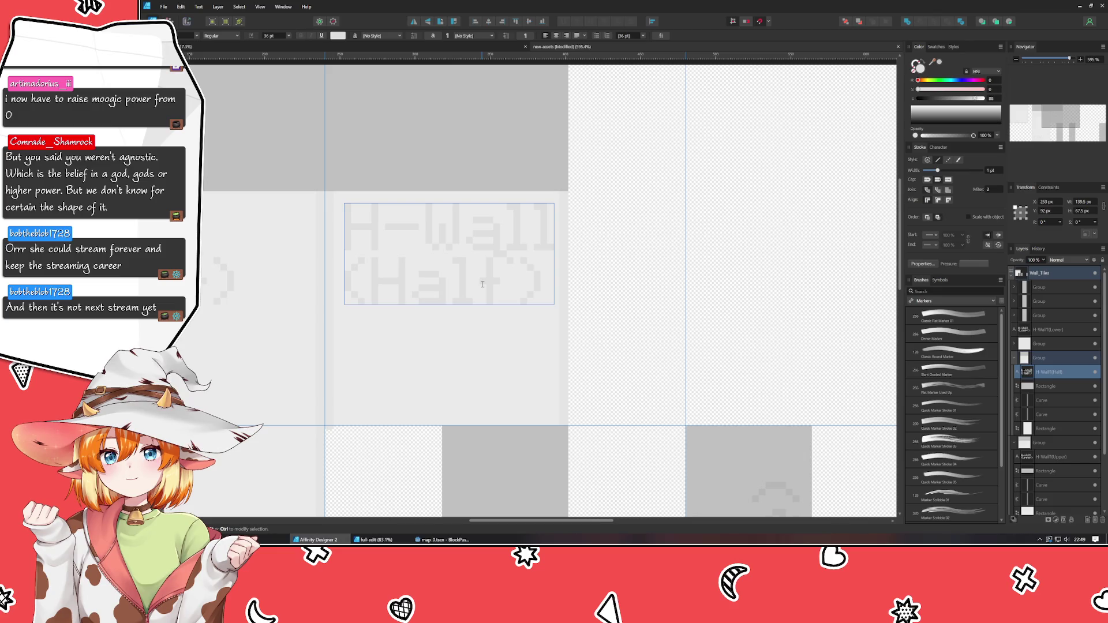
pyautogui.press('End')
pyautogui.press('Left')
# Finish the label as (Half-L) and set that line to 24 pt
pyautogui.write('-L')
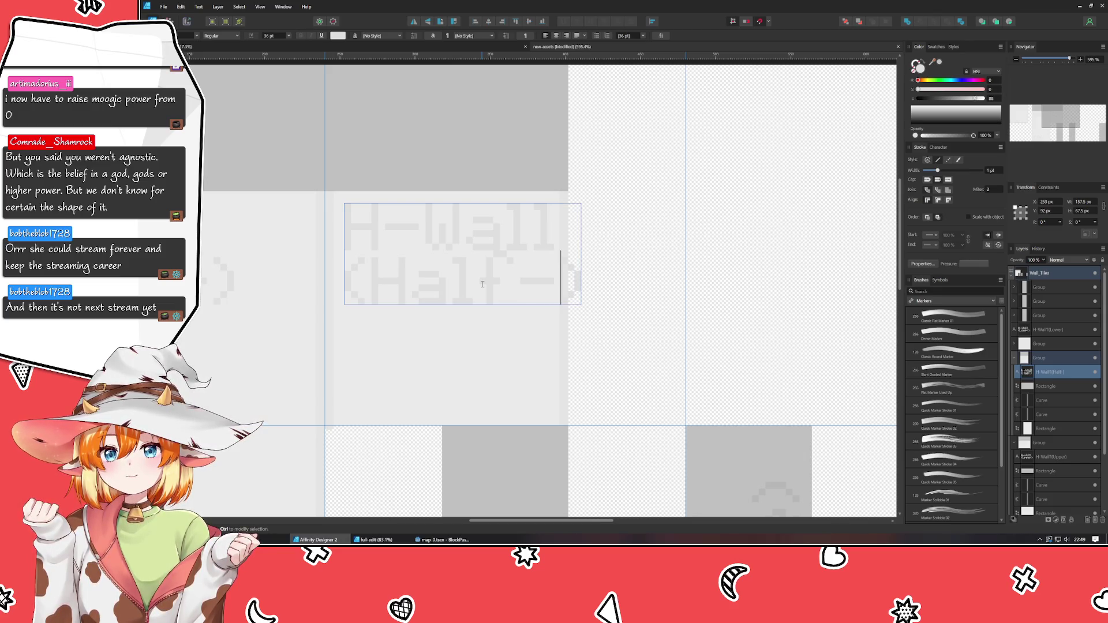
pyautogui.tripleClick(543, 300)
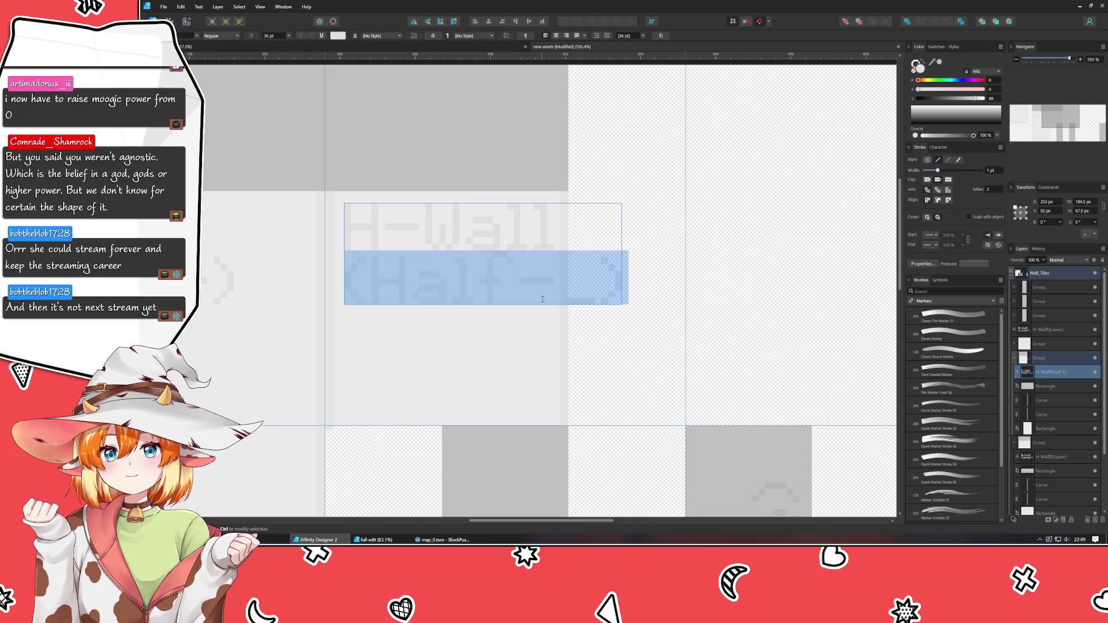
pyautogui.click(288, 35)
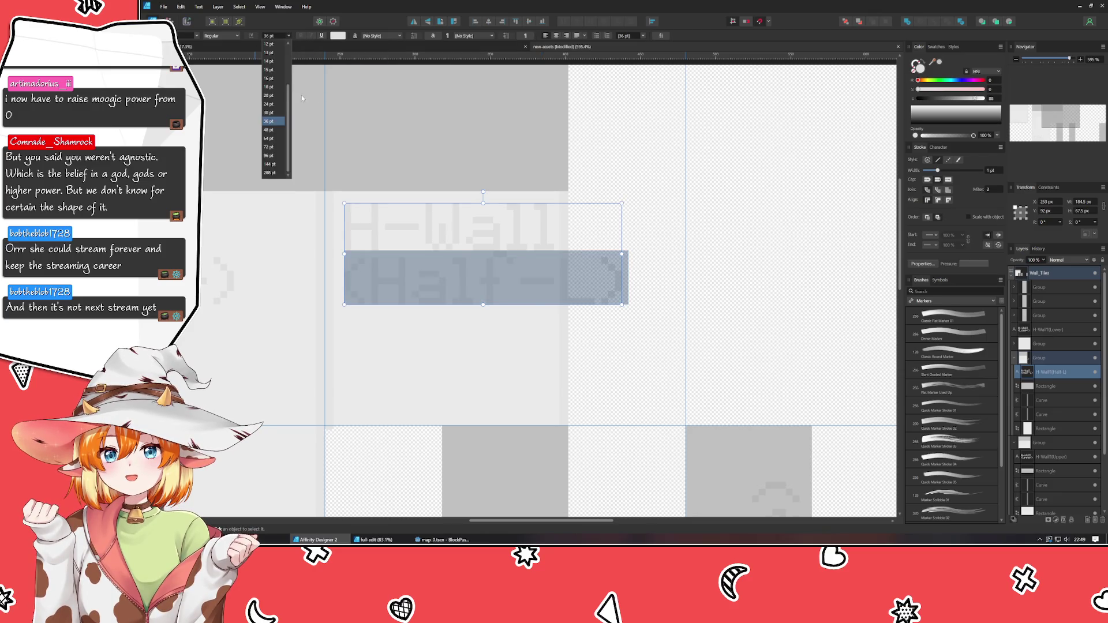
pyautogui.click(281, 108)
pyautogui.click(485, 314)
# Set the (Upper) and (Lower) label lines of the H-Wall tiles to 24 pt
pyautogui.scroll(-2, 485, 314)
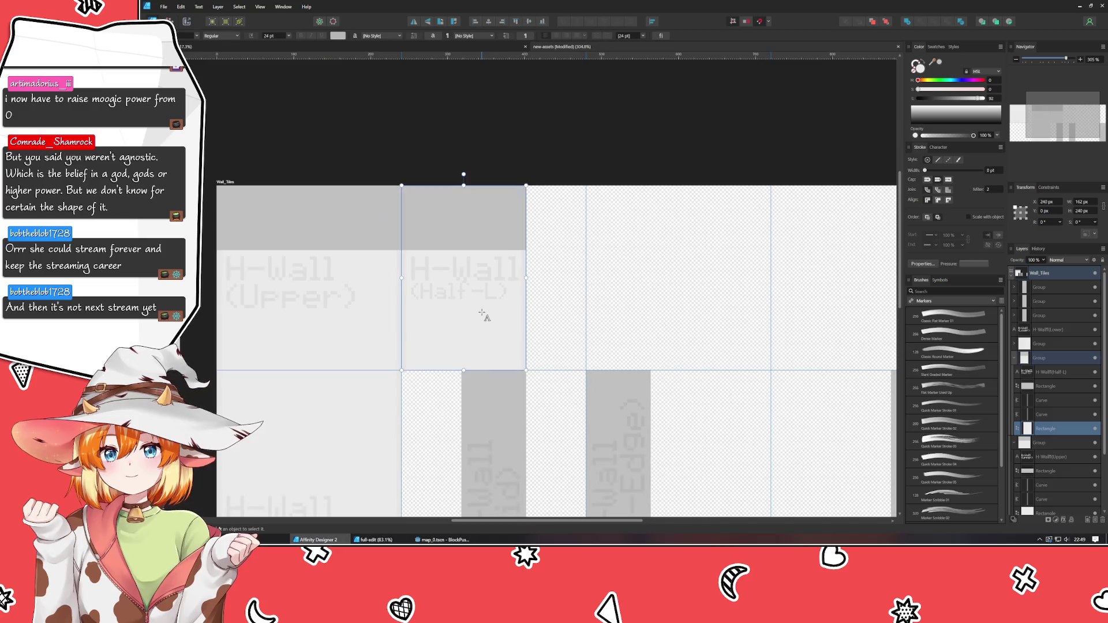
pyautogui.scroll(-2, 467, 300)
pyautogui.click(321, 240)
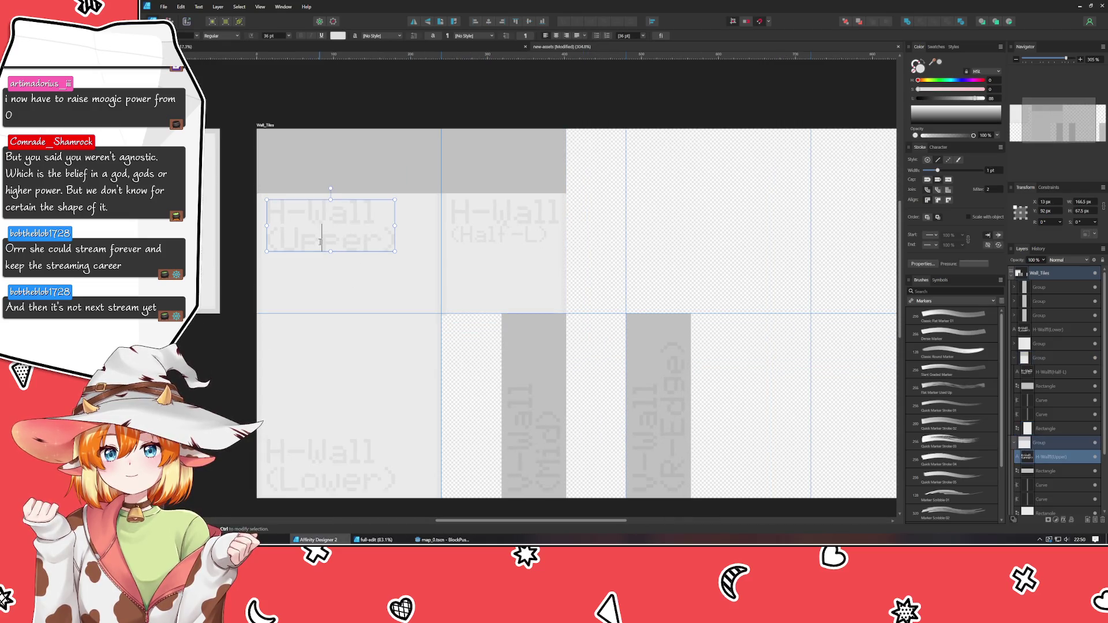
pyautogui.press('End')
pyautogui.hotkey('shift', 'Home')
pyautogui.click(289, 36)
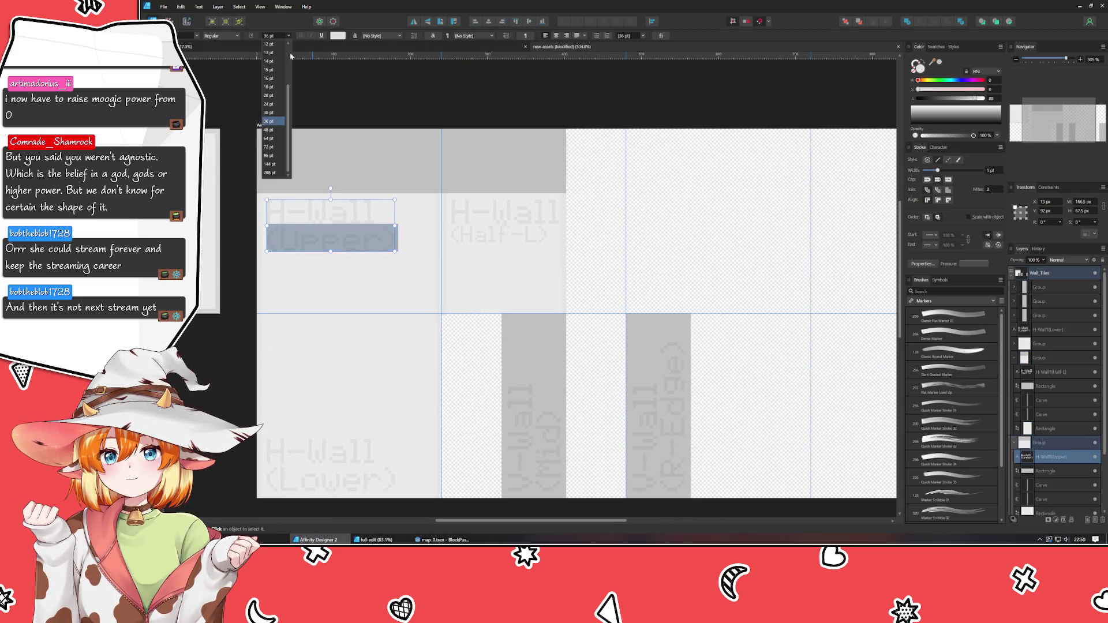
pyautogui.click(282, 127)
pyautogui.click(364, 478)
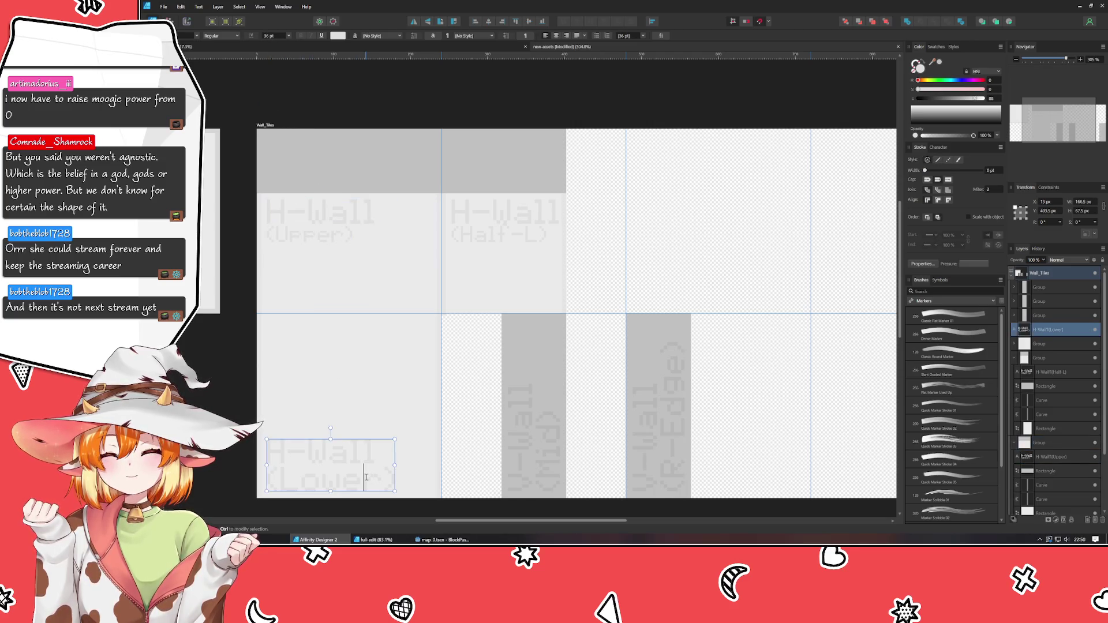
pyautogui.press('End')
pyautogui.hotkey('shift', 'Home')
pyautogui.click(287, 36)
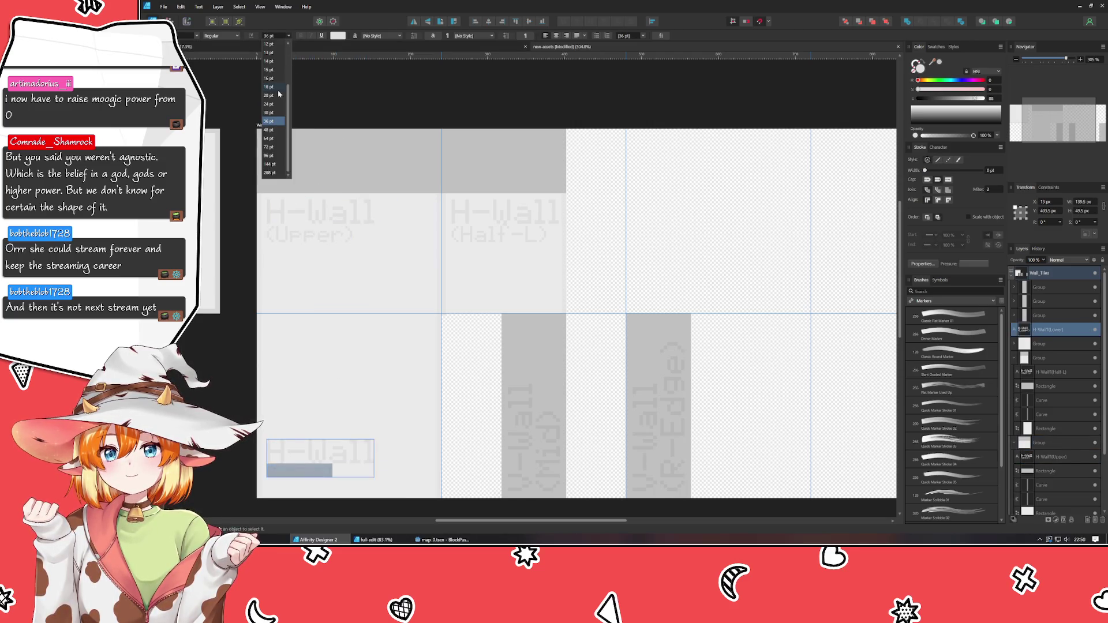
pyautogui.click(274, 113)
# Shrink the V-Wall (Mid) and (R-Edge) label lines to 24 pt
pyautogui.hscroll(3, 454, 274)
pyautogui.scroll(-1, 455, 274)
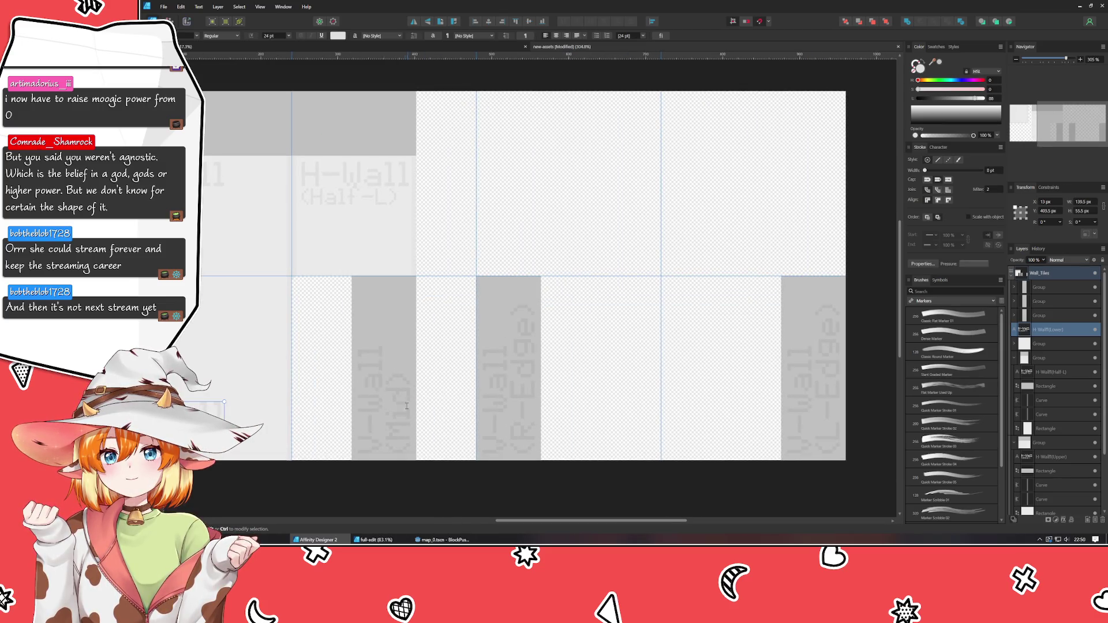
pyautogui.click(402, 372)
pyautogui.doubleClick(402, 372)
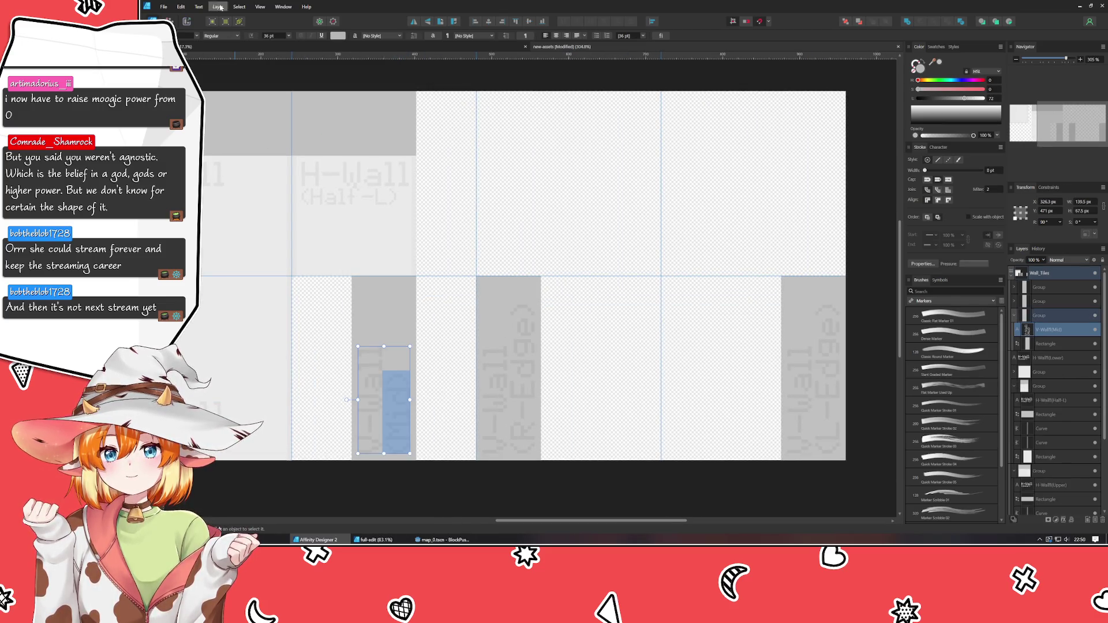
pyautogui.click(287, 36)
pyautogui.press('Escape')
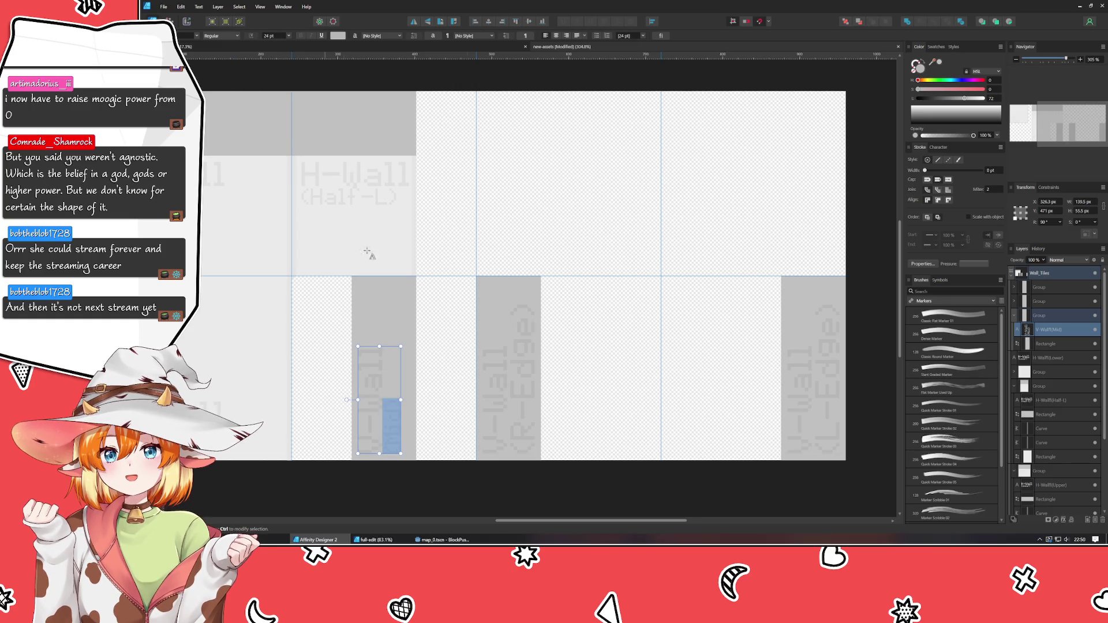
pyautogui.click(522, 309)
pyautogui.doubleClick(523, 310)
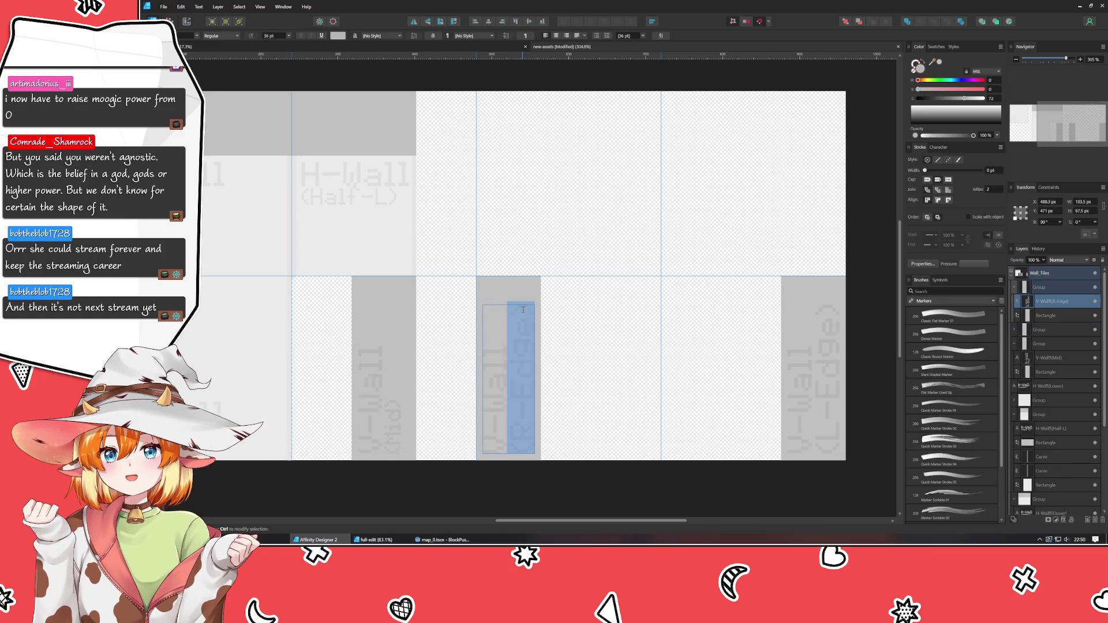
pyautogui.click(287, 36)
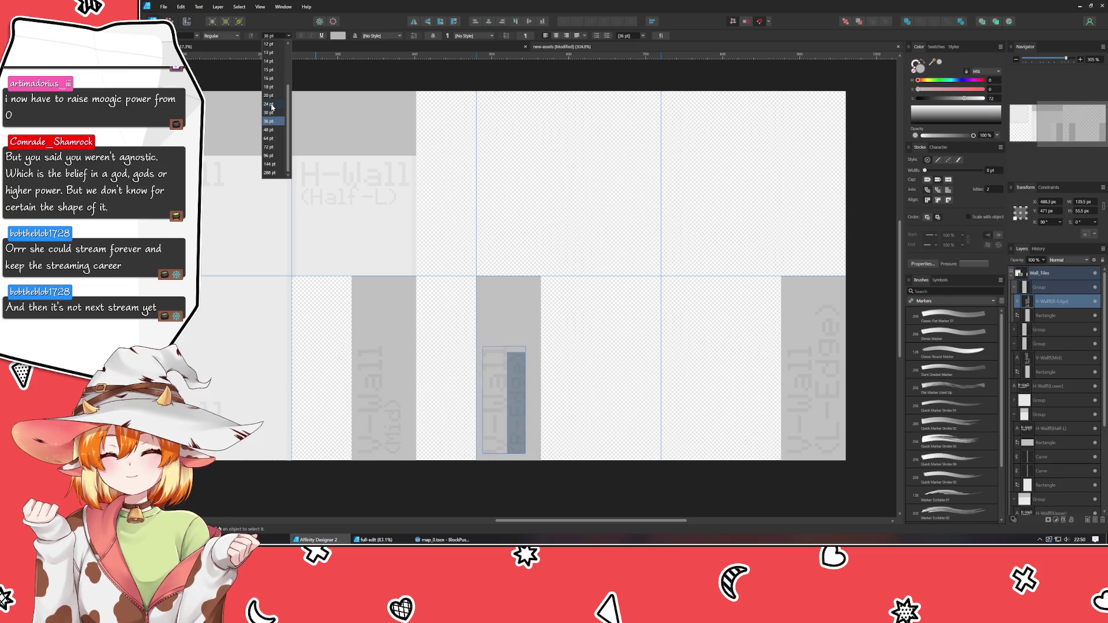
pyautogui.click(271, 104)
# Set the V-Wall (L-Edge) label line to 24 pt
pyautogui.moveTo(576, 324); pyautogui.dragTo(406, 319)
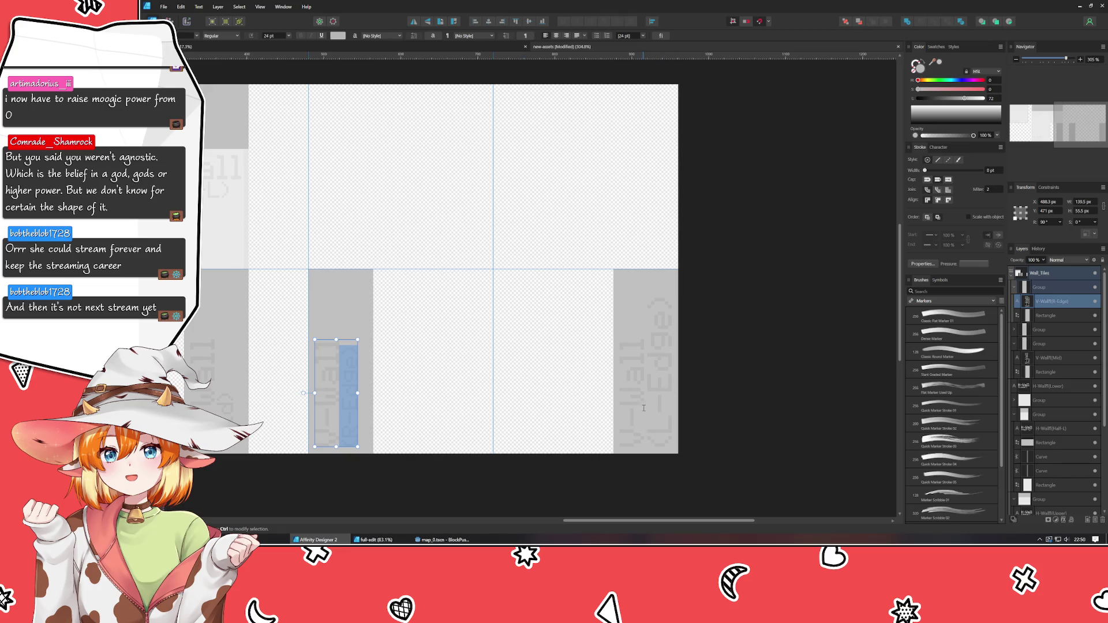
pyautogui.click(648, 358)
pyautogui.hotkey('ctrl', 'a')
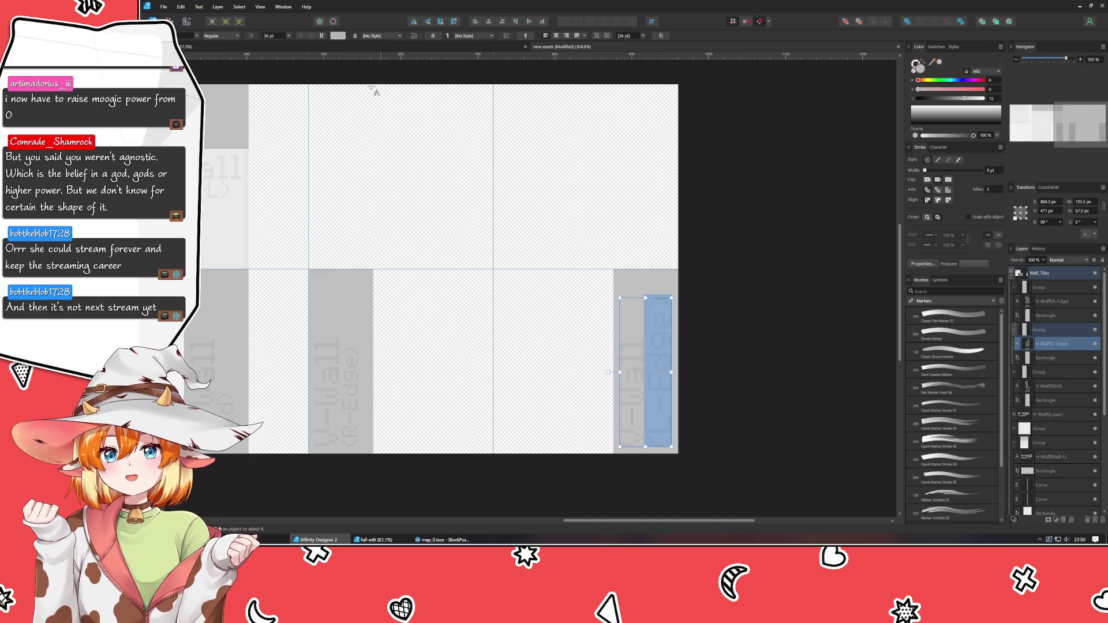
pyautogui.click(285, 34)
pyautogui.click(290, 79)
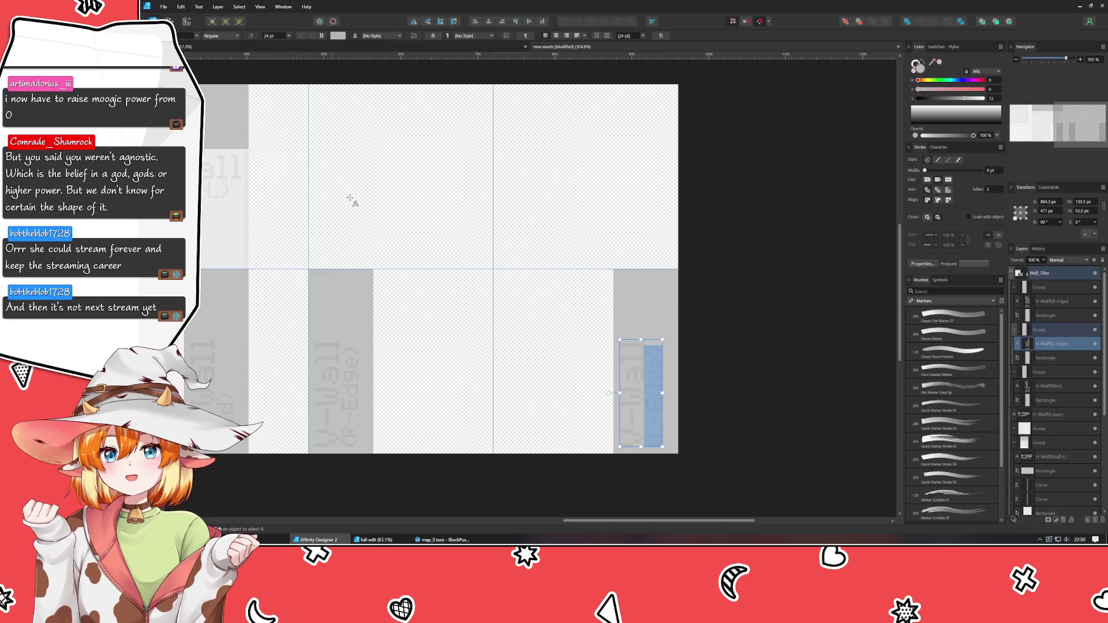
pyautogui.click(532, 379)
pyautogui.scroll(3, 466, 267)
pyautogui.hscroll(-5, 507, 339)
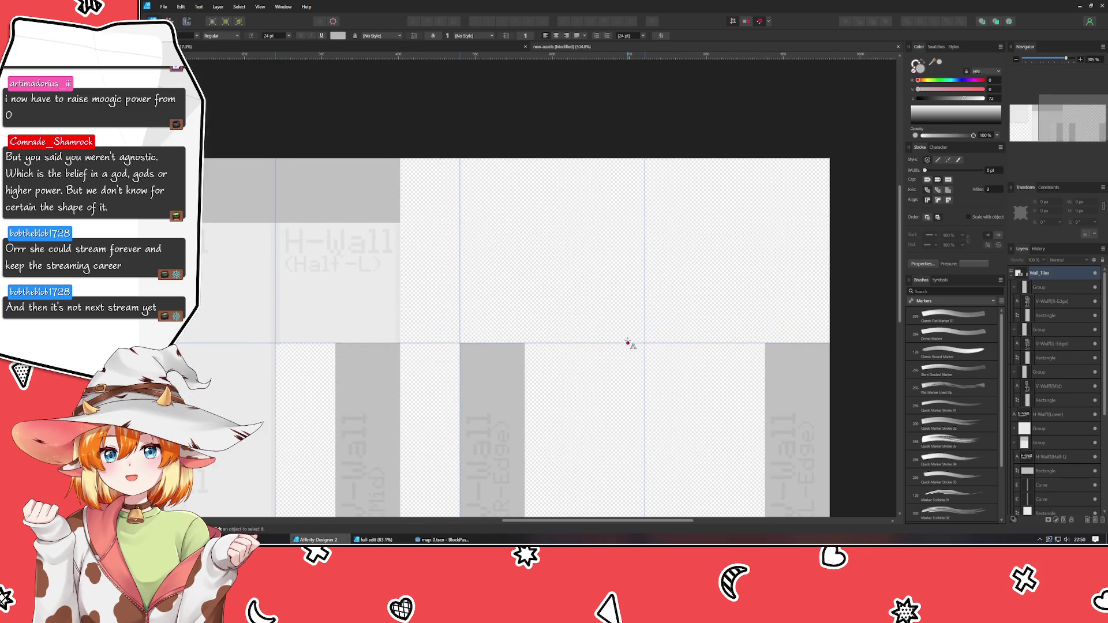
# Get into the H-Wall (Half-L) tile's label text for editing
pyautogui.press('v')
pyautogui.click(369, 226)
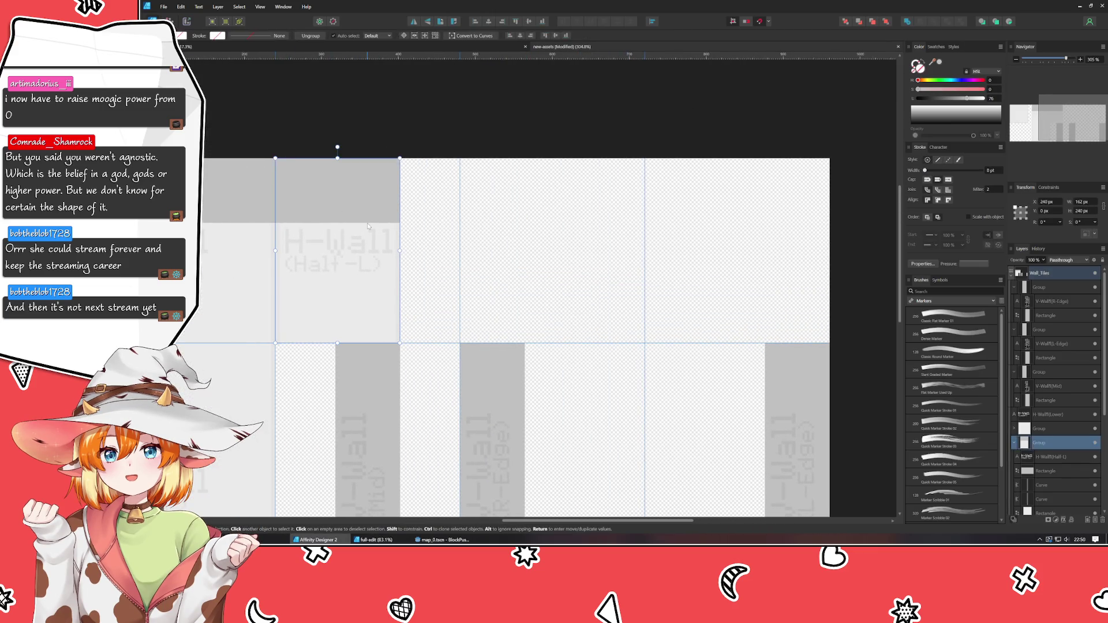
pyautogui.moveTo(369, 226); pyautogui.dragTo(412, 351)
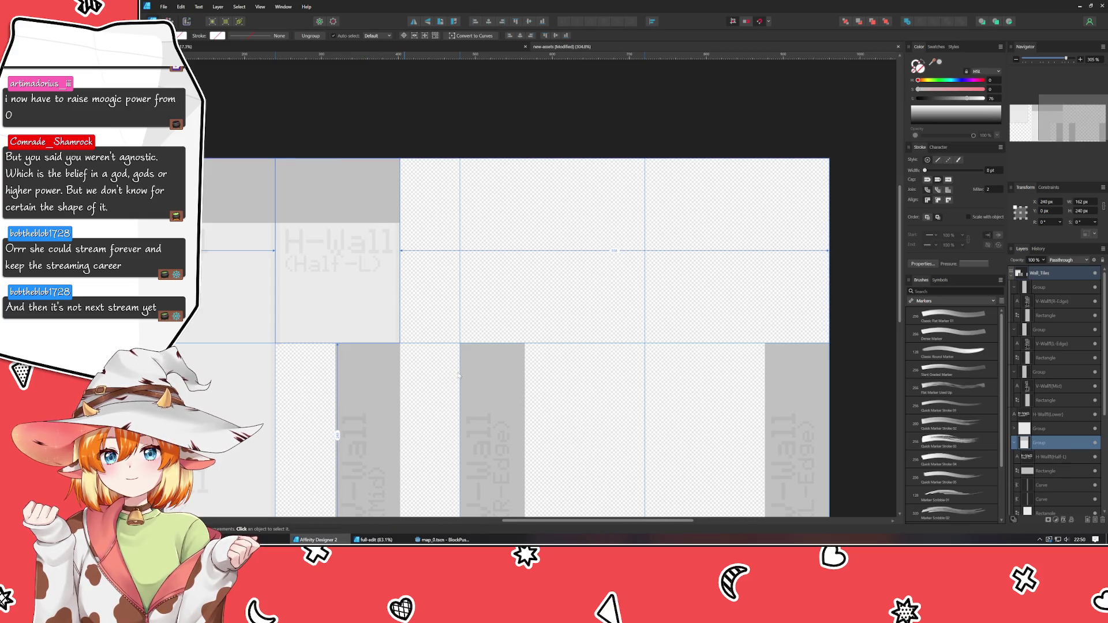
pyautogui.click(371, 261)
pyautogui.doubleClick(367, 267)
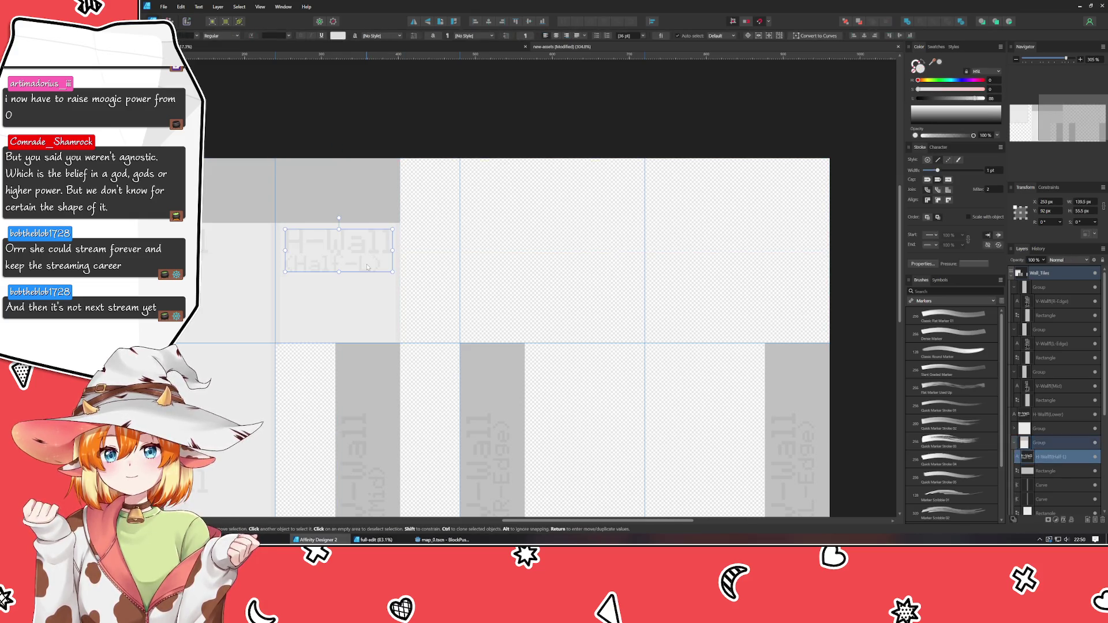
pyautogui.doubleClick(373, 267)
# Rework the label's second line so it reads (L-Half)
pyautogui.press('BackSpace')
pyautogui.press('BackSpace')
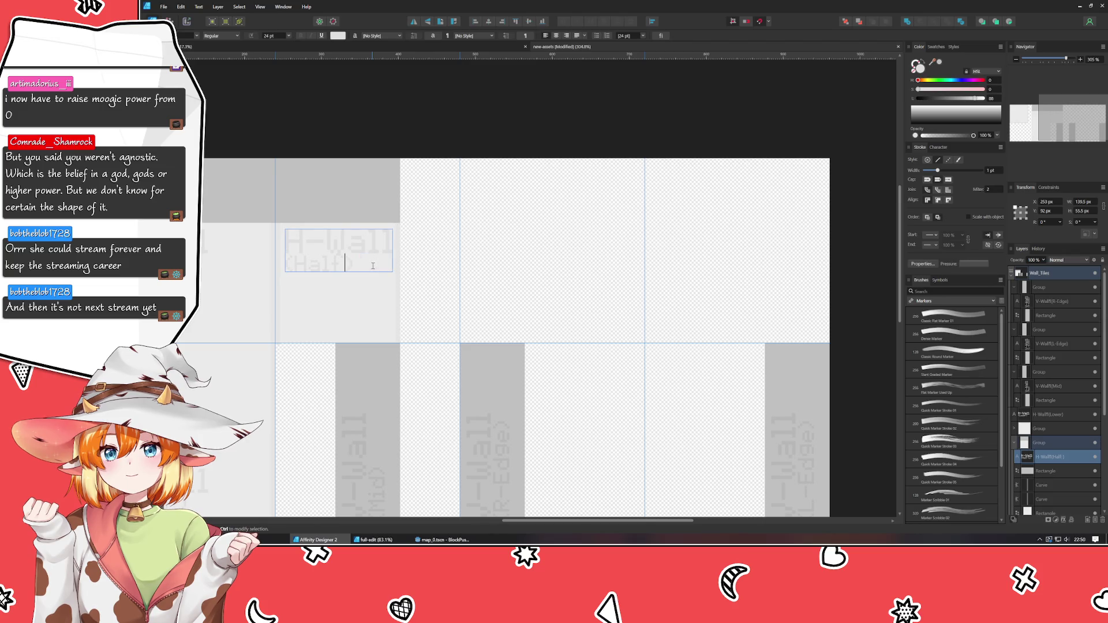
pyautogui.press('Home')
pyautogui.write('L-')
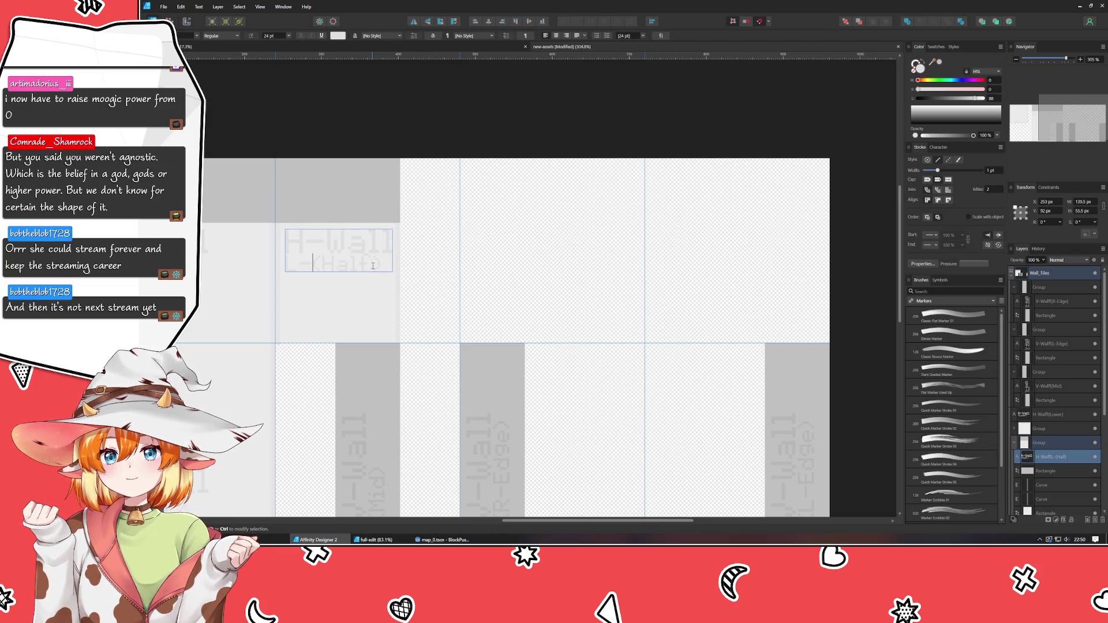
pyautogui.press('Escape')
pyautogui.press('t')
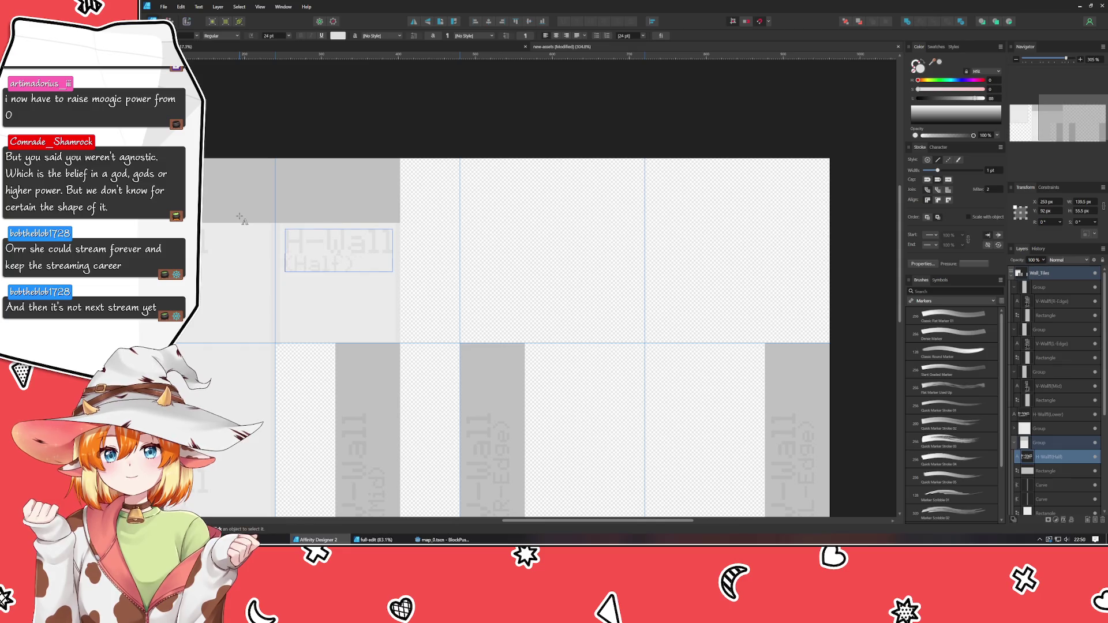
pyautogui.press('Right')
pyautogui.press('Right')
pyautogui.press('Delete')
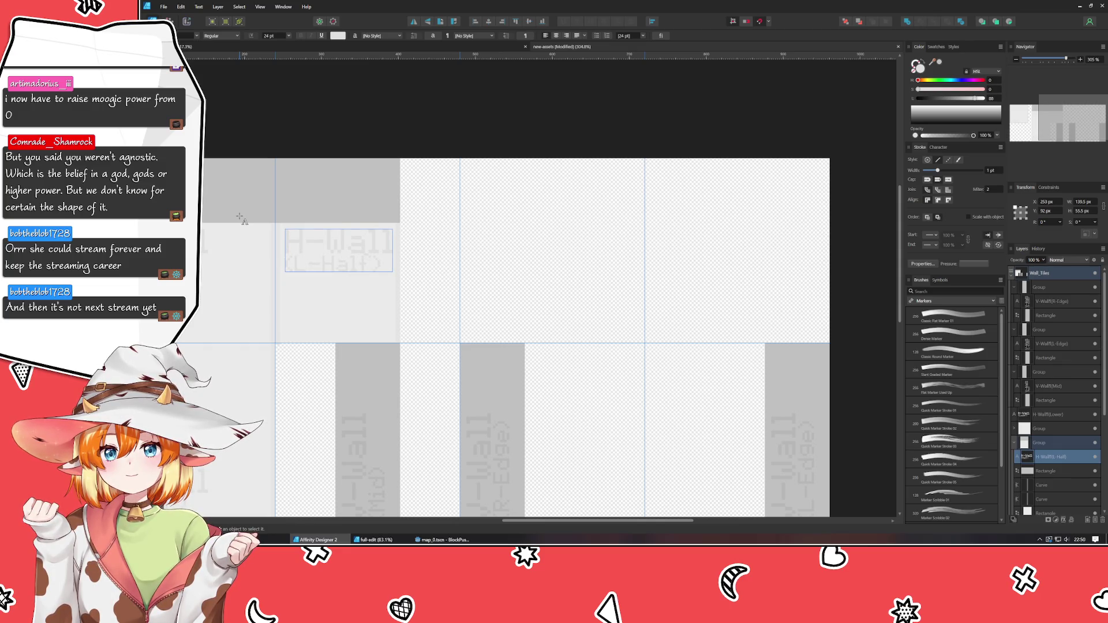
pyautogui.press('Escape')
# Copy the tile to the right, relabel the copy (H-Half), and save
pyautogui.click(393, 187)
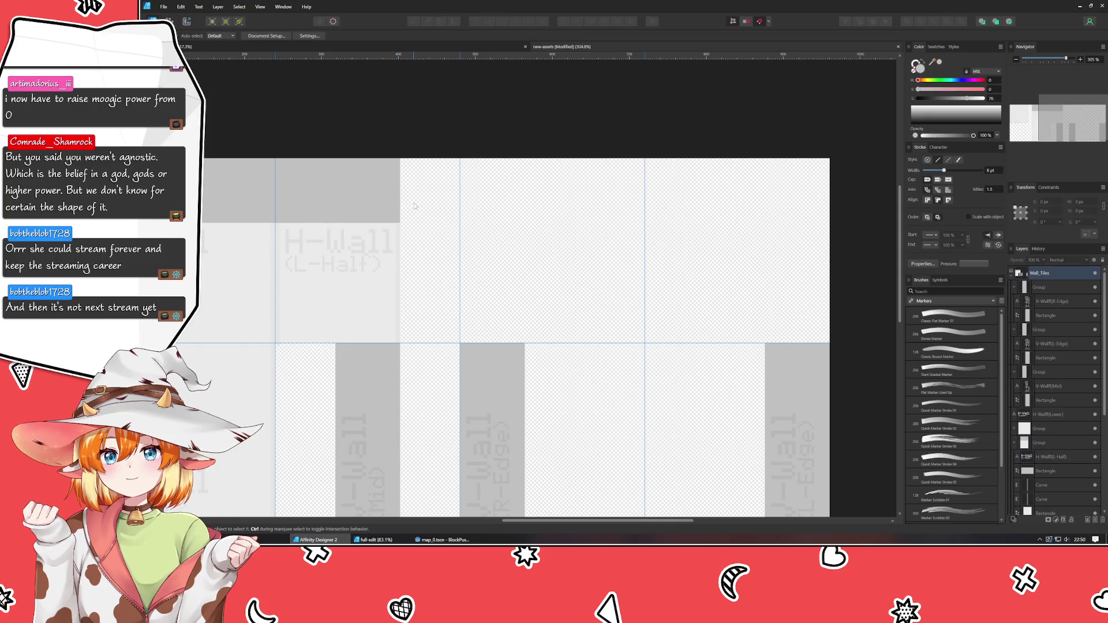
pyautogui.moveTo(342, 219)
pyautogui.mouseDown()
pyautogui.moveTo(595, 246)
pyautogui.moveTo(566, 214)
pyautogui.moveTo(595, 216)
pyautogui.moveTo(600, 230)
pyautogui.mouseUp()
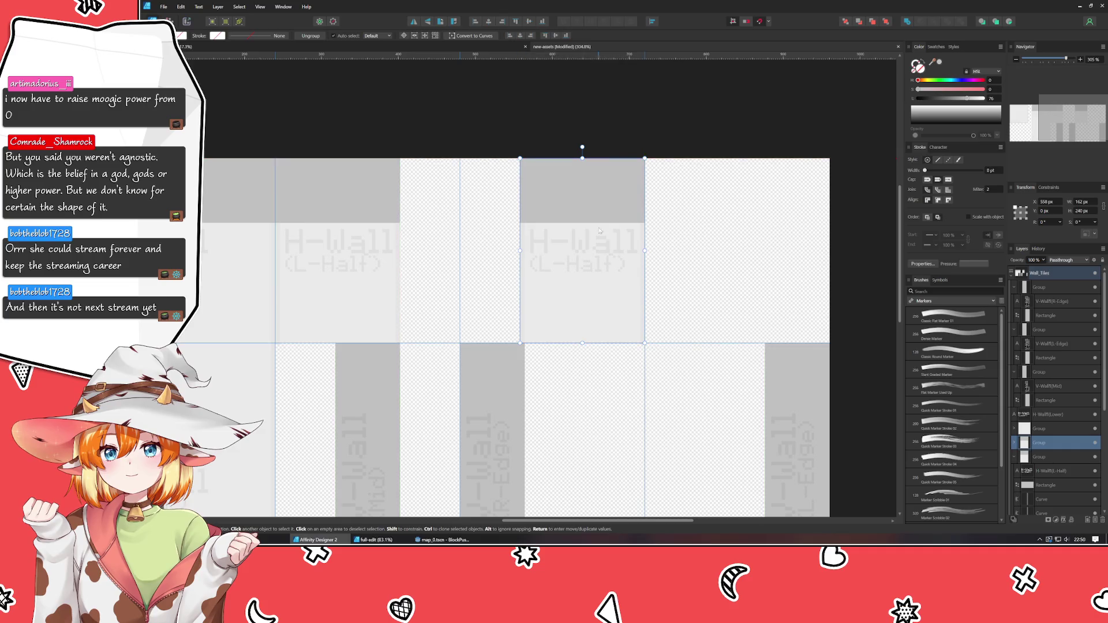
pyautogui.doubleClick(548, 267)
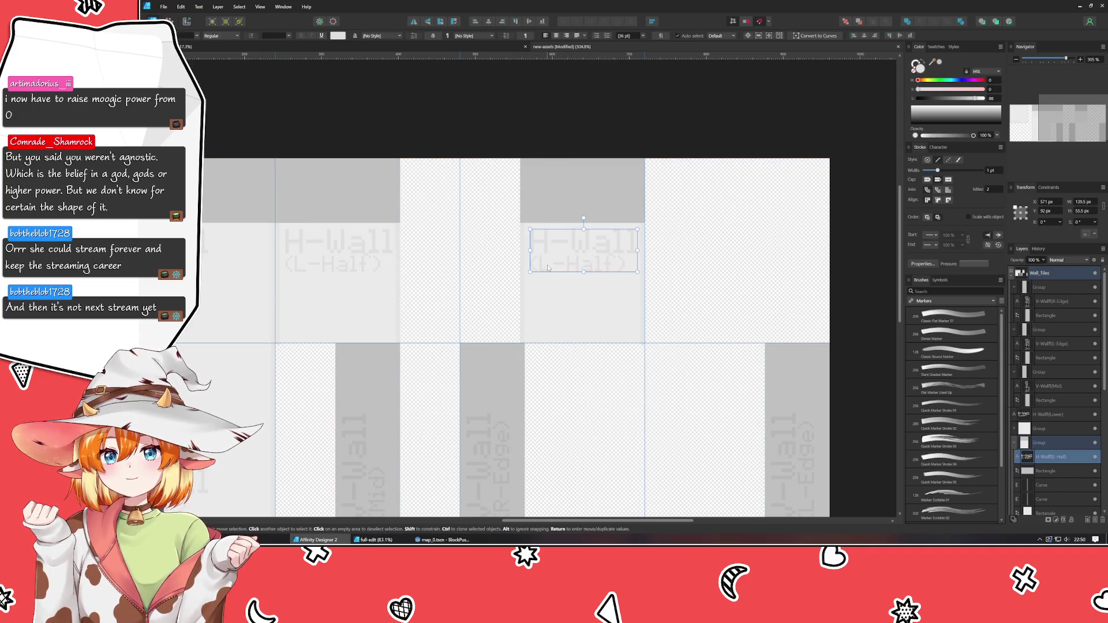
pyautogui.click(560, 267)
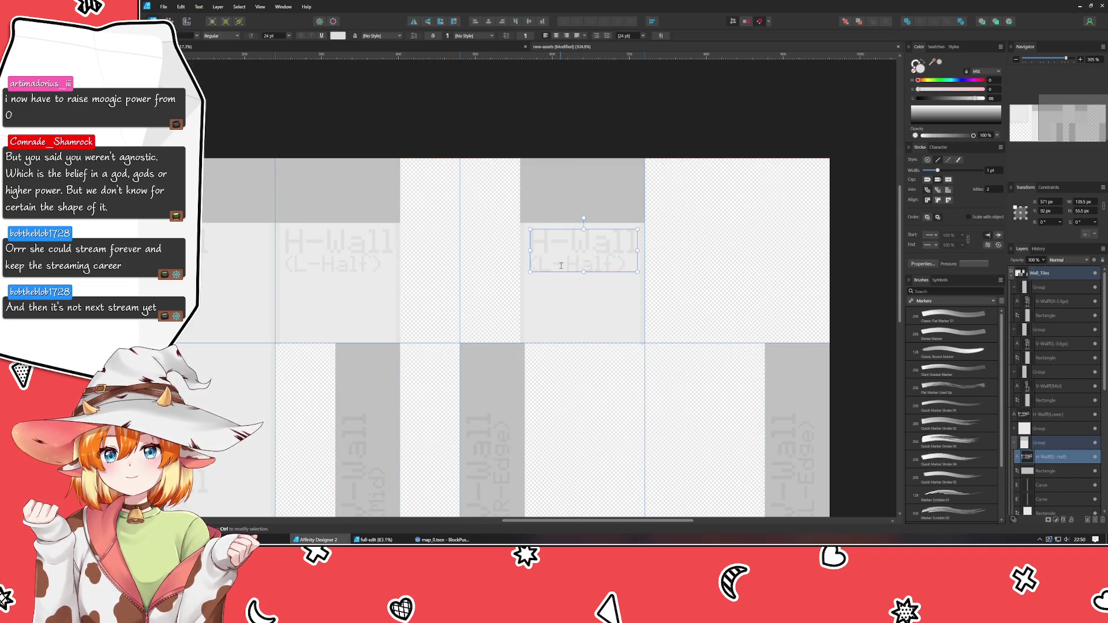
pyautogui.press('BackSpace')
pyautogui.write('H')
pyautogui.press('Escape')
pyautogui.press('Escape')
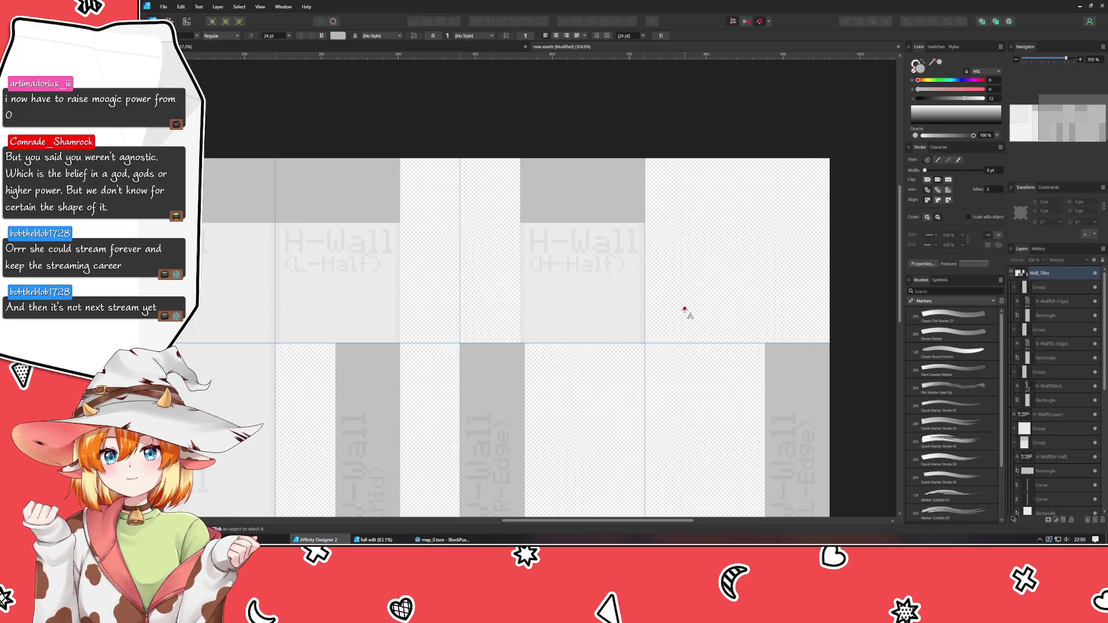
pyautogui.press('v')
pyautogui.hotkey('ctrl', 's')
pyautogui.scroll(-3, 686, 314)
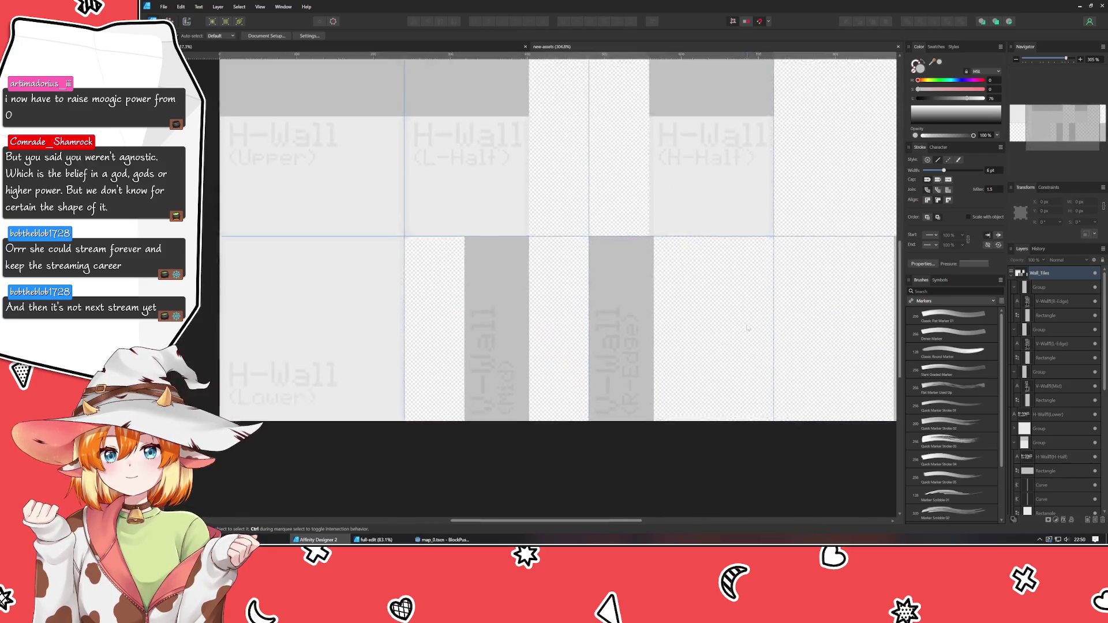
pyautogui.scroll(-3, 673, 408)
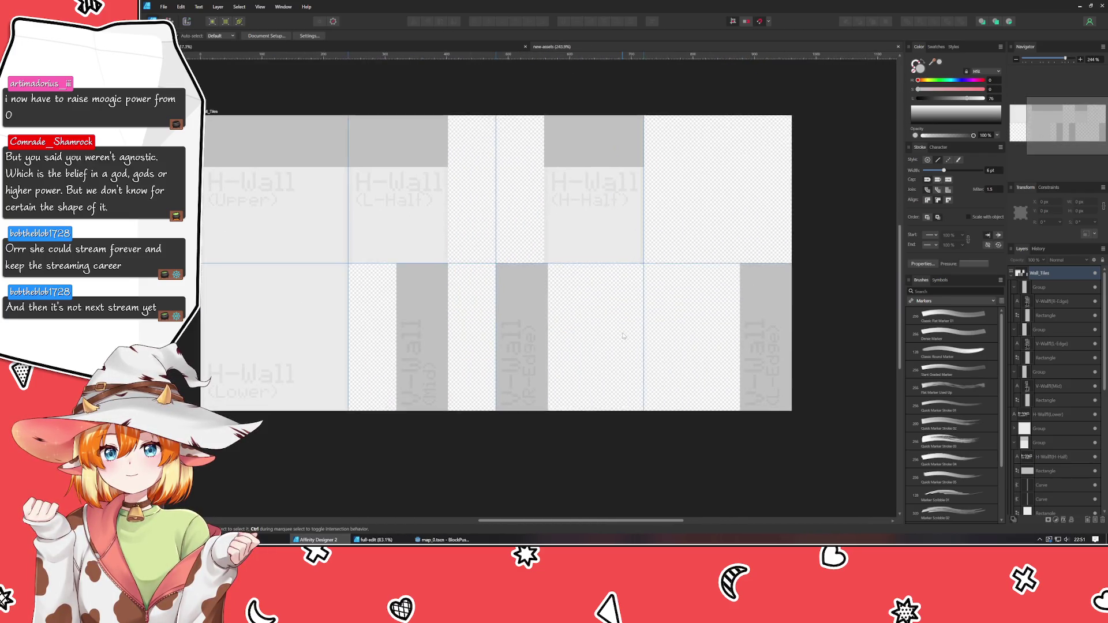
pyautogui.moveTo(662, 353)
pyautogui.mouseDown()
pyautogui.moveTo(626, 423)
pyautogui.moveTo(601, 428)
pyautogui.moveTo(683, 349)
pyautogui.moveTo(981, 376)
pyautogui.moveTo(658, 356)
pyautogui.moveTo(655, 374)
pyautogui.mouseUp()
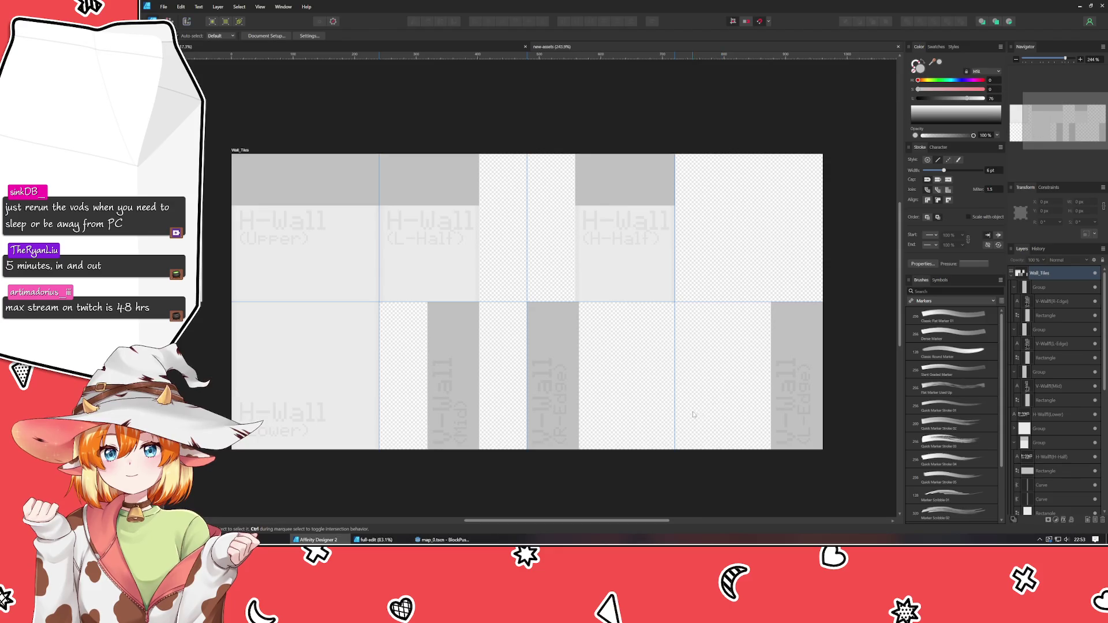
pyautogui.scroll(-3, 695, 420)
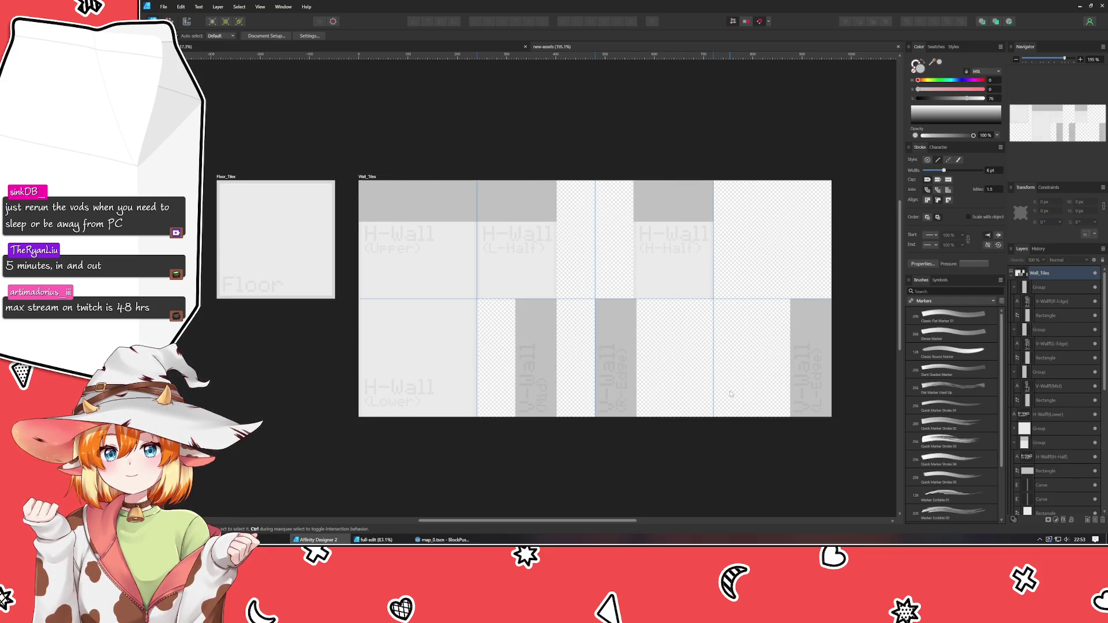
pyautogui.click(196, 46)
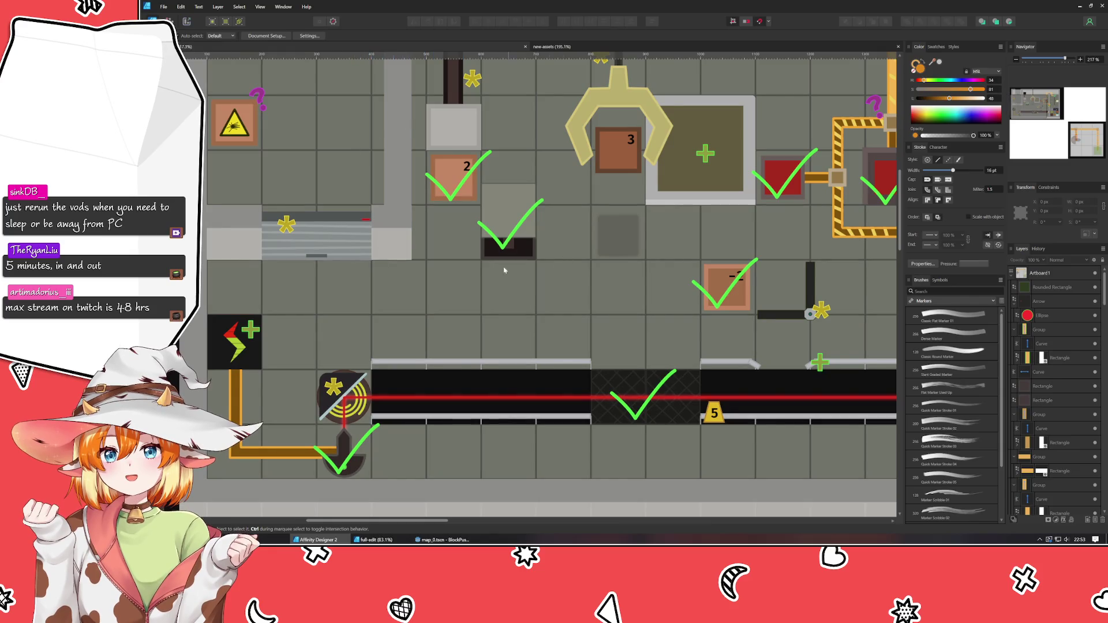
pyautogui.hscroll(5, 509, 269)
pyautogui.scroll(2, 530, 457)
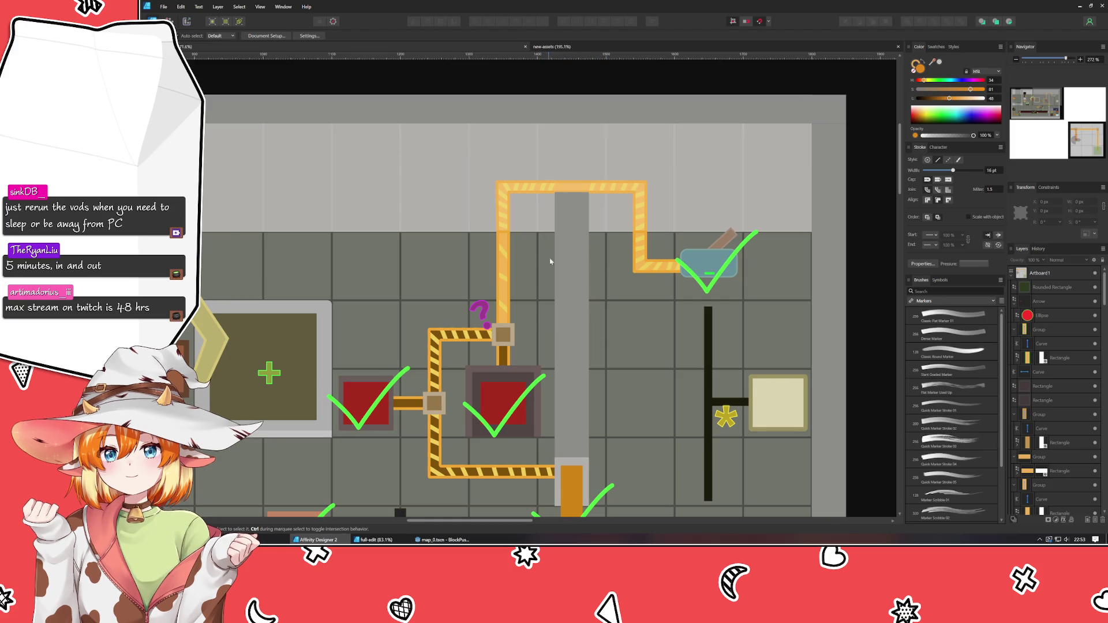
pyautogui.moveTo(529, 427)
pyautogui.mouseDown()
pyautogui.moveTo(522, 352)
pyautogui.moveTo(472, 179)
pyautogui.moveTo(392, 65)
pyautogui.moveTo(475, 47)
pyautogui.moveTo(533, 74)
pyautogui.moveTo(432, 165)
pyautogui.moveTo(472, 481)
pyautogui.moveTo(813, 525)
pyautogui.moveTo(952, 456)
pyautogui.moveTo(1105, 444)
pyautogui.moveTo(1105, 424)
pyautogui.mouseUp()
pyautogui.moveTo(801, 301)
pyautogui.mouseDown()
pyautogui.moveTo(344, 313)
pyautogui.moveTo(325, 264)
pyautogui.moveTo(386, 190)
pyautogui.moveTo(651, 54)
pyautogui.moveTo(348, 52)
pyautogui.mouseUp()
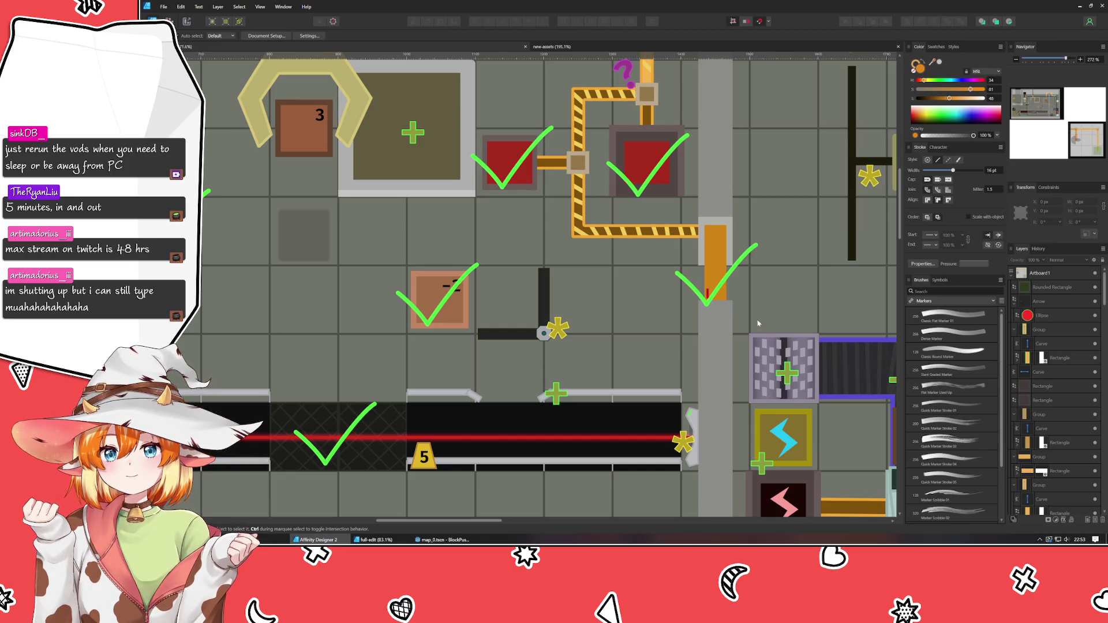
pyautogui.moveTo(770, 319); pyautogui.dragTo(635, 430)
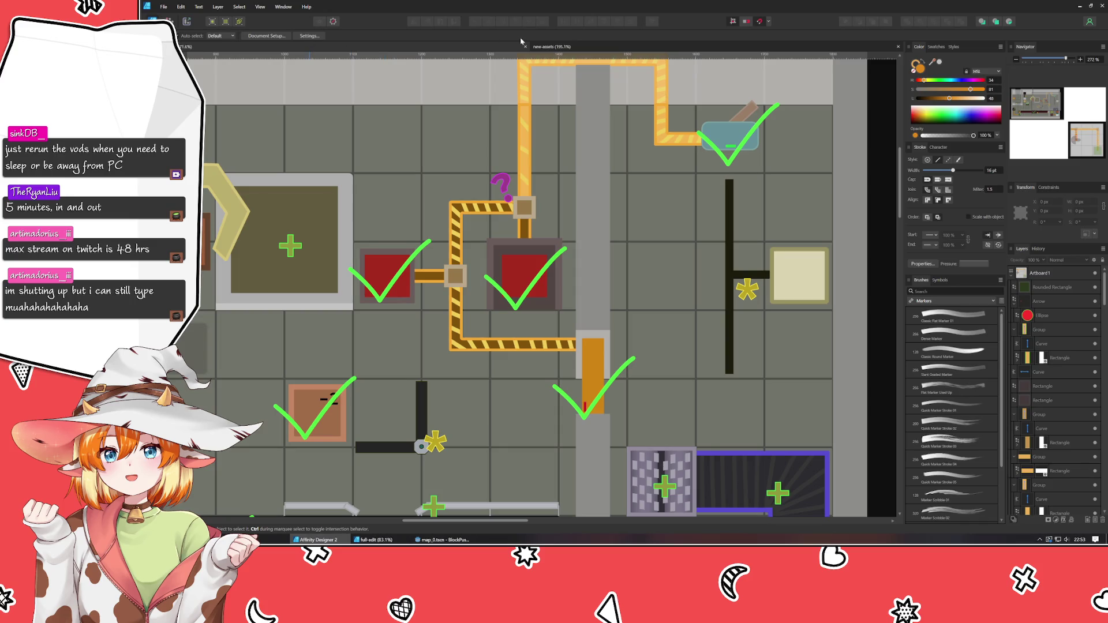
pyautogui.click(563, 46)
pyautogui.click(676, 254)
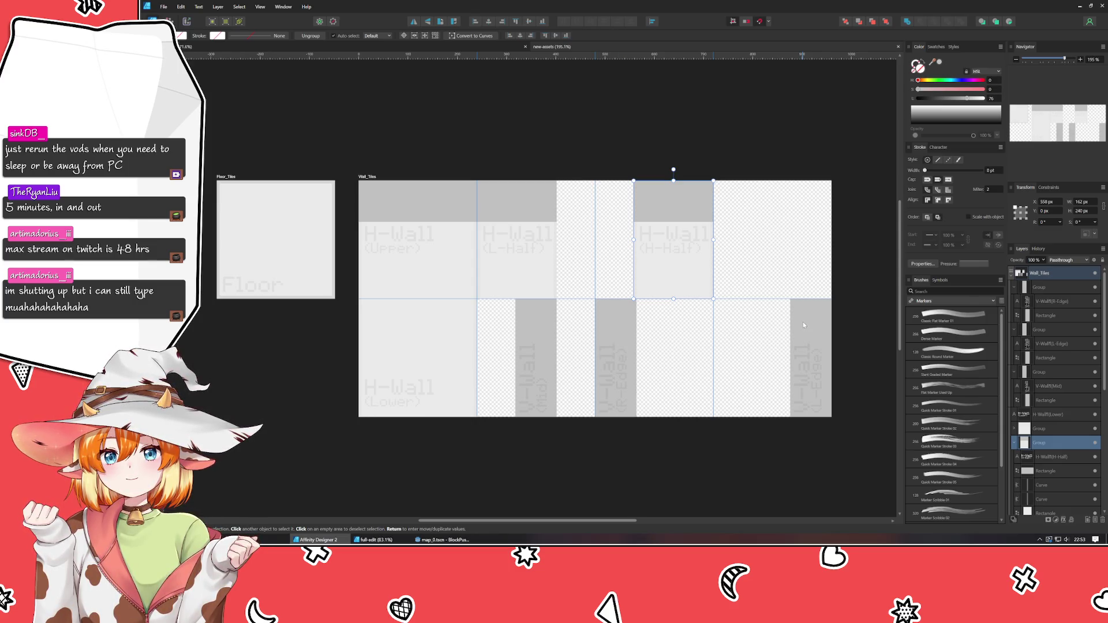
# Undo the stray H-Half and V-Wall (Mid) copies, then shift the top-row tiles one slot right
pyautogui.press('alt')
pyautogui.moveTo(690, 274)
pyautogui.mouseDown()
pyautogui.moveTo(807, 275)
pyautogui.moveTo(786, 284)
pyautogui.moveTo(791, 293)
pyautogui.mouseUp()
pyautogui.hotkey('ctrl', 'z')
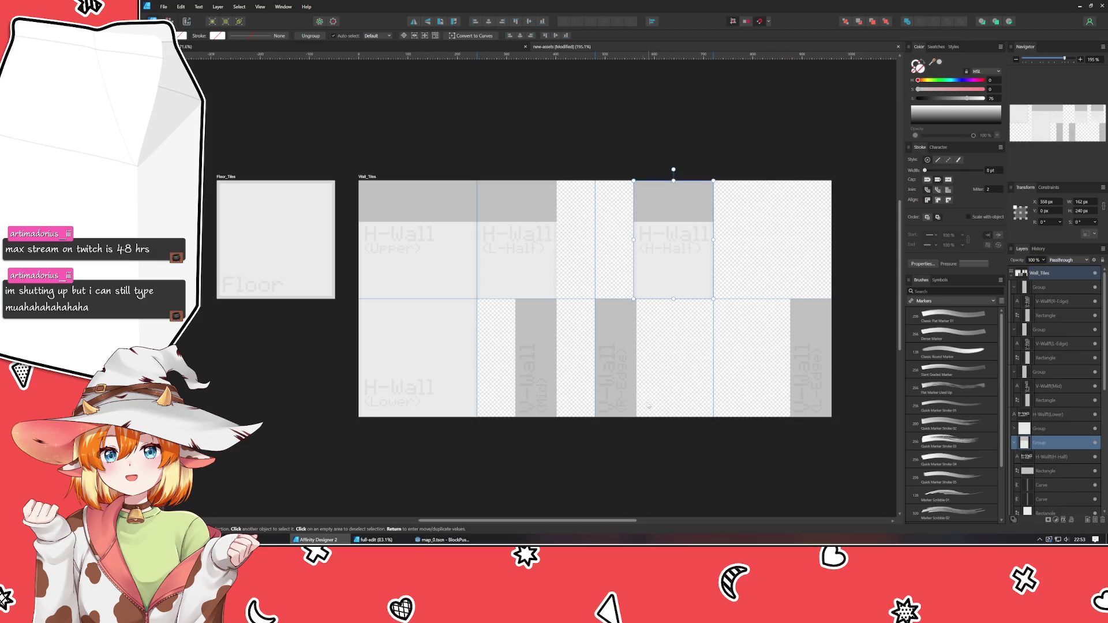
pyautogui.click(543, 305)
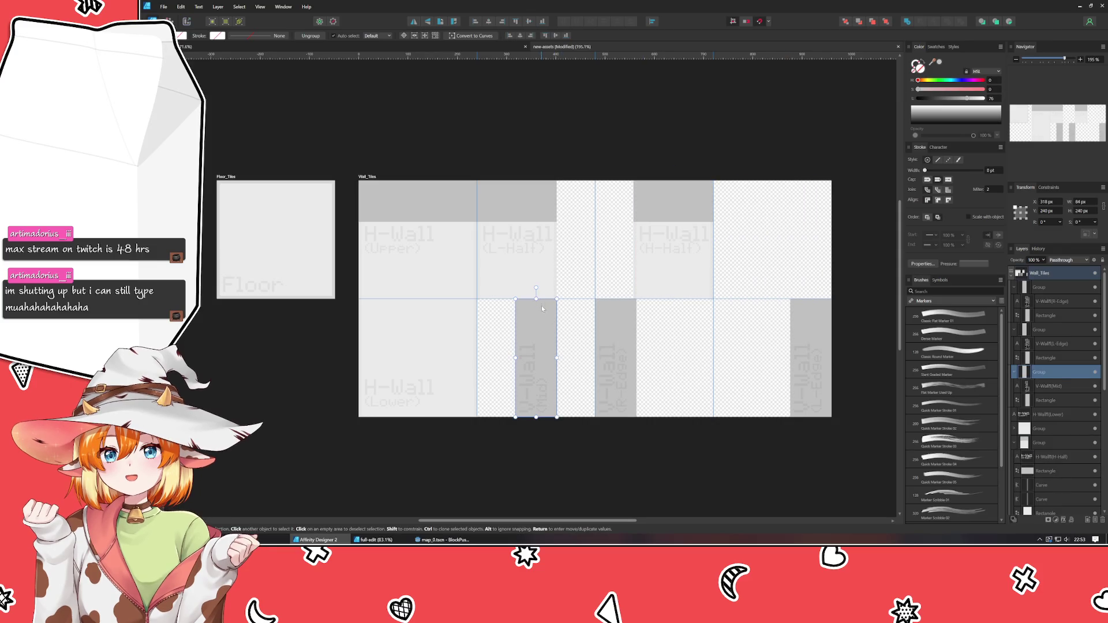
pyautogui.moveTo(541, 353); pyautogui.dragTo(776, 237)
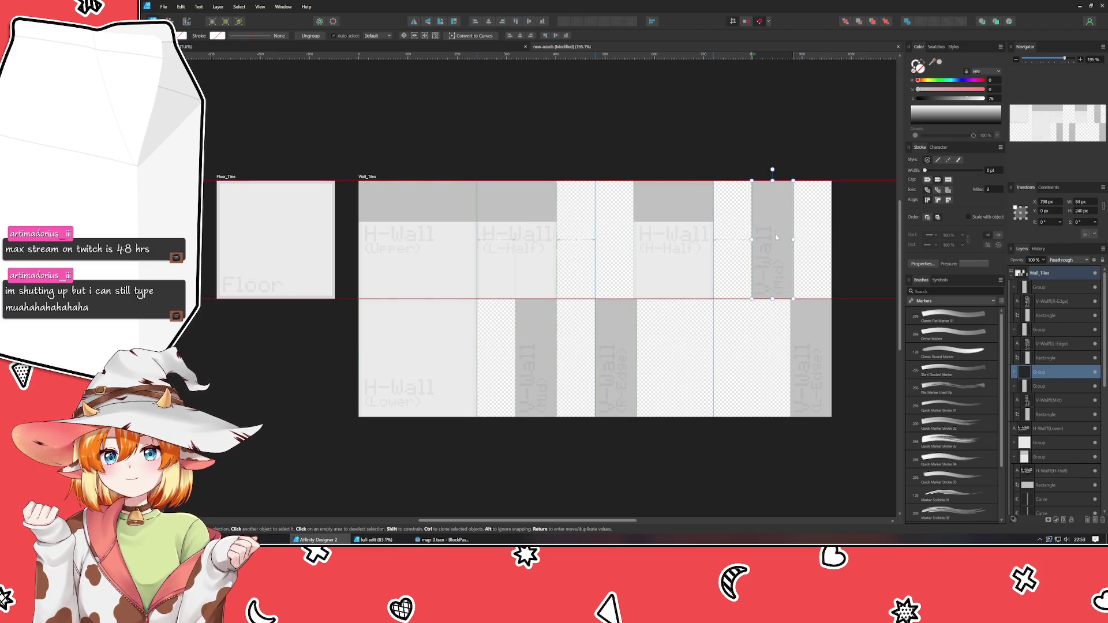
pyautogui.hotkey('ctrl', 'z')
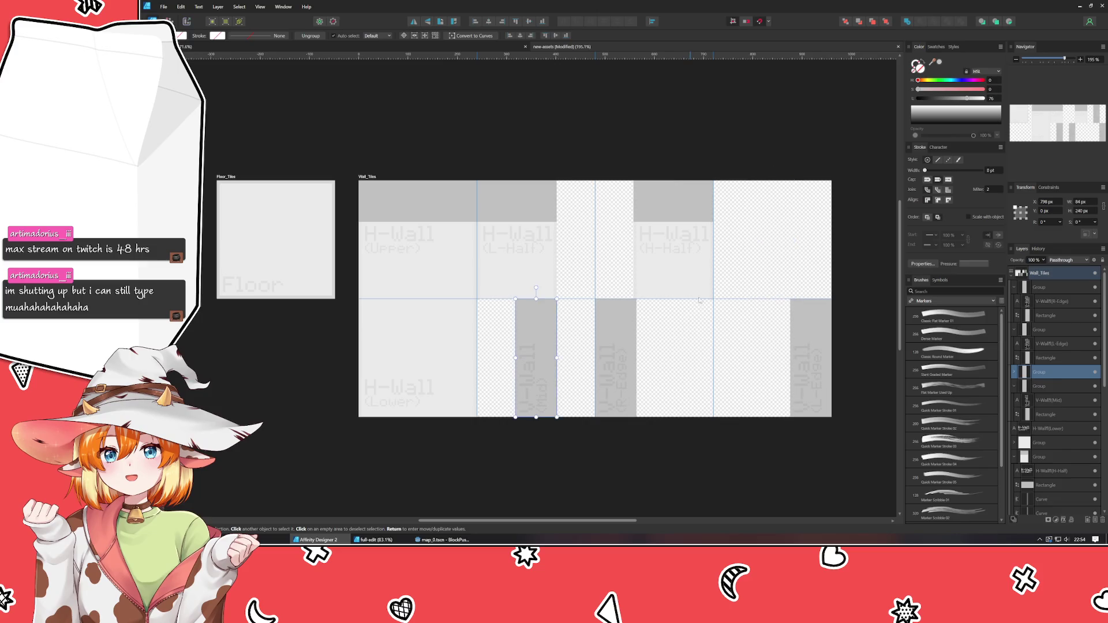
pyautogui.click(687, 271)
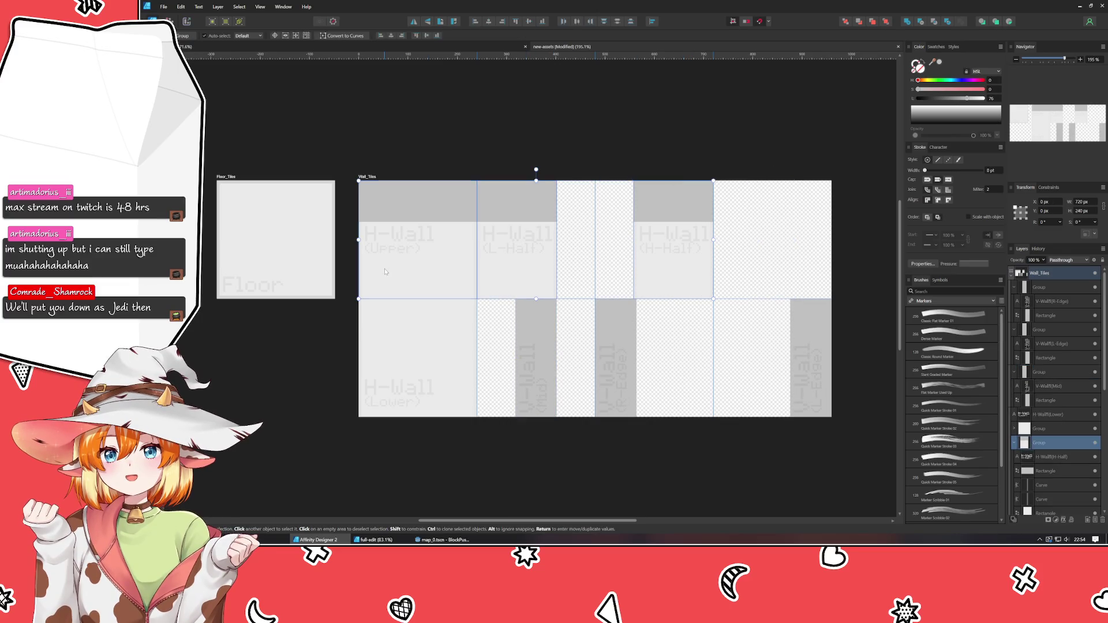
pyautogui.moveTo(385, 271); pyautogui.dragTo(543, 278)
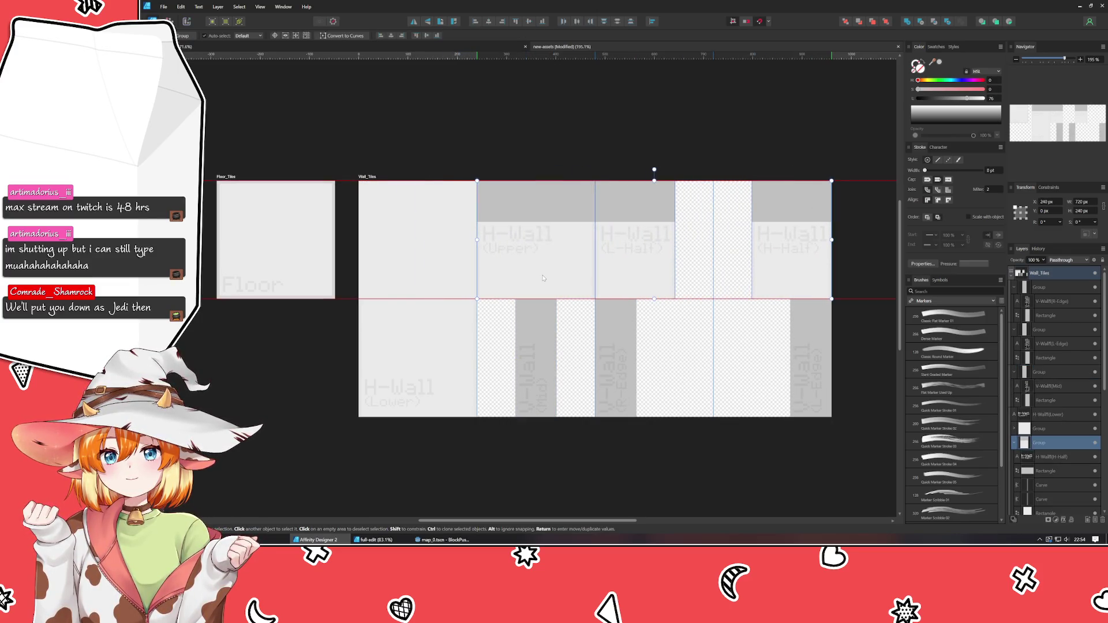
# Move the H-Wall (Lower) tile into the empty top-left slot
pyautogui.click(416, 231)
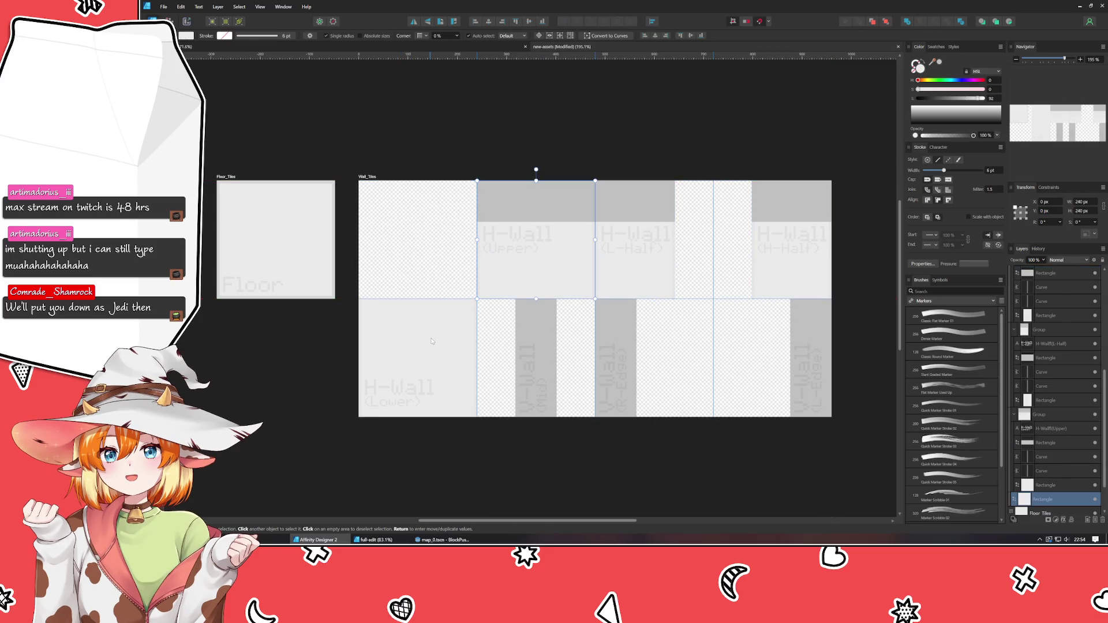
pyautogui.moveTo(432, 341)
pyautogui.mouseDown()
pyautogui.moveTo(438, 225)
pyautogui.moveTo(437, 306)
pyautogui.mouseUp()
pyautogui.moveTo(429, 363); pyautogui.dragTo(430, 401)
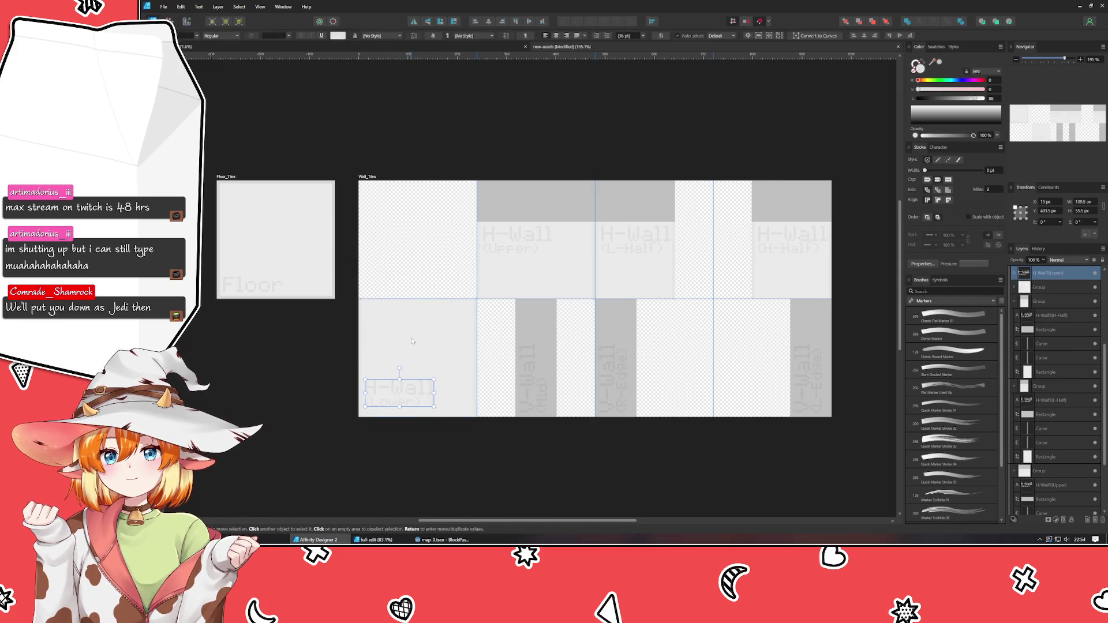
pyautogui.moveTo(411, 341); pyautogui.dragTo(413, 234)
pyautogui.click(453, 135)
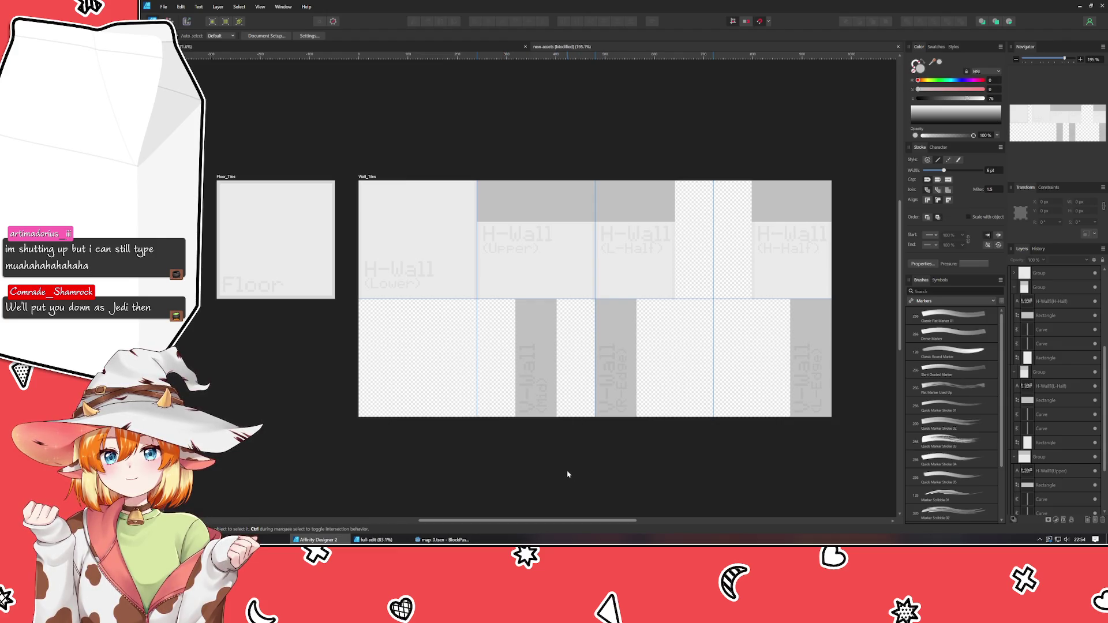
pyautogui.scroll(3, 568, 474)
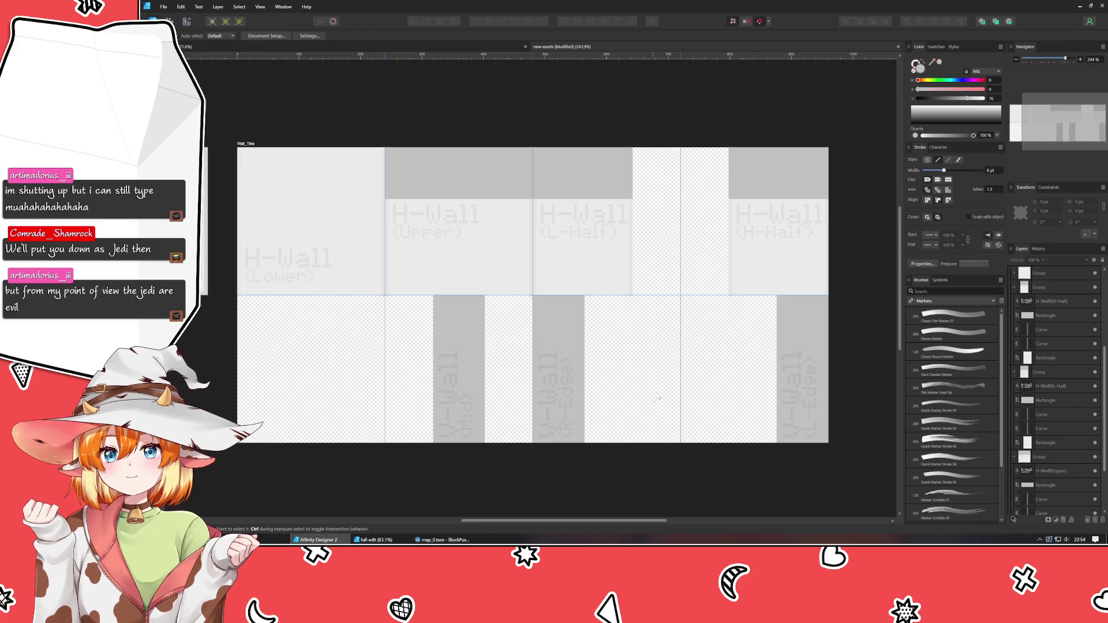
pyautogui.scroll(1, 654, 390)
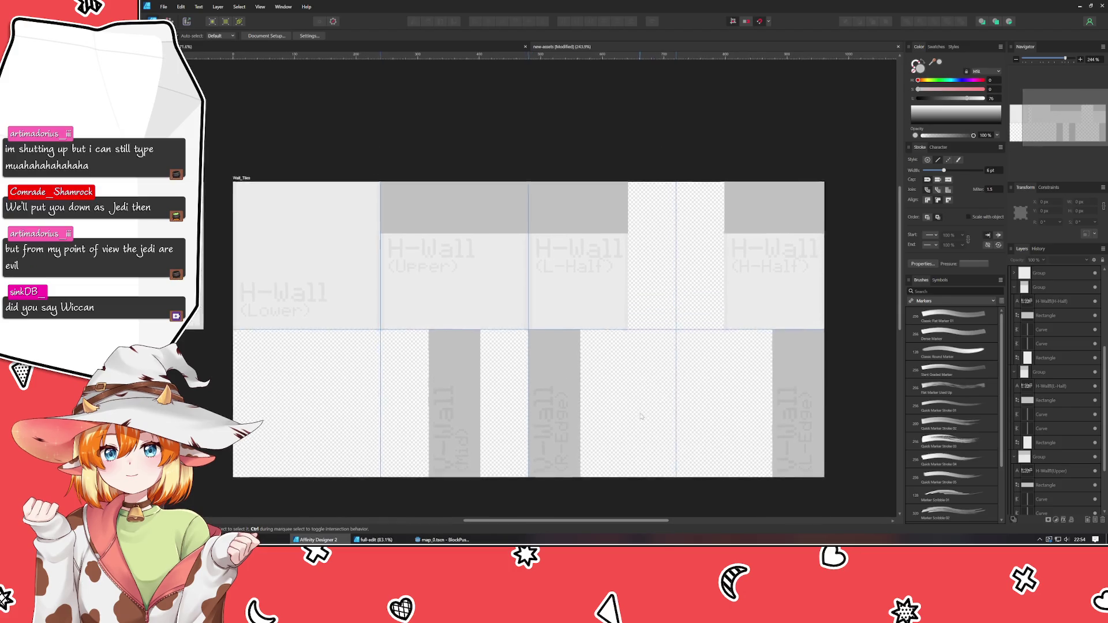
pyautogui.click(761, 313)
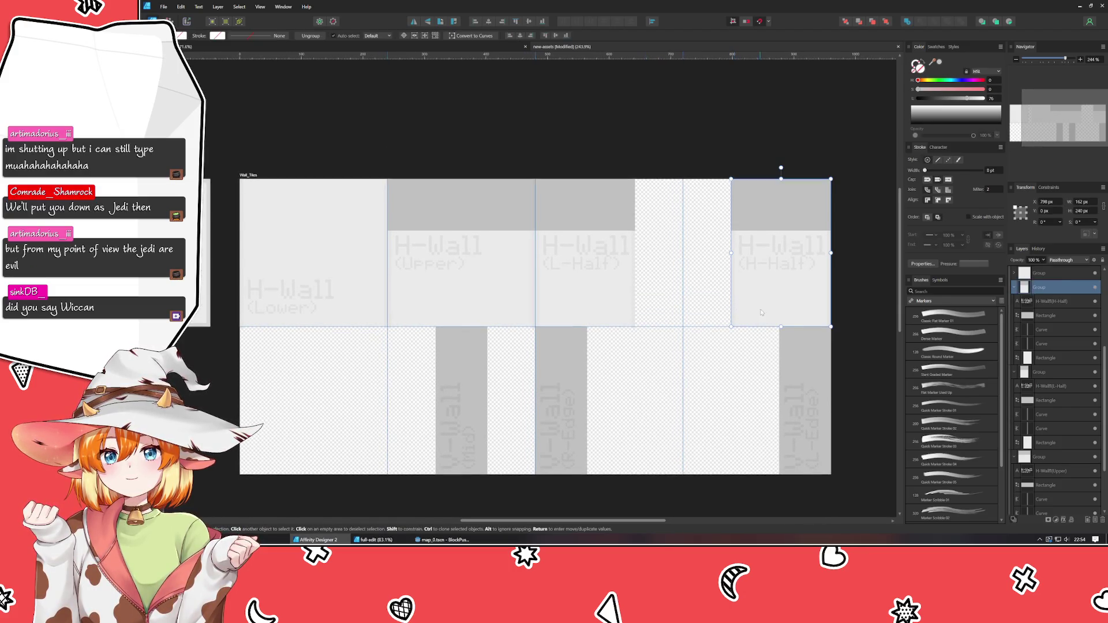
# Delete the two curve outlines inside the H-Wall (Lower) tile group
pyautogui.scroll(4, 750, 315)
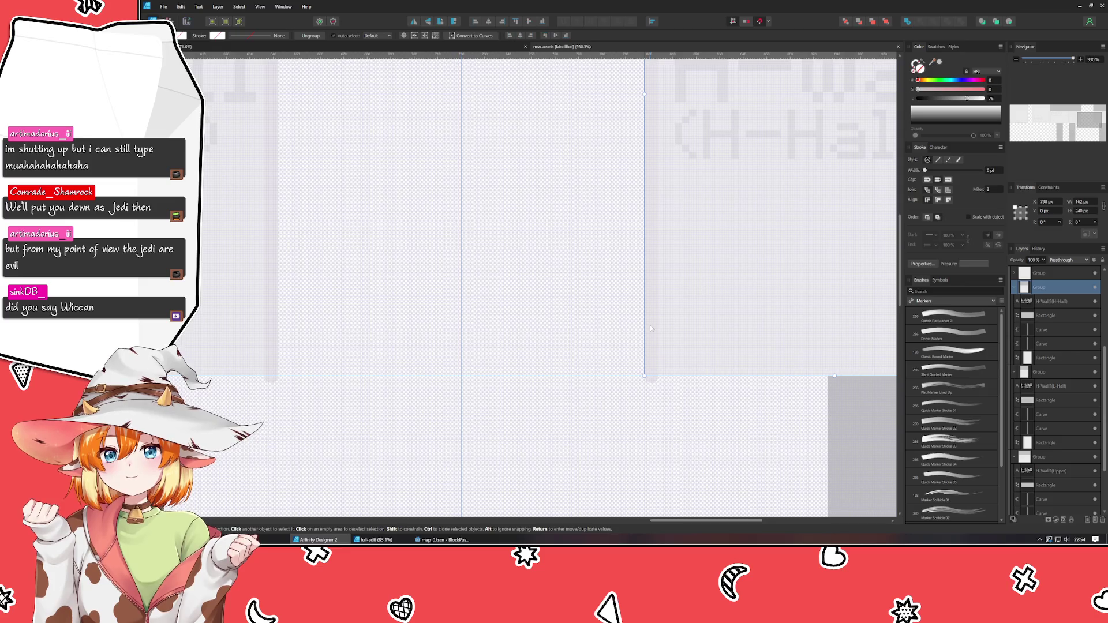
pyautogui.scroll(-5, 638, 327)
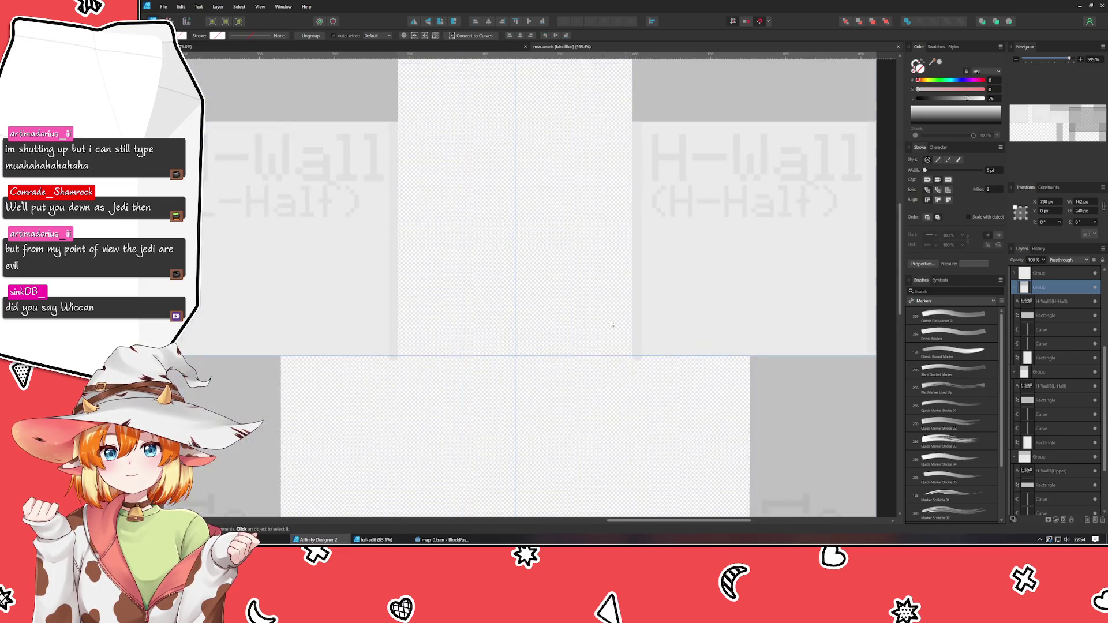
pyautogui.hscroll(-5, 832, 349)
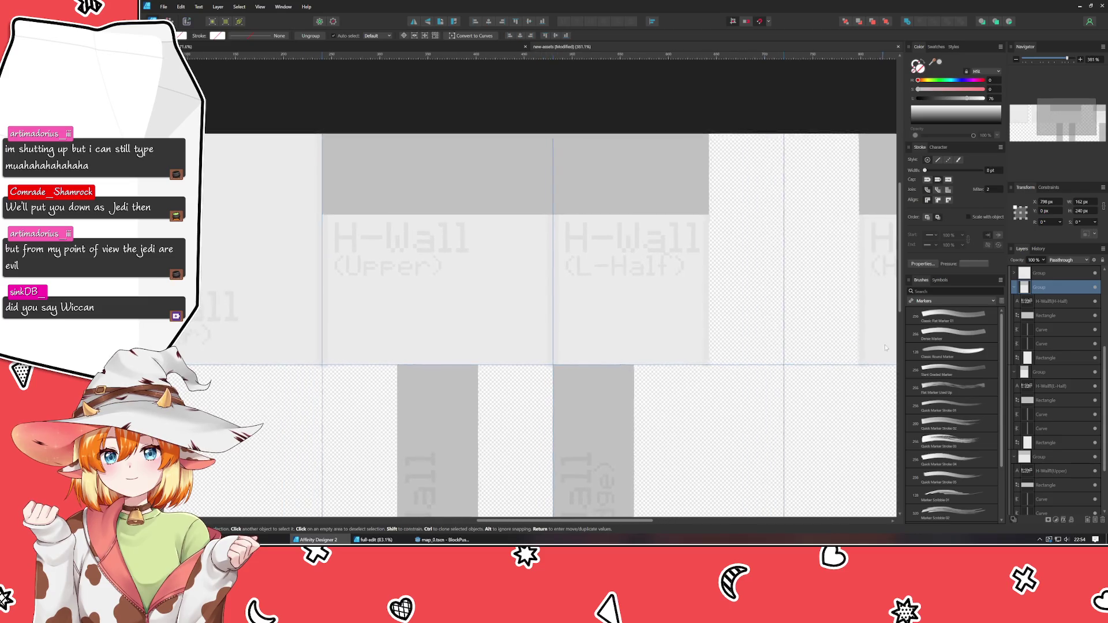
pyautogui.click(487, 355)
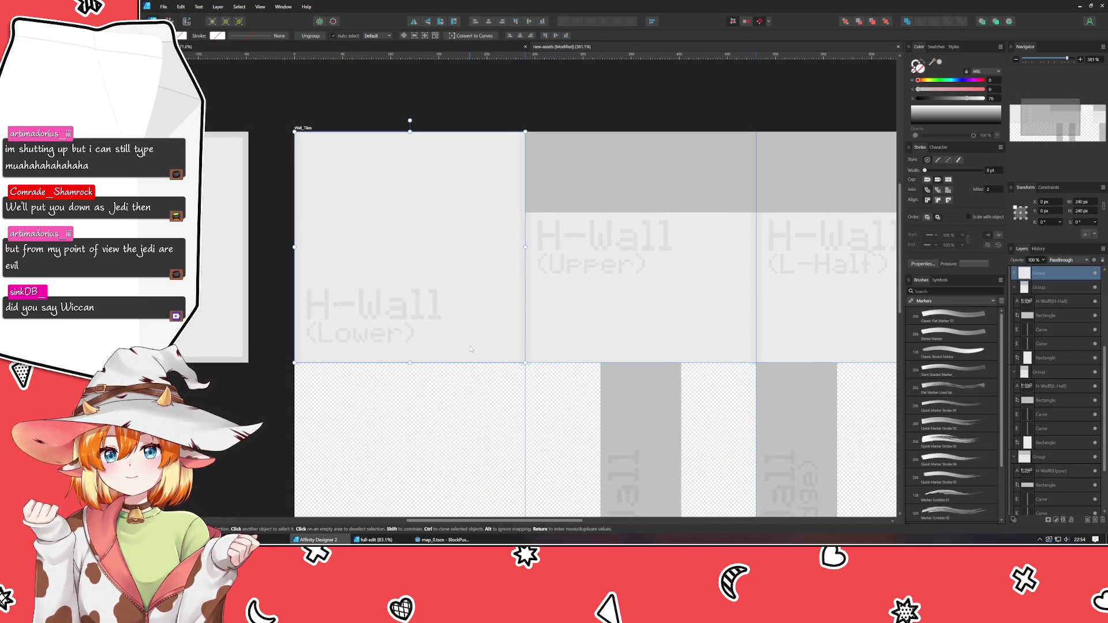
pyautogui.click(1045, 332)
pyautogui.keyDown('shift'); pyautogui.click(1046, 344); pyautogui.keyUp('shift')
pyautogui.keyDown('shift'); pyautogui.click(1047, 359); pyautogui.keyUp('shift')
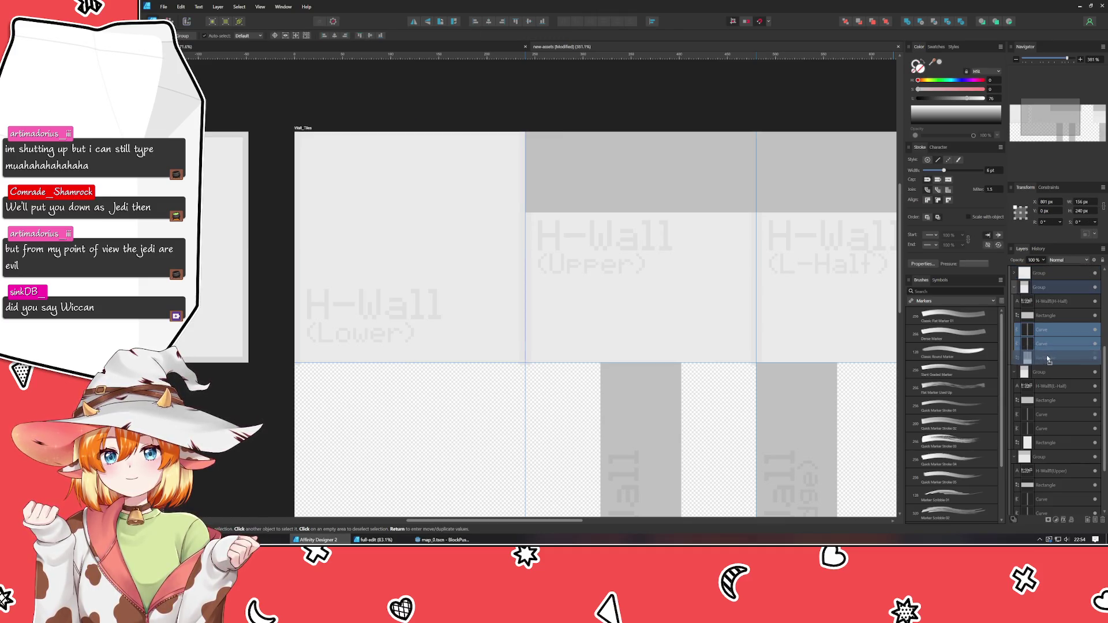
pyautogui.press('Delete')
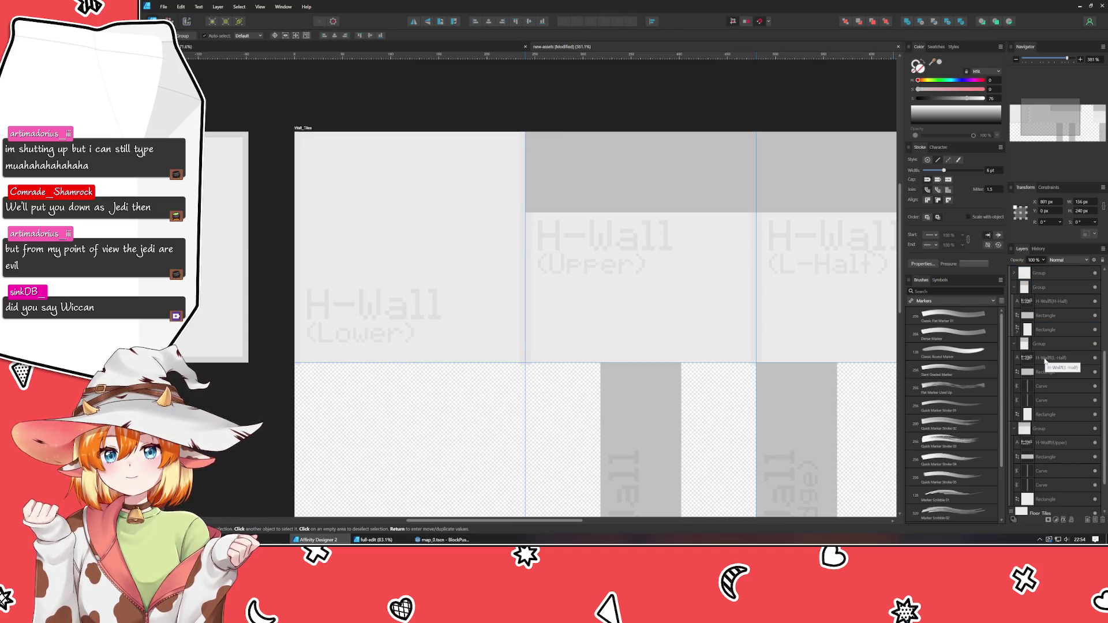
# Delete the two curves from the H-Wall (L-Half) and H-Wall (Upper) tiles
pyautogui.moveTo(826, 375); pyautogui.dragTo(511, 370)
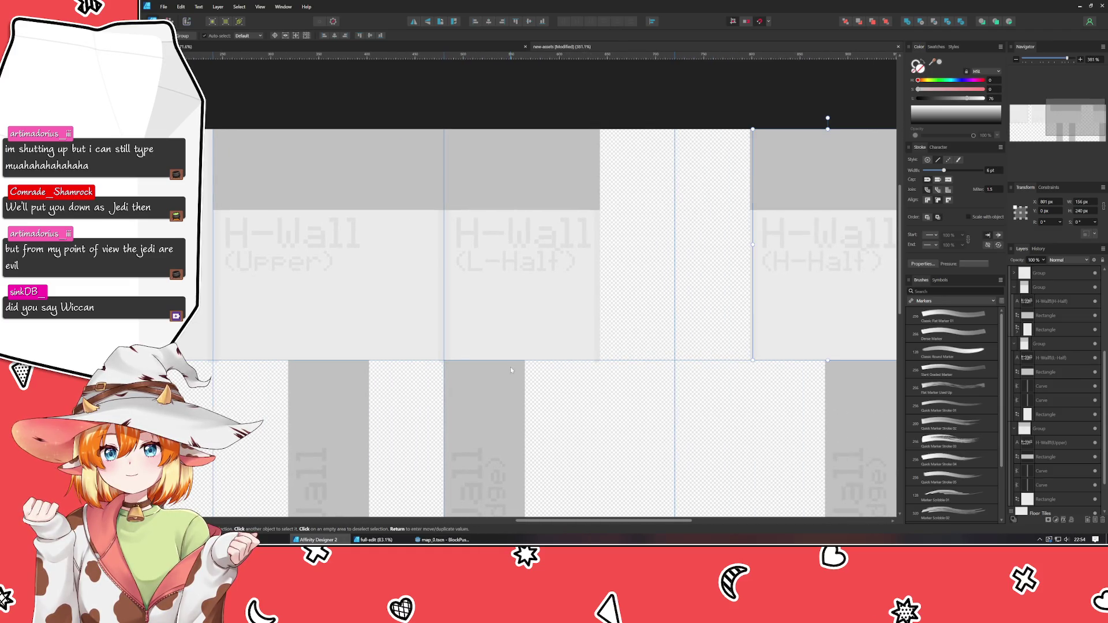
pyautogui.click(641, 348)
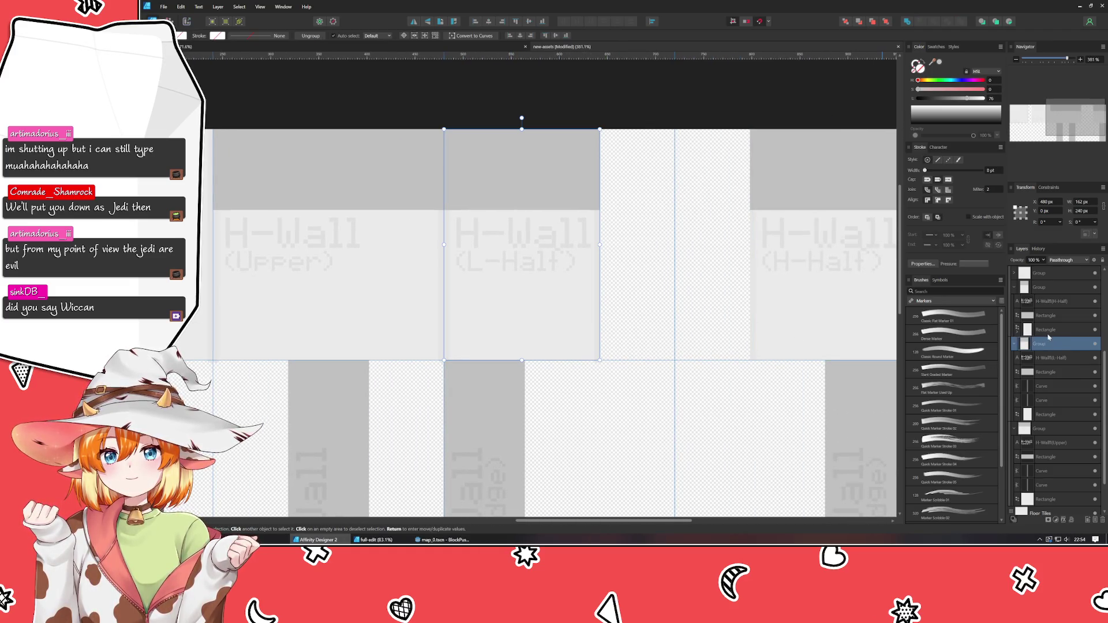
pyautogui.click(1046, 384)
pyautogui.keyDown('shift'); pyautogui.click(1048, 400); pyautogui.keyUp('shift')
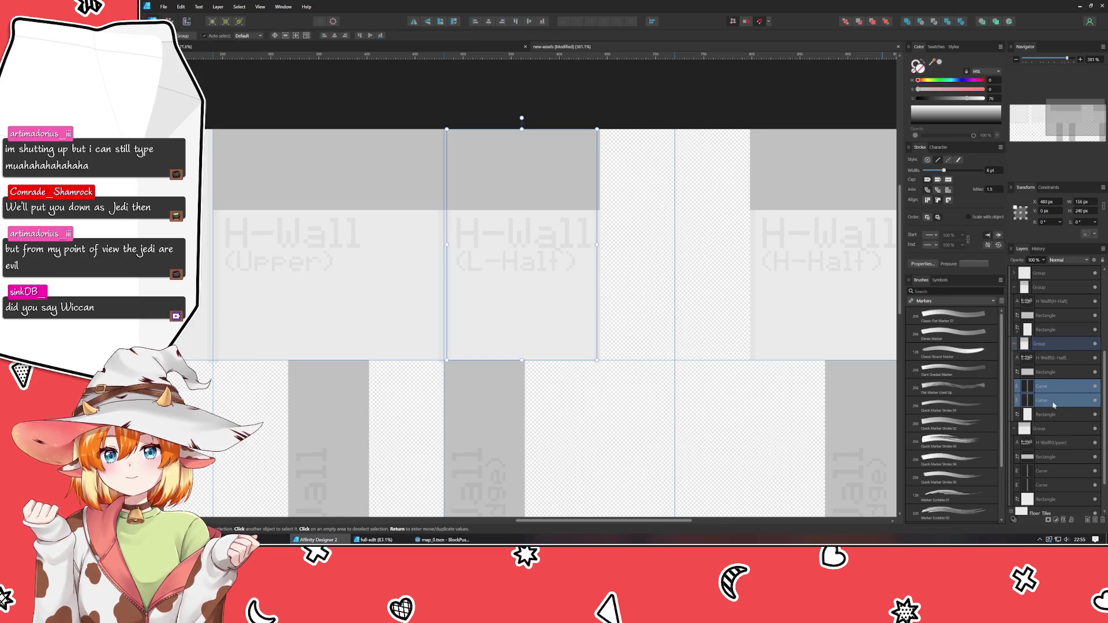
pyautogui.press('Delete')
pyautogui.hscroll(-5, 532, 452)
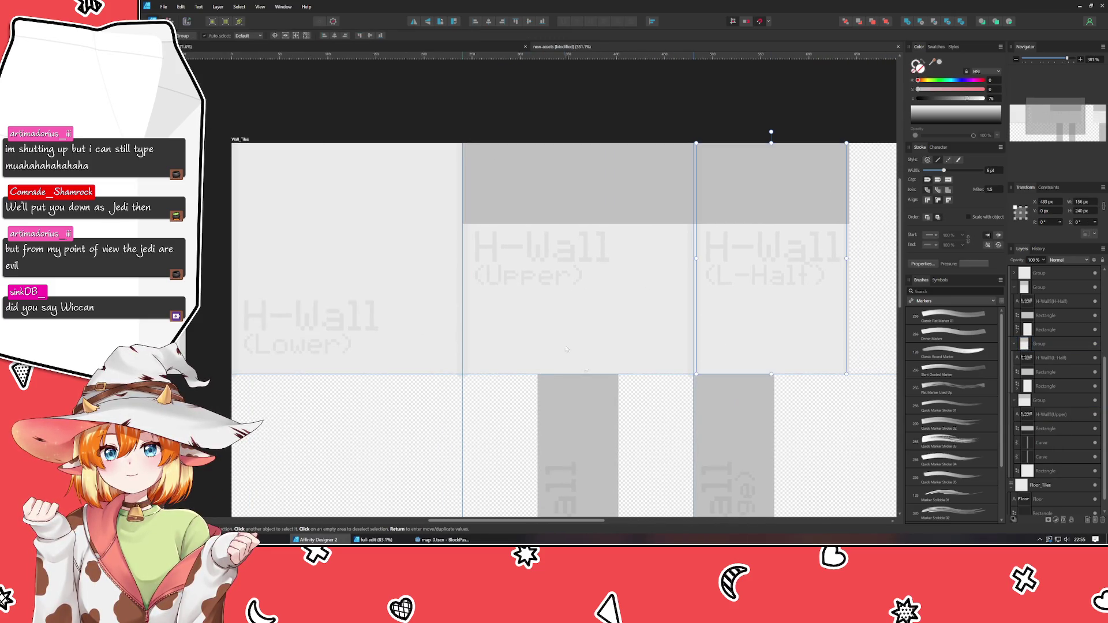
pyautogui.click(565, 313)
pyautogui.click(1042, 443)
pyautogui.keyDown('shift'); pyautogui.click(1042, 457); pyautogui.keyUp('shift')
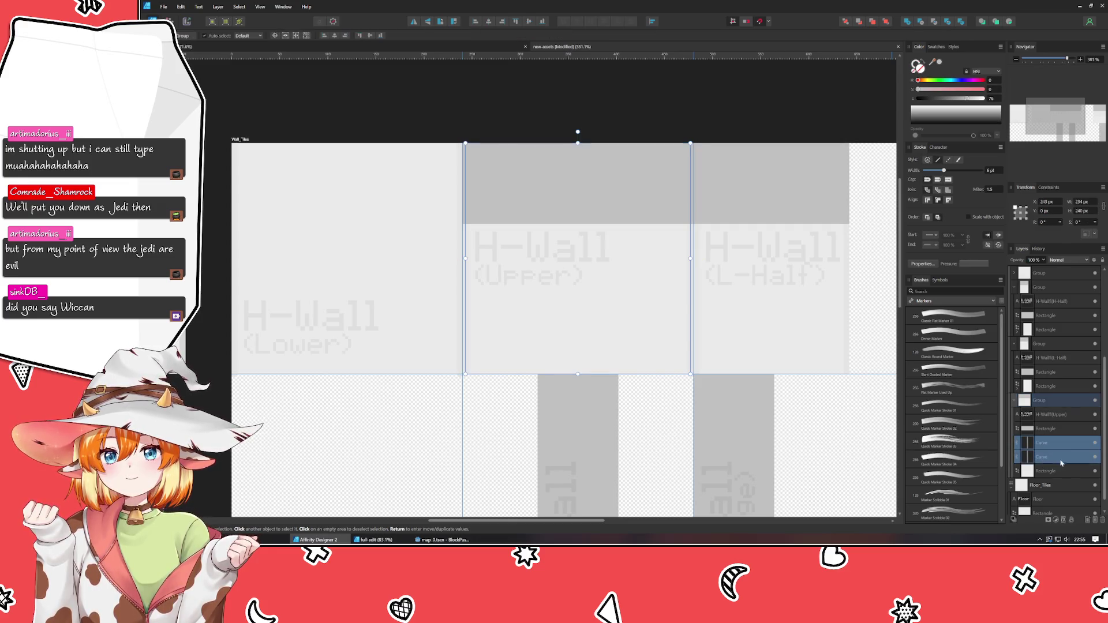
pyautogui.press('Delete')
# Remove the Lower tile's two side curves and lift its rectangle out of the inner group
pyautogui.click(422, 344)
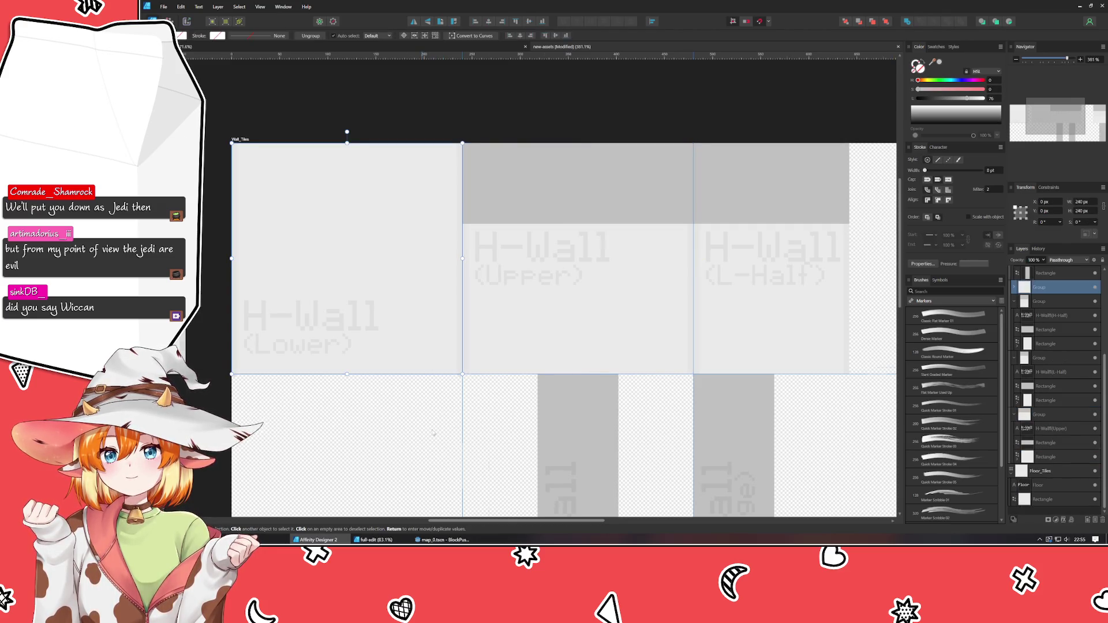
pyautogui.hscroll(-3, 422, 344)
pyautogui.scroll(-1, 422, 345)
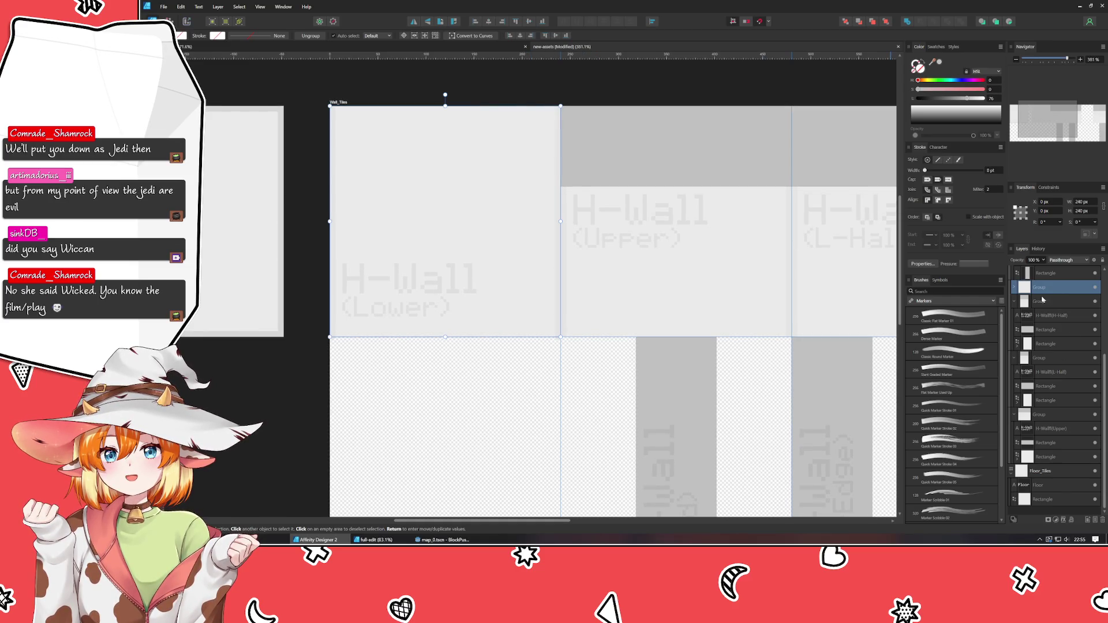
pyautogui.click(1015, 287)
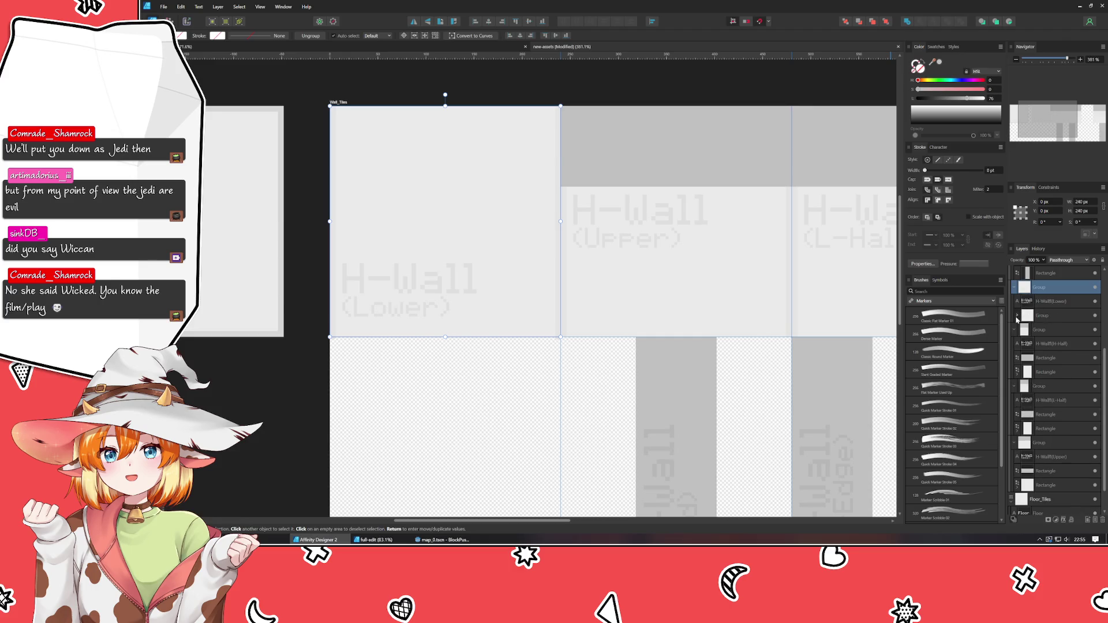
pyautogui.click(1017, 316)
pyautogui.click(1058, 332)
pyautogui.keyDown('shift'); pyautogui.click(1059, 346); pyautogui.keyUp('shift')
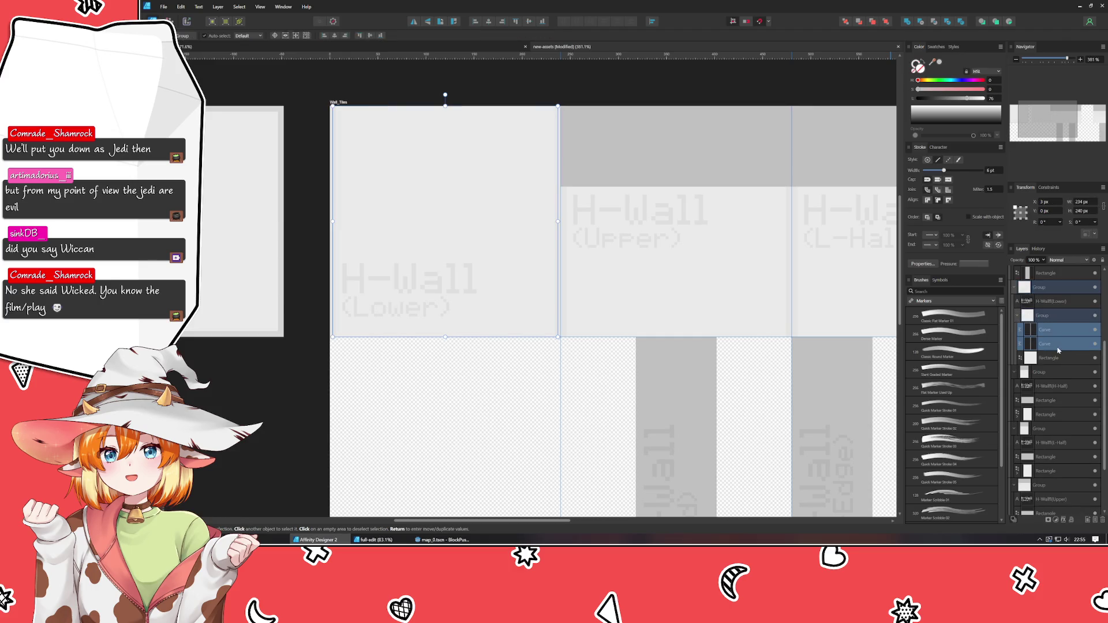
pyautogui.moveTo(1049, 350); pyautogui.dragTo(1052, 361)
pyautogui.click(1042, 327)
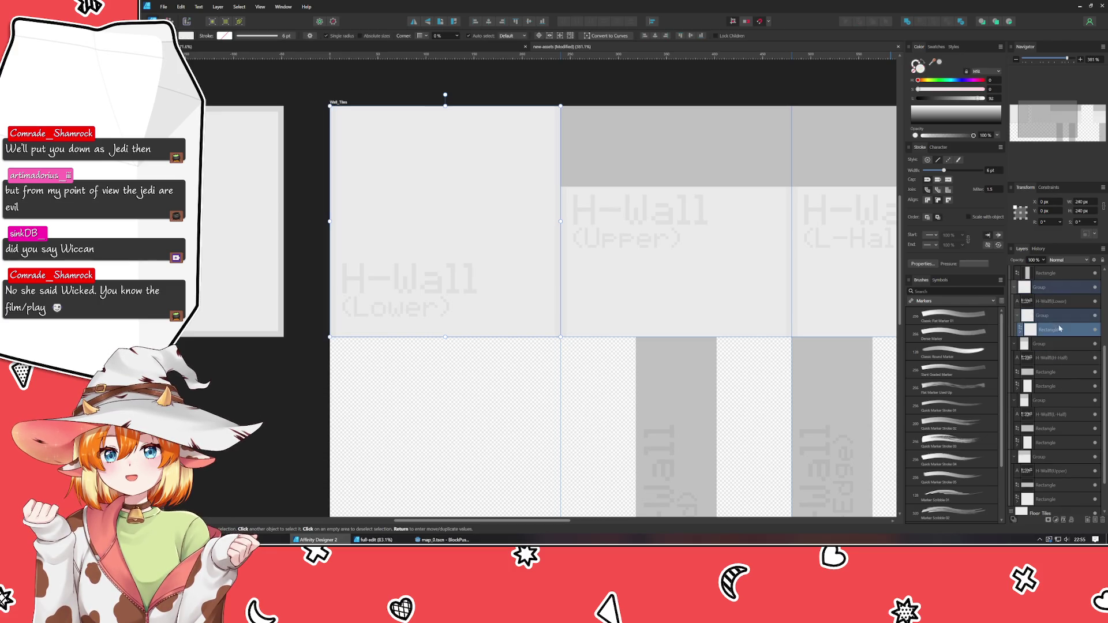
pyautogui.moveTo(1043, 317); pyautogui.dragTo(1043, 314)
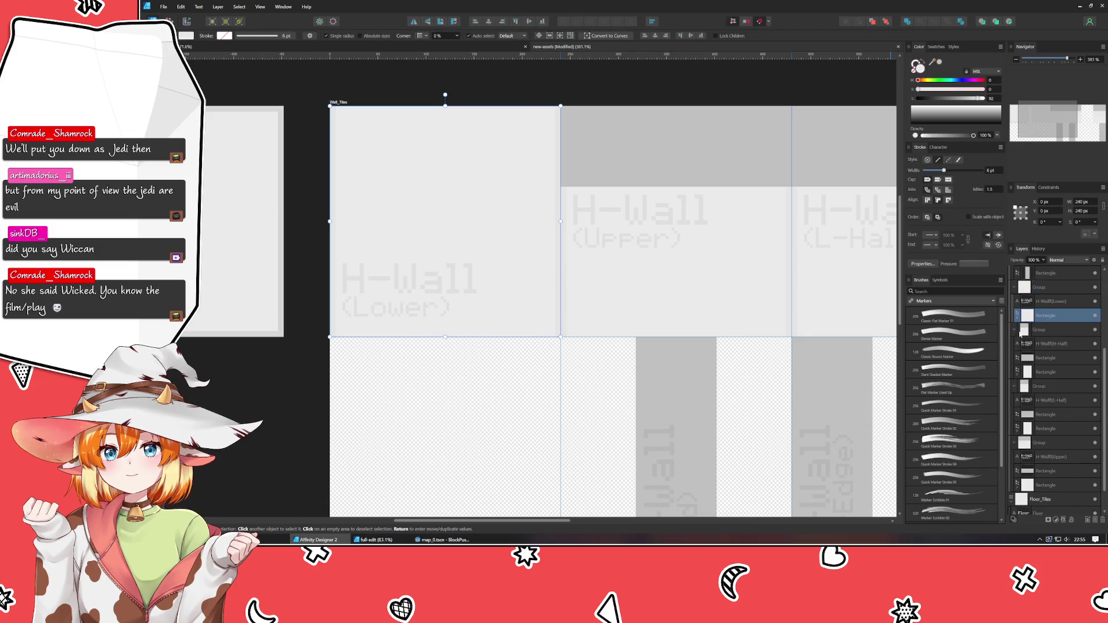
pyautogui.click(513, 387)
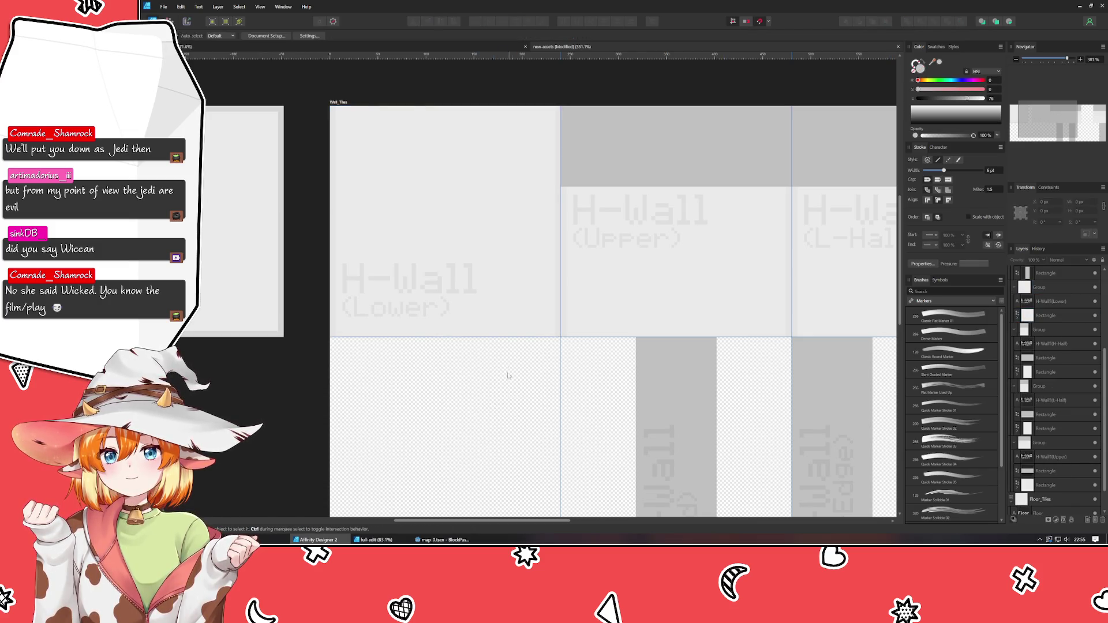
# Save the tile sheet document
pyautogui.moveTo(599, 398)
pyautogui.mouseDown()
pyautogui.moveTo(434, 363)
pyautogui.moveTo(399, 323)
pyautogui.moveTo(345, 365)
pyautogui.moveTo(320, 414)
pyautogui.moveTo(540, 396)
pyautogui.mouseUp()
pyautogui.scroll(-1, 378, 388)
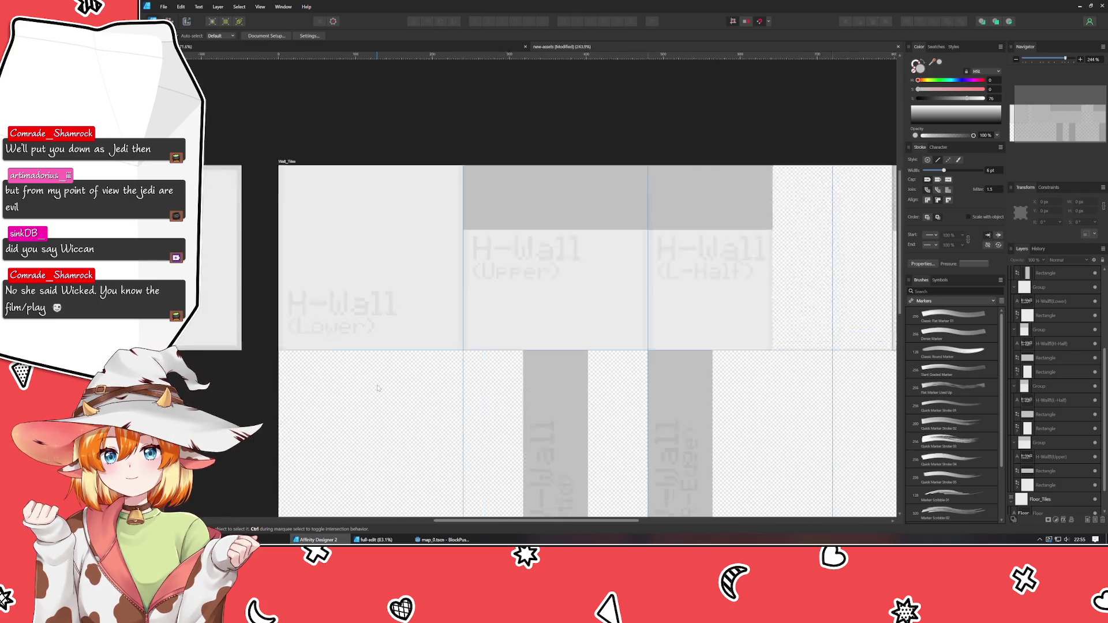
pyautogui.scroll(-1, 377, 388)
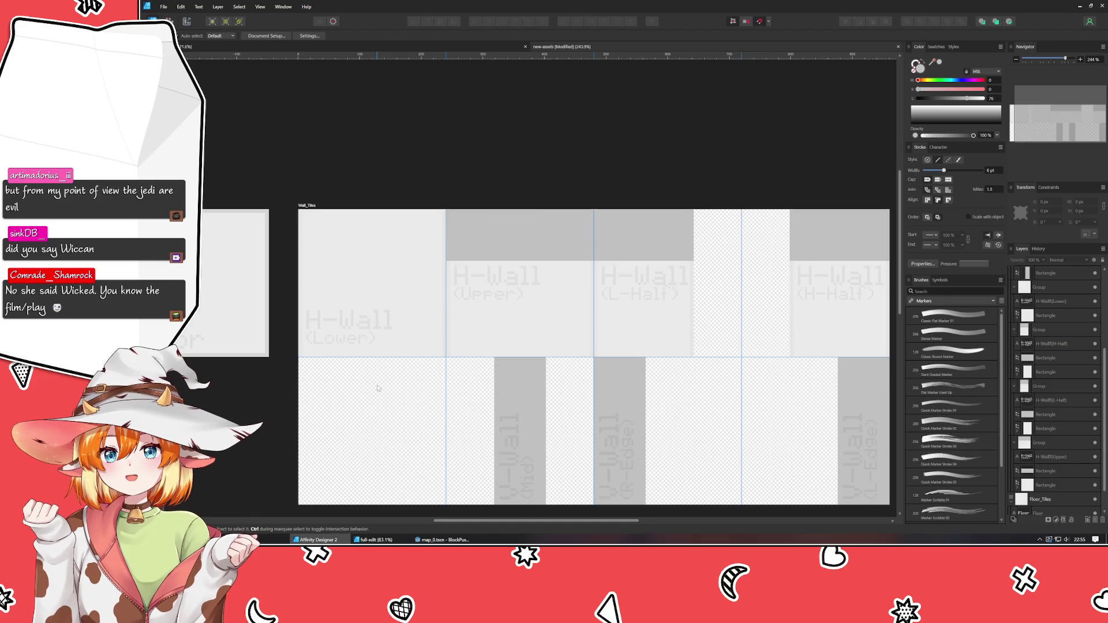
pyautogui.hotkey('ctrl', 's')
# Duplicate the H-Wall (Upper) tile into the bottom-left slot and narrow the copy to 84 px
pyautogui.moveTo(748, 391)
pyautogui.mouseDown()
pyautogui.moveTo(707, 390)
pyautogui.moveTo(754, 346)
pyautogui.moveTo(735, 347)
pyautogui.mouseUp()
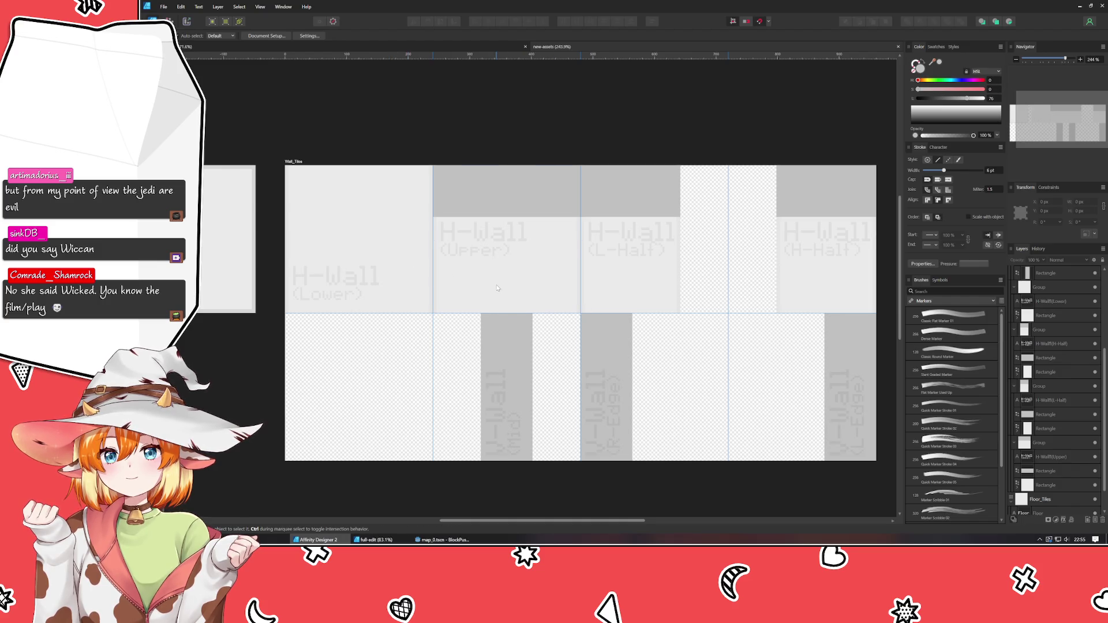
pyautogui.click(545, 295)
pyautogui.moveTo(544, 291)
pyautogui.mouseDown()
pyautogui.moveTo(525, 417)
pyautogui.moveTo(587, 424)
pyautogui.mouseUp()
pyautogui.moveTo(629, 387)
pyautogui.mouseDown()
pyautogui.moveTo(534, 376)
pyautogui.moveTo(377, 403)
pyautogui.mouseUp()
# Place a copy of the V-Wall (Mid) label in the new narrow tile's column
pyautogui.keyDown('ctrl'); pyautogui.scroll(3, 364, 392); pyautogui.keyUp('ctrl')
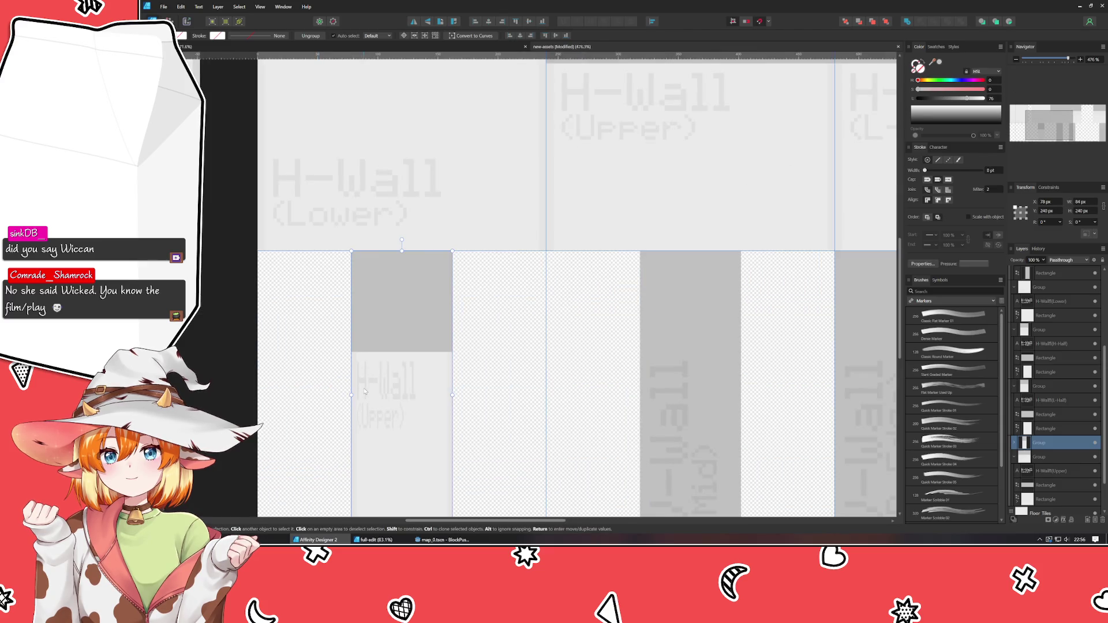
pyautogui.doubleClick(386, 390)
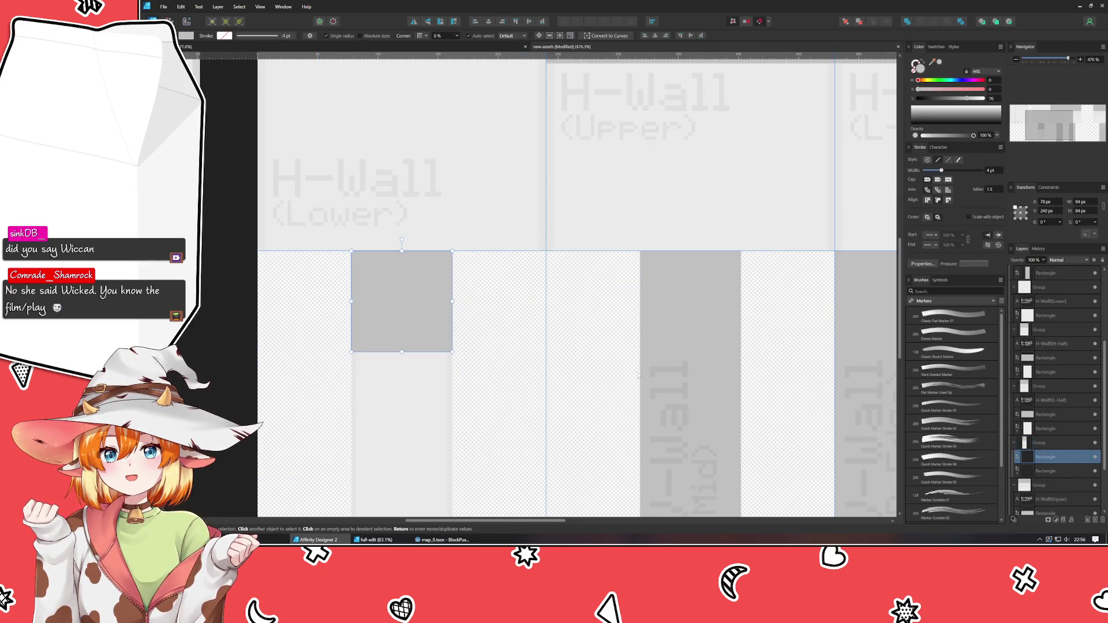
pyautogui.click(657, 386)
pyautogui.click(657, 386)
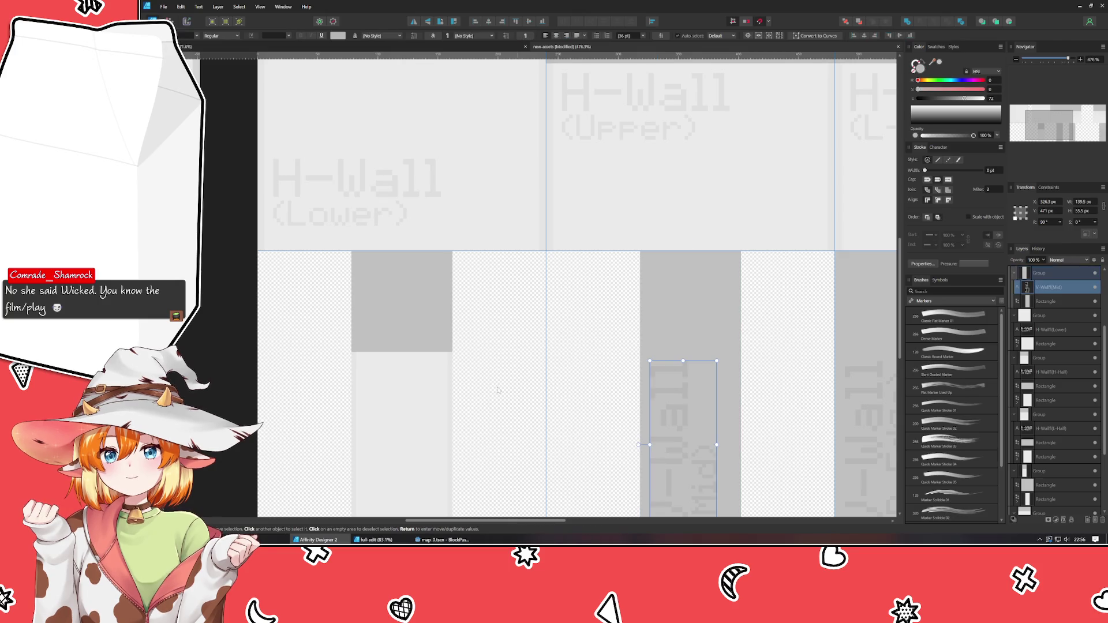
pyautogui.hotkey('ctrl', 'j')
pyautogui.moveTo(668, 455)
pyautogui.mouseDown()
pyautogui.moveTo(336, 404)
pyautogui.moveTo(390, 459)
pyautogui.moveTo(382, 404)
pyautogui.moveTo(381, 414)
pyautogui.mouseUp()
pyautogui.scroll(-2, 391, 459)
# Rewrite the copied label as 'H-Wall (Pillar)' and zoom to fit both artboards
pyautogui.doubleClick(381, 419)
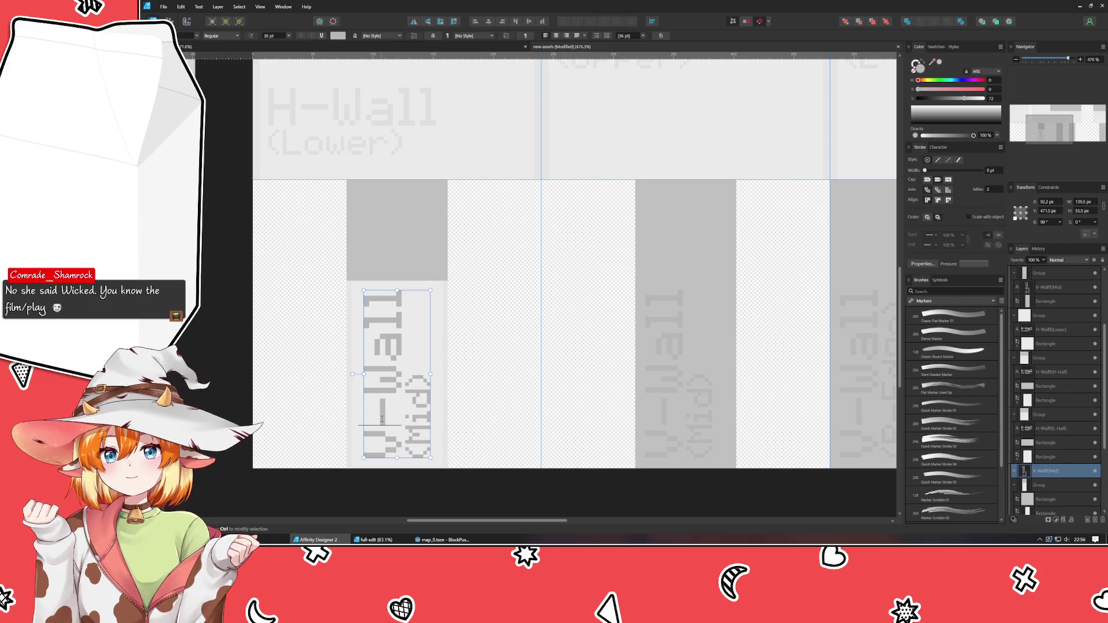
pyautogui.press('BackSpace')
pyautogui.write('H')
pyautogui.press('Right')
pyautogui.press('Down')
pyautogui.hotkey('shift', 'Right')
pyautogui.hotkey('shift', 'Right')
pyautogui.hotkey('shift', 'Right')
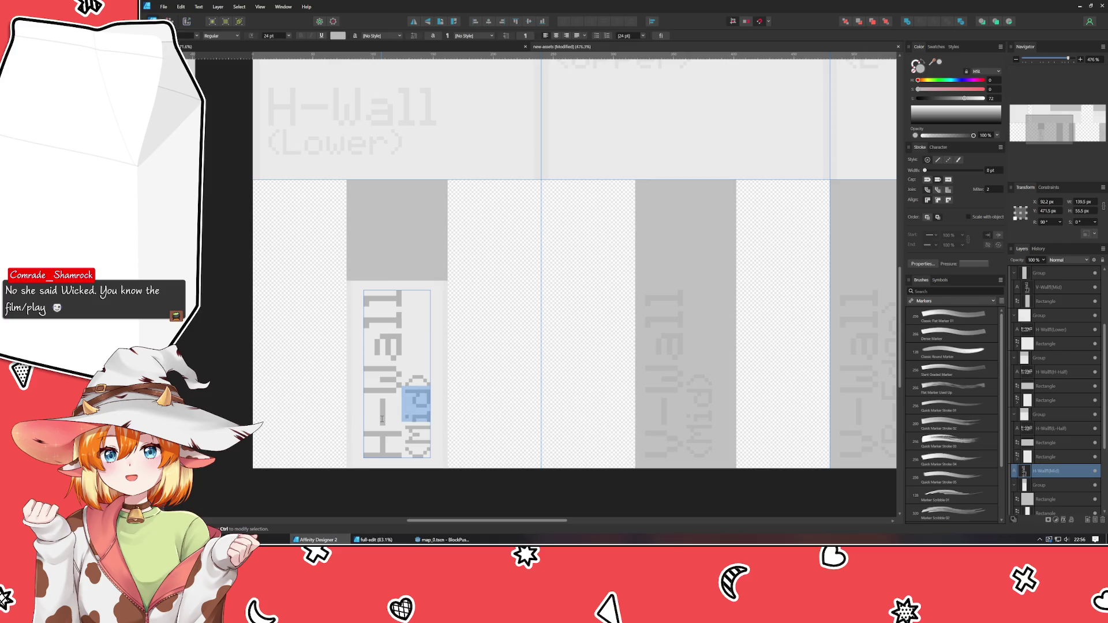
pyautogui.write('F')
pyautogui.write('illar')
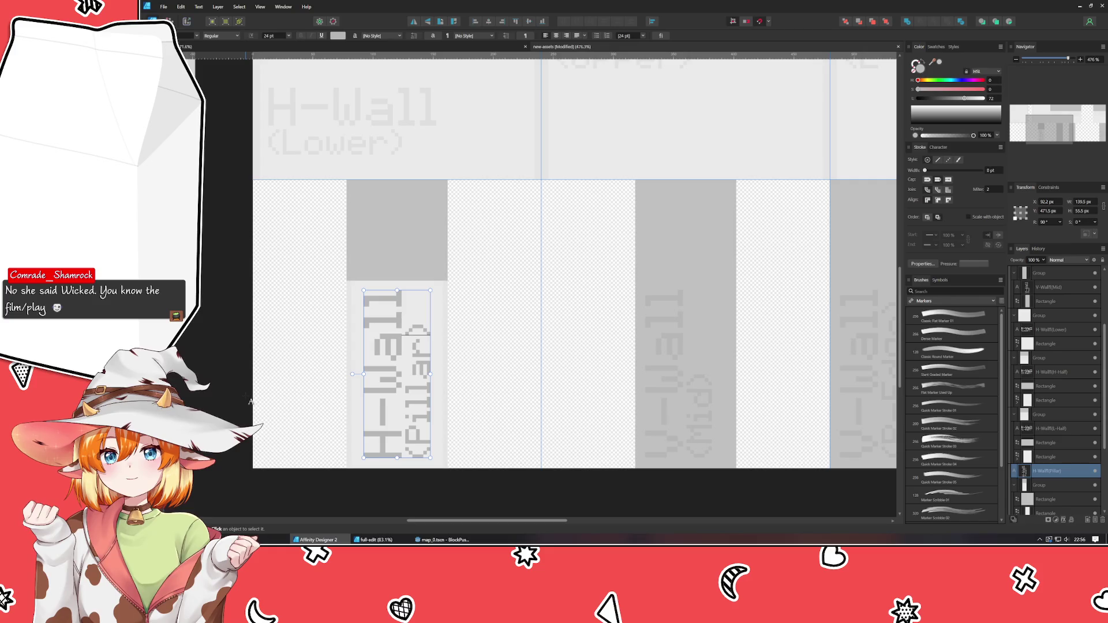
pyautogui.press('Escape')
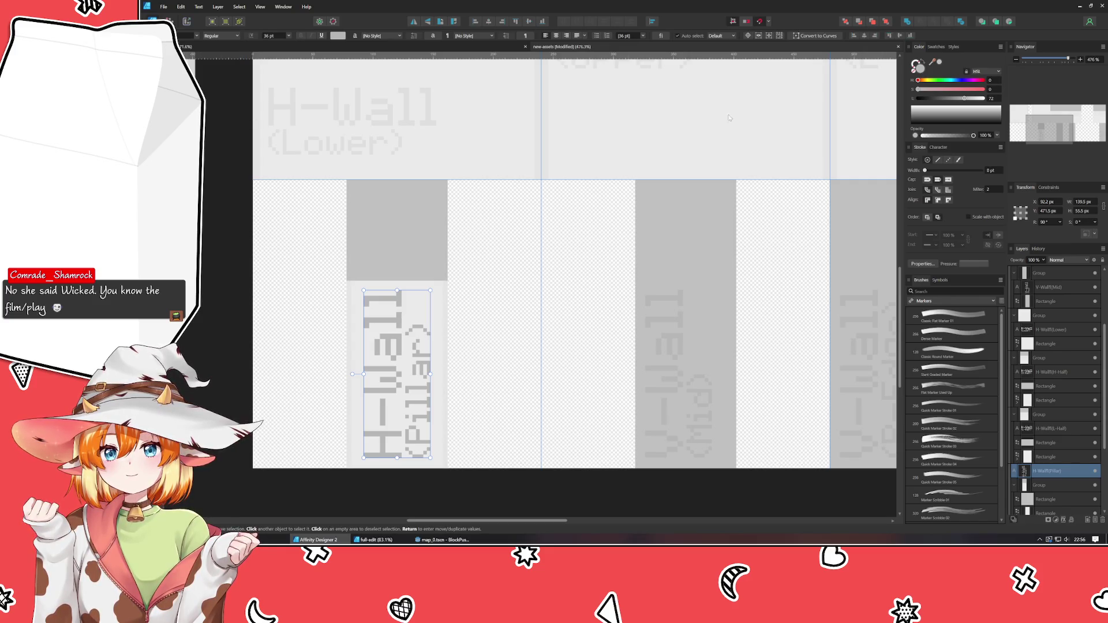
pyautogui.moveTo(932, 62)
pyautogui.mouseDown()
pyautogui.moveTo(222, 134)
pyautogui.moveTo(359, 104)
pyautogui.mouseUp()
pyautogui.click(488, 368)
pyautogui.hotkey('ctrl', '0')
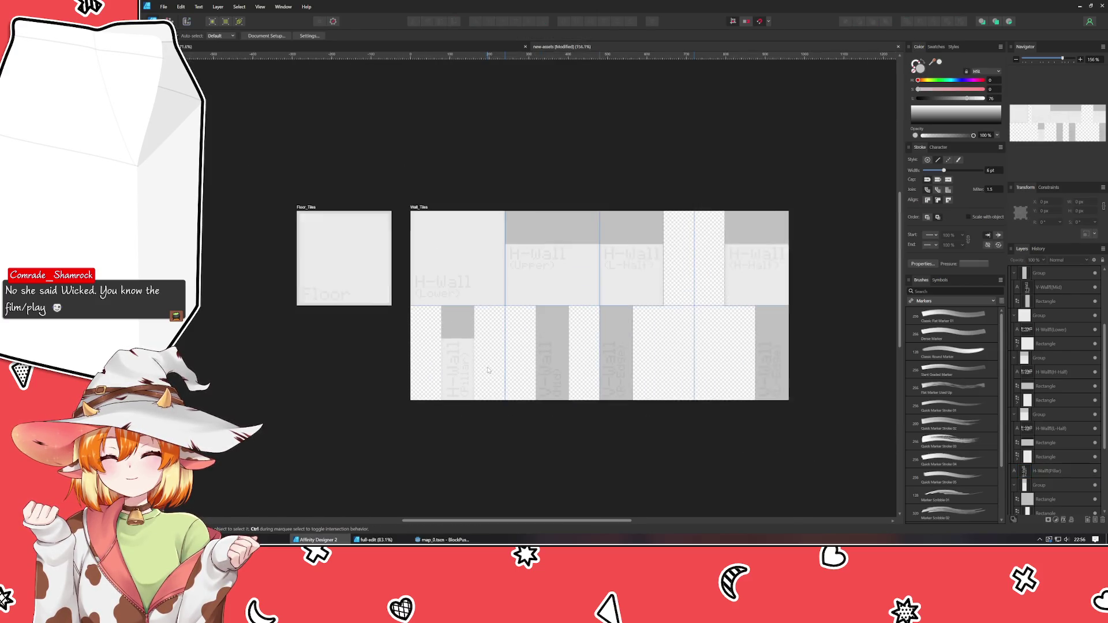
# Retype a character in the H-Wall (Pillar) label, then save and return to the Move tool
pyautogui.scroll(1, 487, 370)
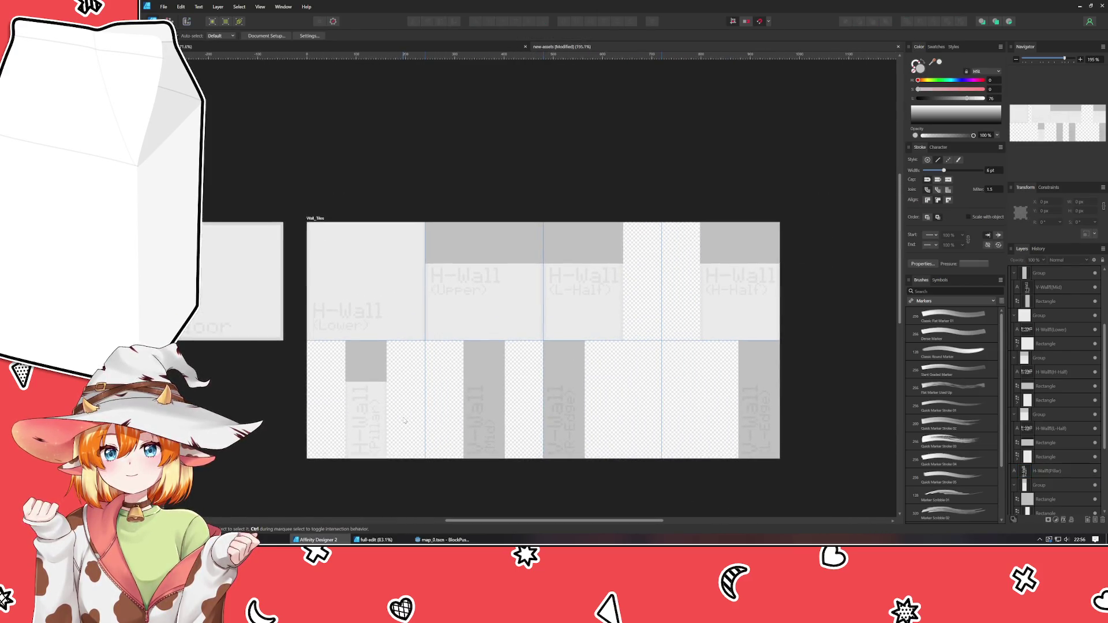
pyautogui.click(355, 433)
pyautogui.doubleClick(355, 433)
pyautogui.write('V')
pyautogui.press('Escape')
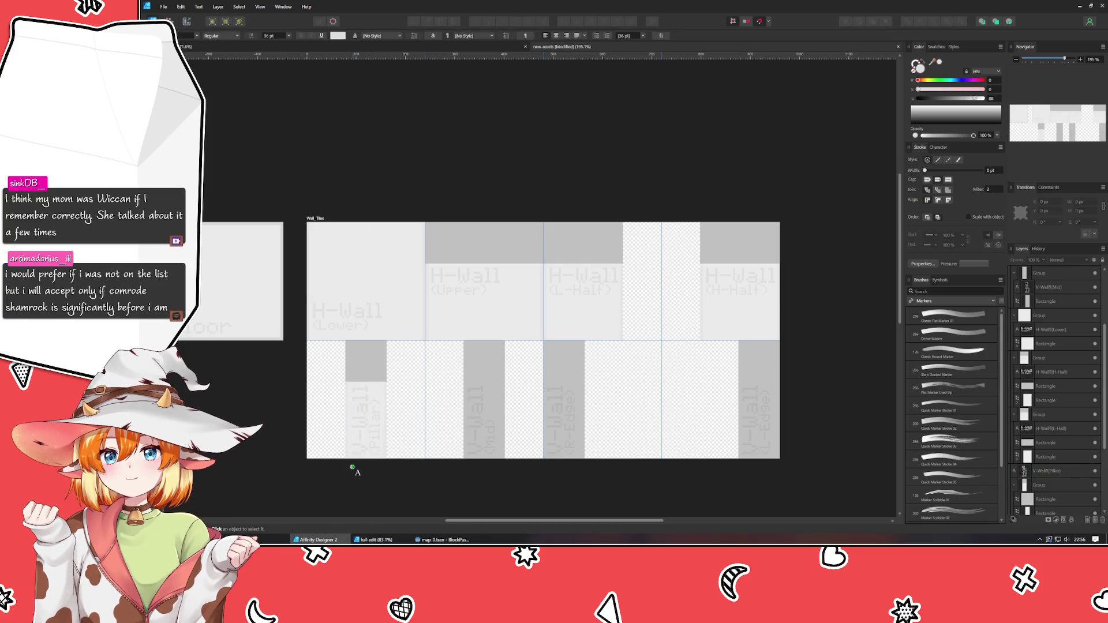
pyautogui.hotkey('ctrl', 's')
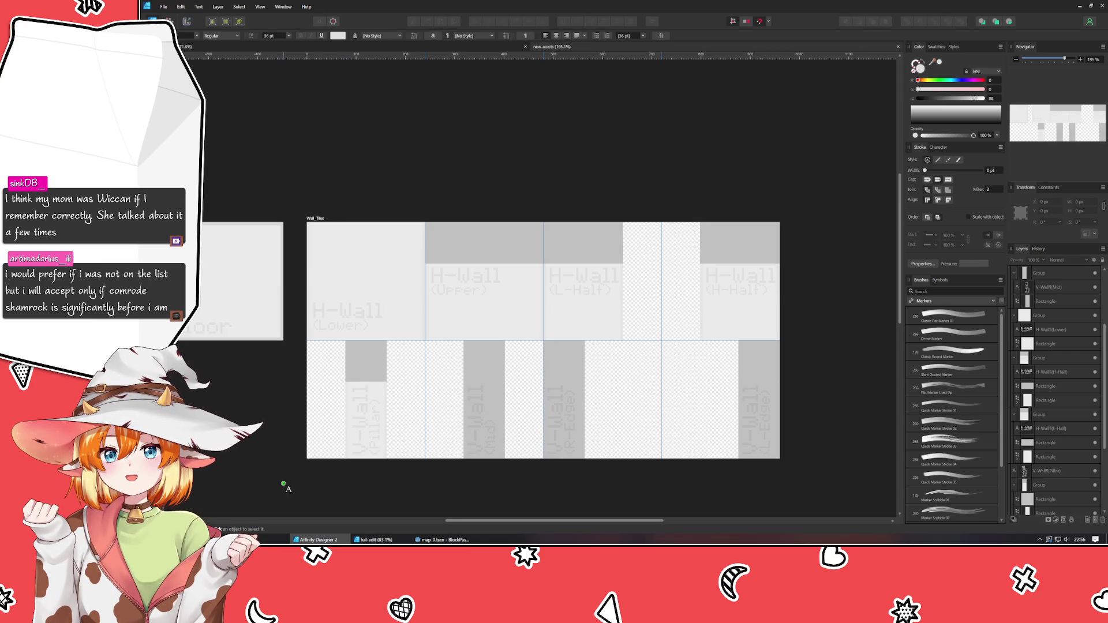
pyautogui.press('v')
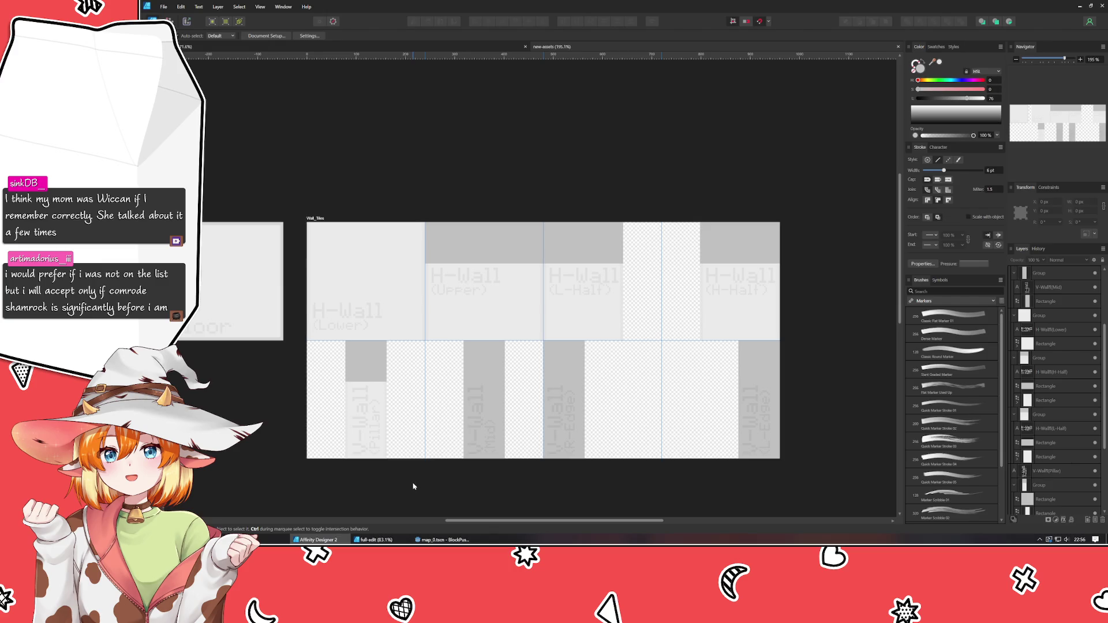
pyautogui.scroll(3, 414, 486)
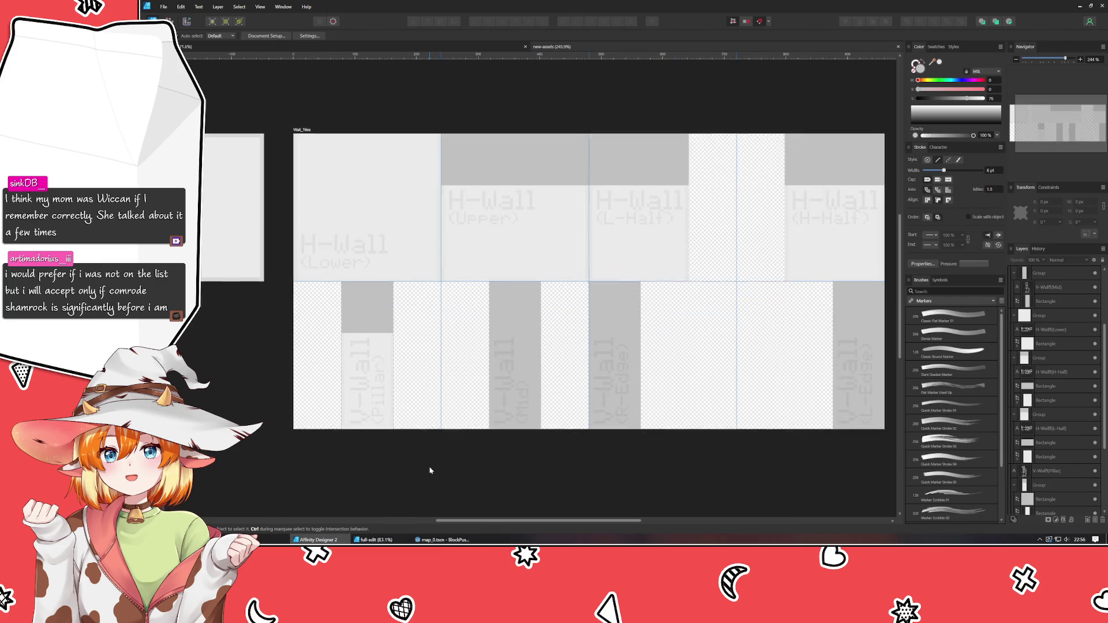
pyautogui.scroll(-2, 430, 471)
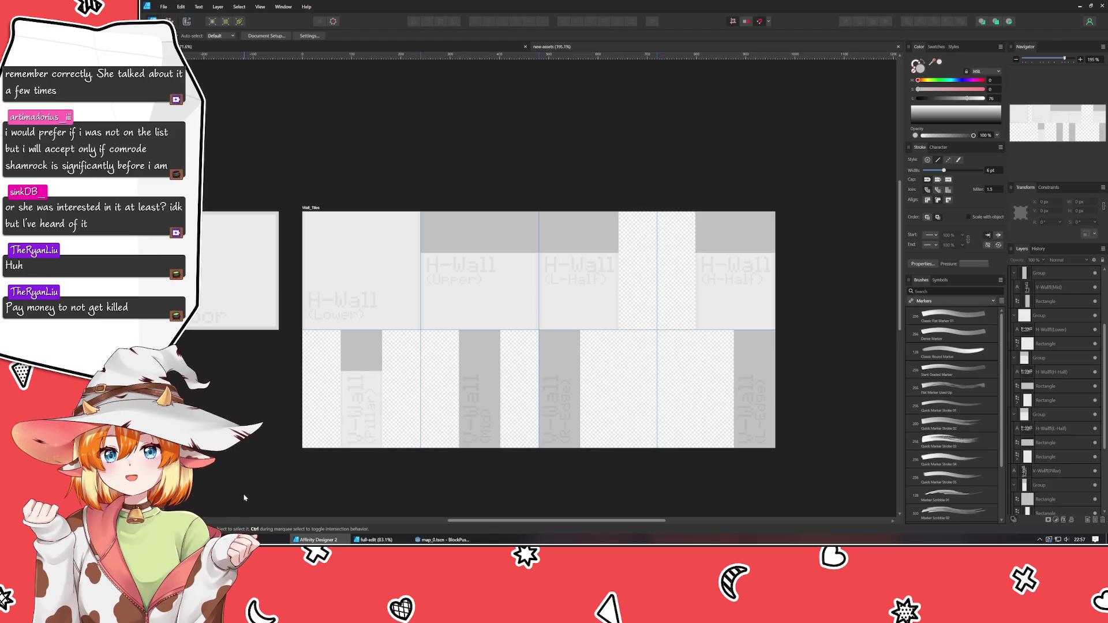
pyautogui.moveTo(318, 539)
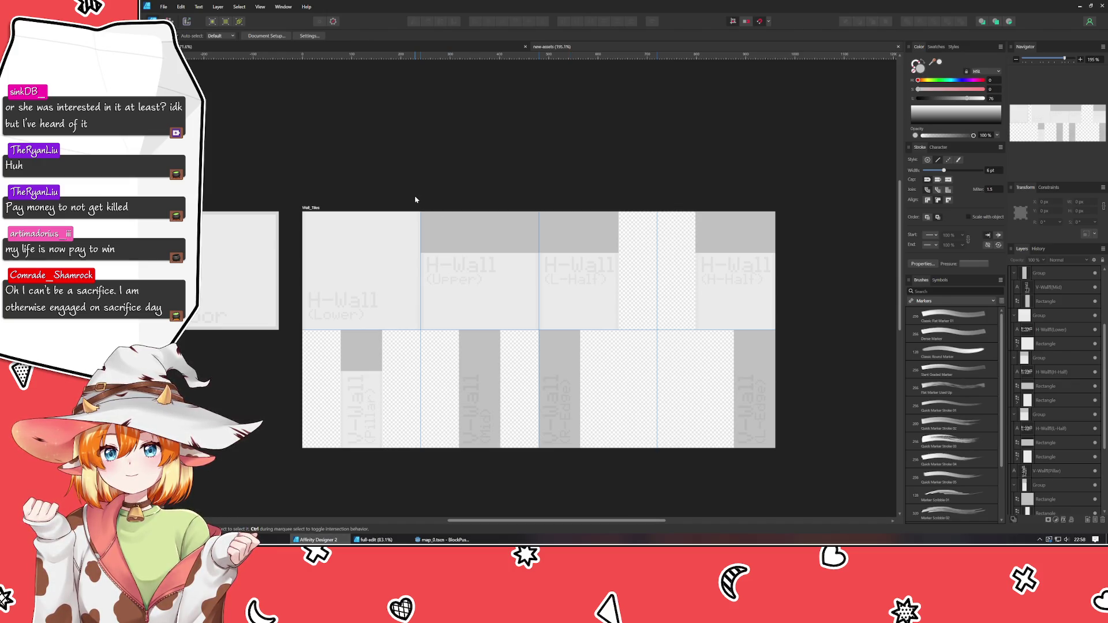
pyautogui.moveTo(416, 199)
pyautogui.mouseDown()
pyautogui.moveTo(462, 198)
pyautogui.moveTo(533, 228)
pyautogui.moveTo(509, 222)
pyautogui.mouseUp()
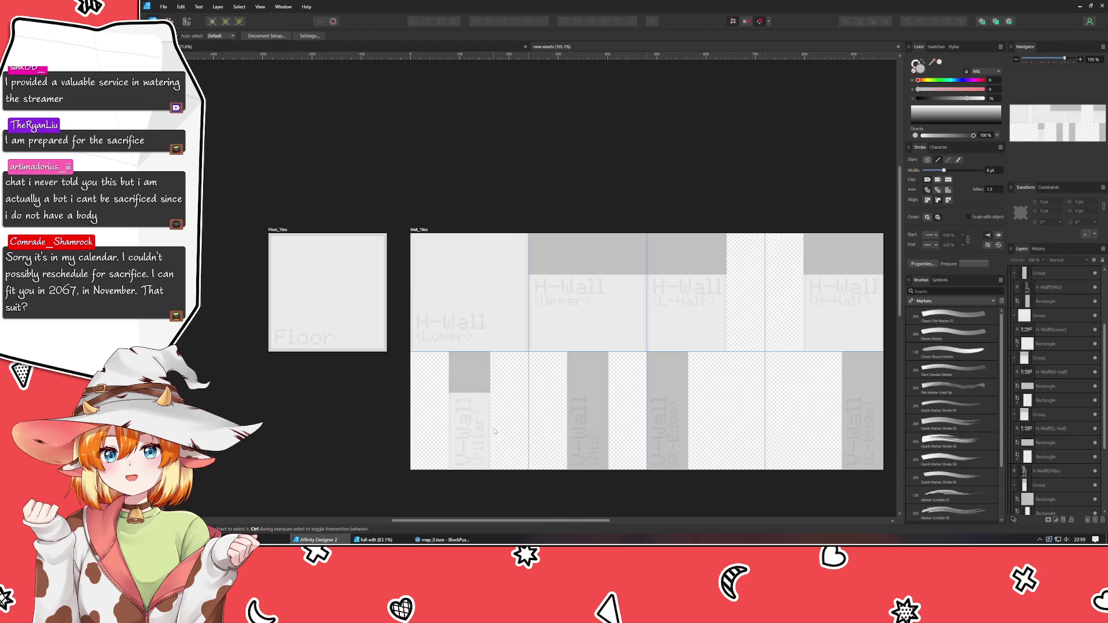
pyautogui.moveTo(721, 421)
pyautogui.mouseDown()
pyautogui.moveTo(574, 376)
pyautogui.moveTo(698, 371)
pyautogui.moveTo(660, 364)
pyautogui.mouseUp()
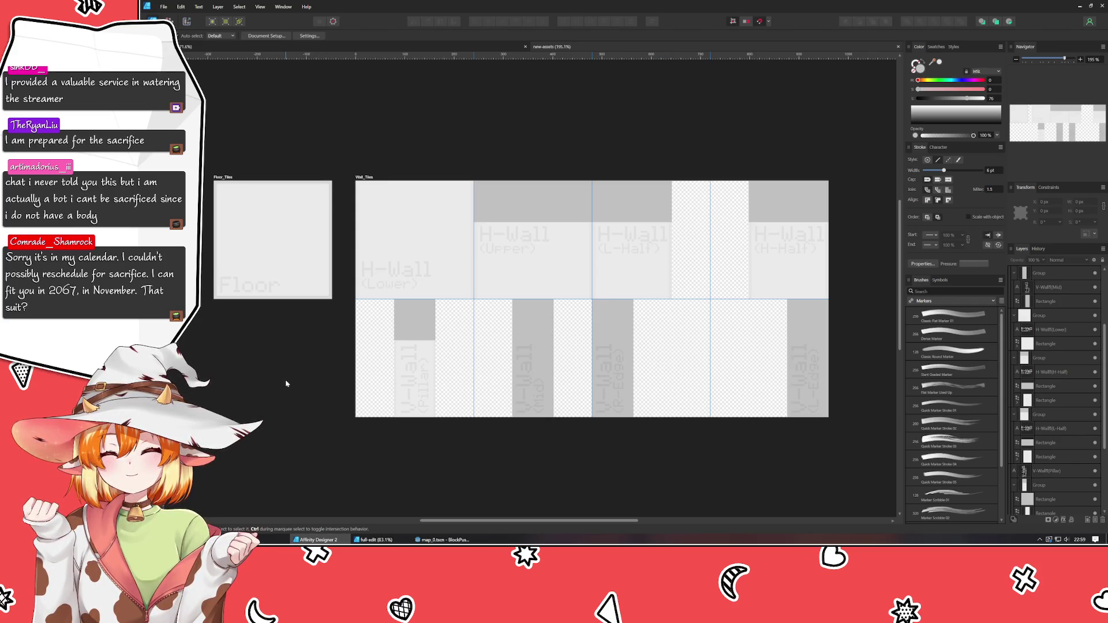
pyautogui.scroll(-1, 285, 382)
pyautogui.scroll(-2, 285, 379)
pyautogui.moveTo(286, 379)
pyautogui.mouseDown()
pyautogui.moveTo(346, 378)
pyautogui.moveTo(387, 304)
pyautogui.moveTo(460, 311)
pyautogui.mouseUp()
pyautogui.scroll(1, 347, 378)
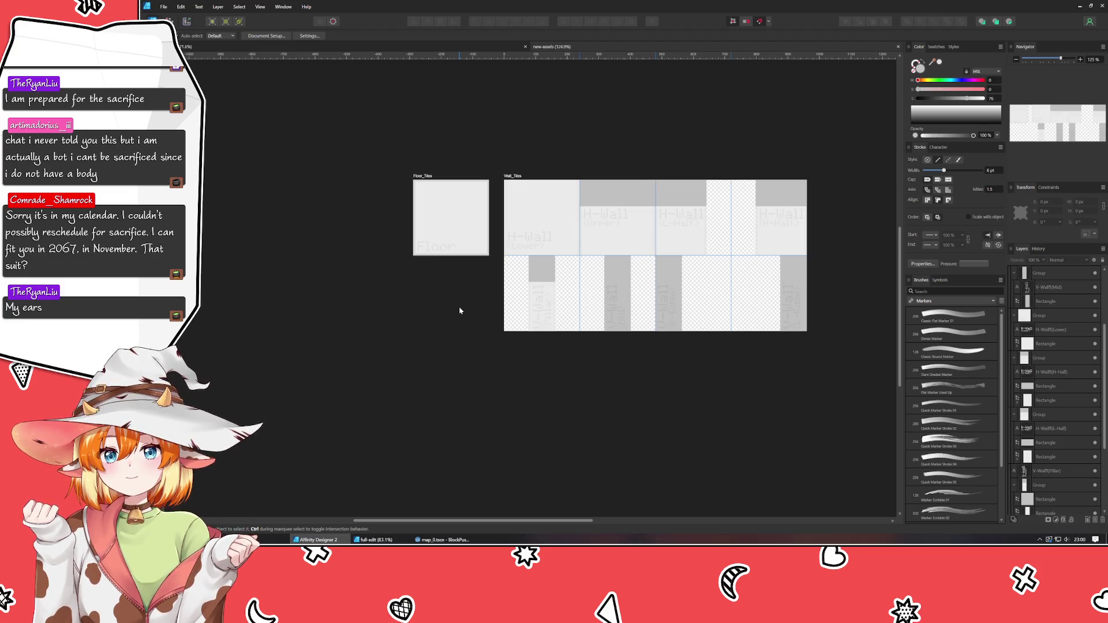
pyautogui.moveTo(460, 310)
pyautogui.mouseDown()
pyautogui.moveTo(384, 378)
pyautogui.moveTo(371, 434)
pyautogui.mouseUp()
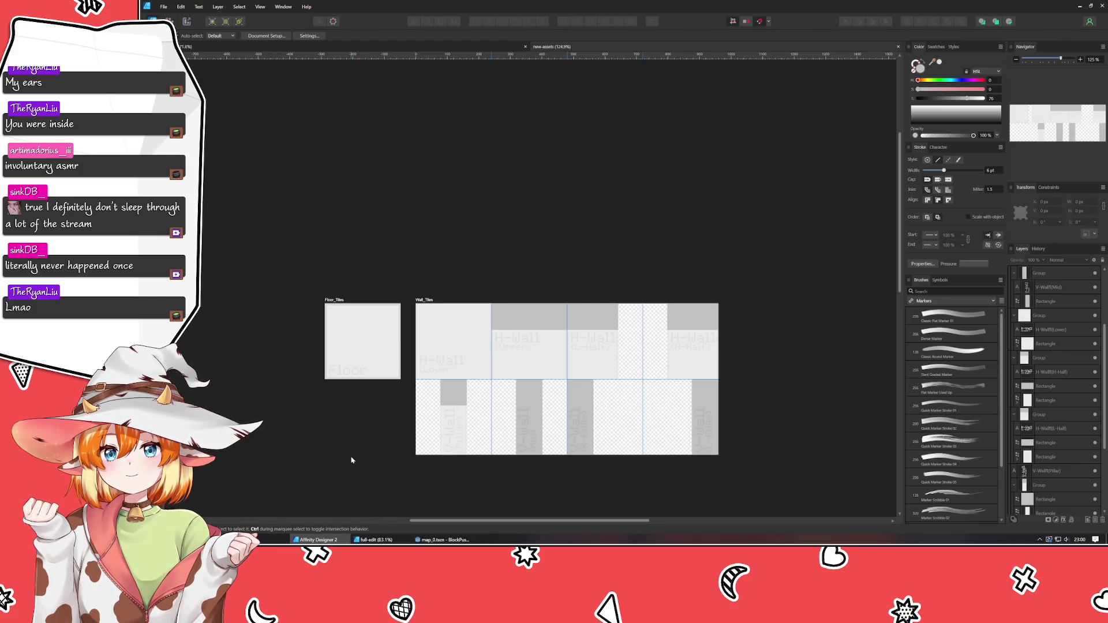
pyautogui.moveTo(507, 193)
pyautogui.mouseDown()
pyautogui.moveTo(532, 75)
pyautogui.moveTo(500, 88)
pyautogui.mouseUp()
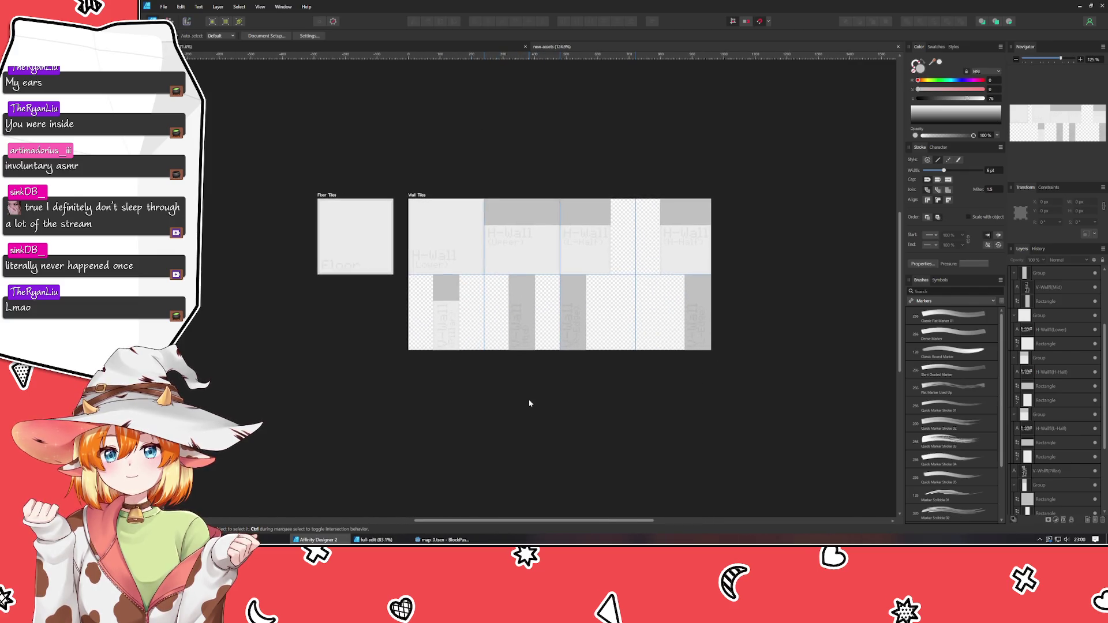
pyautogui.click(411, 49)
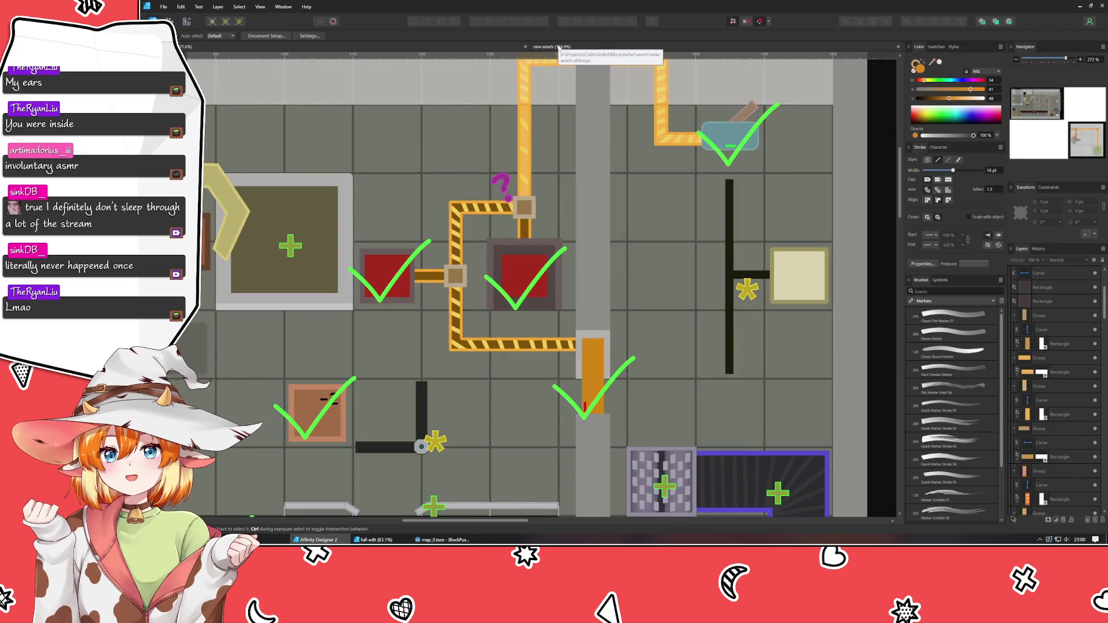
pyautogui.click(555, 47)
pyautogui.moveTo(413, 423); pyautogui.dragTo(403, 346)
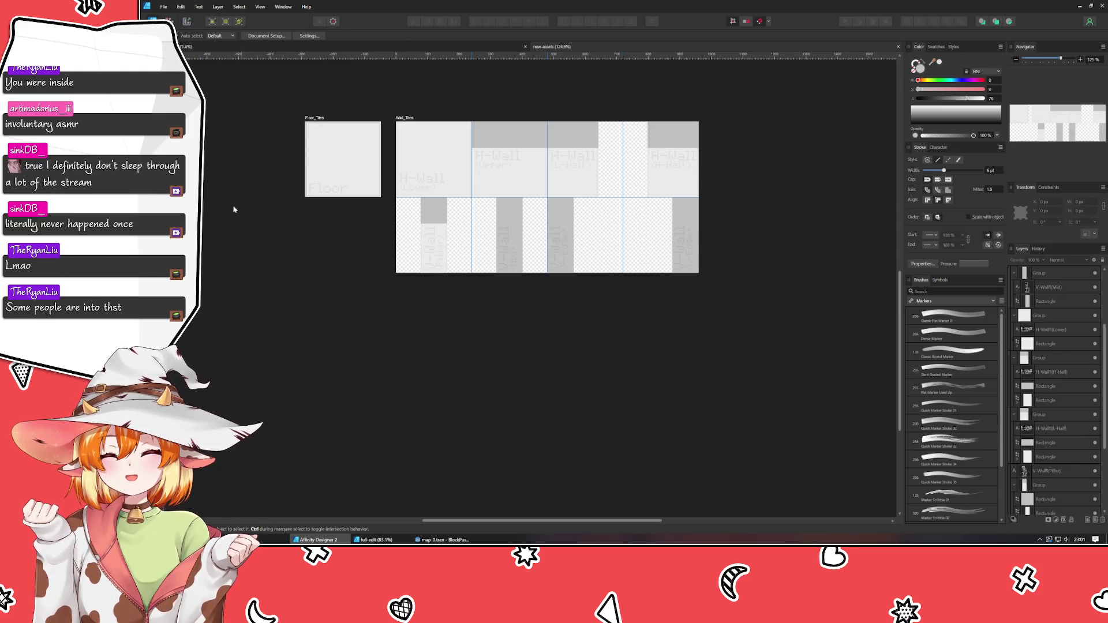
# Draw a new artboard below Wall_Tiles and size it 480 × 240 px
pyautogui.hotkey('shift', 'v')
pyautogui.moveTo(396, 293)
pyautogui.mouseDown()
pyautogui.moveTo(561, 360)
pyautogui.moveTo(566, 392)
pyautogui.mouseUp()
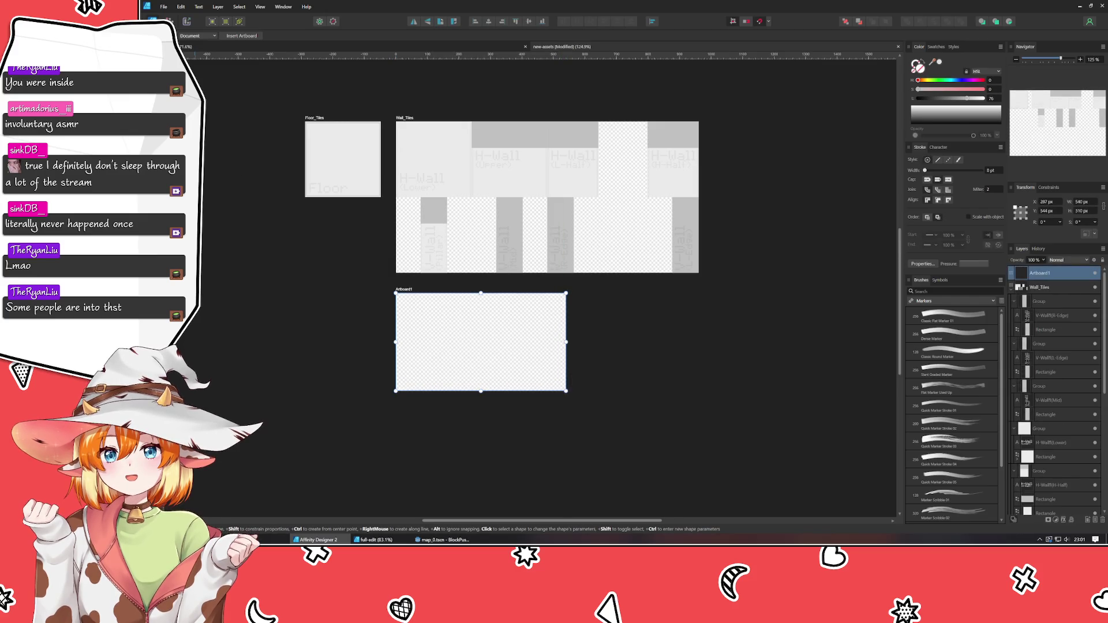
pyautogui.press('v')
pyautogui.click(1082, 201)
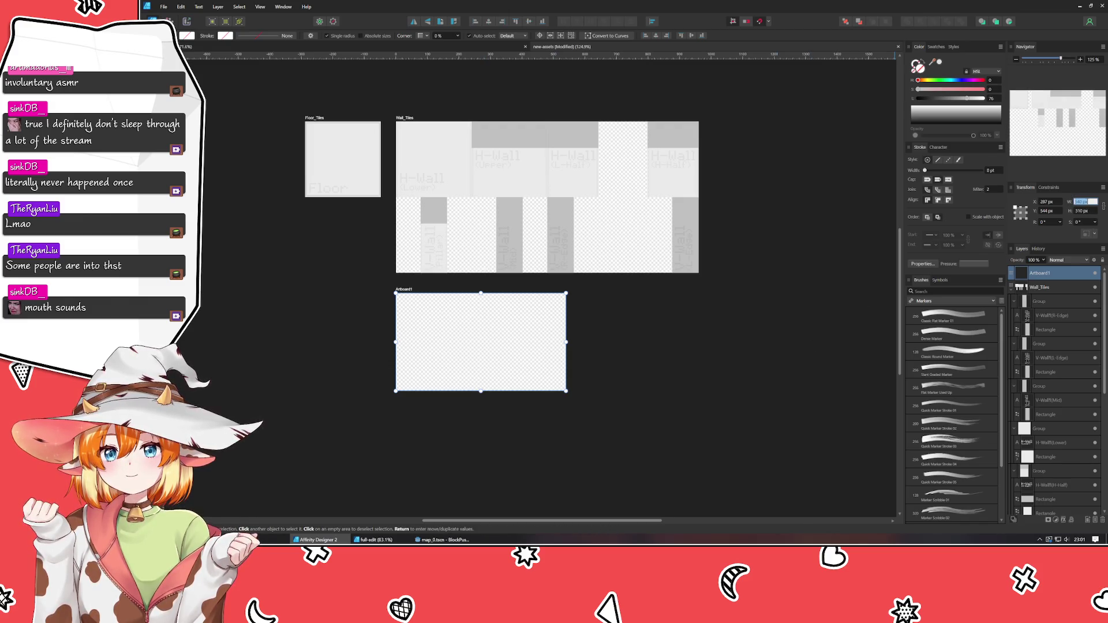
pyautogui.write('80')
pyautogui.press('Return')
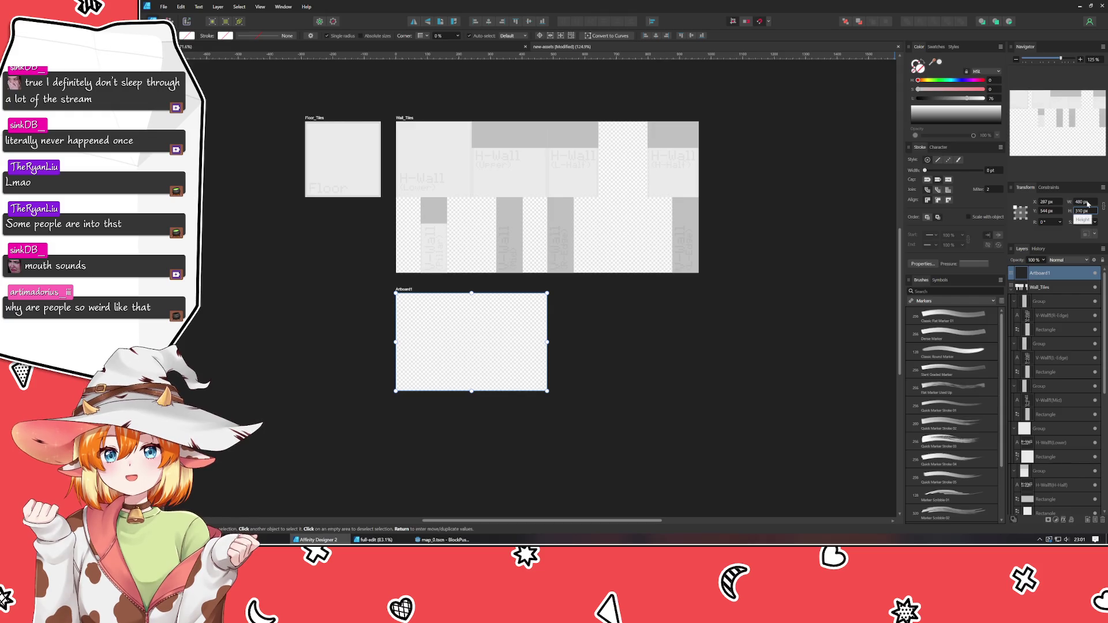
pyautogui.write('240')
pyautogui.press('Return')
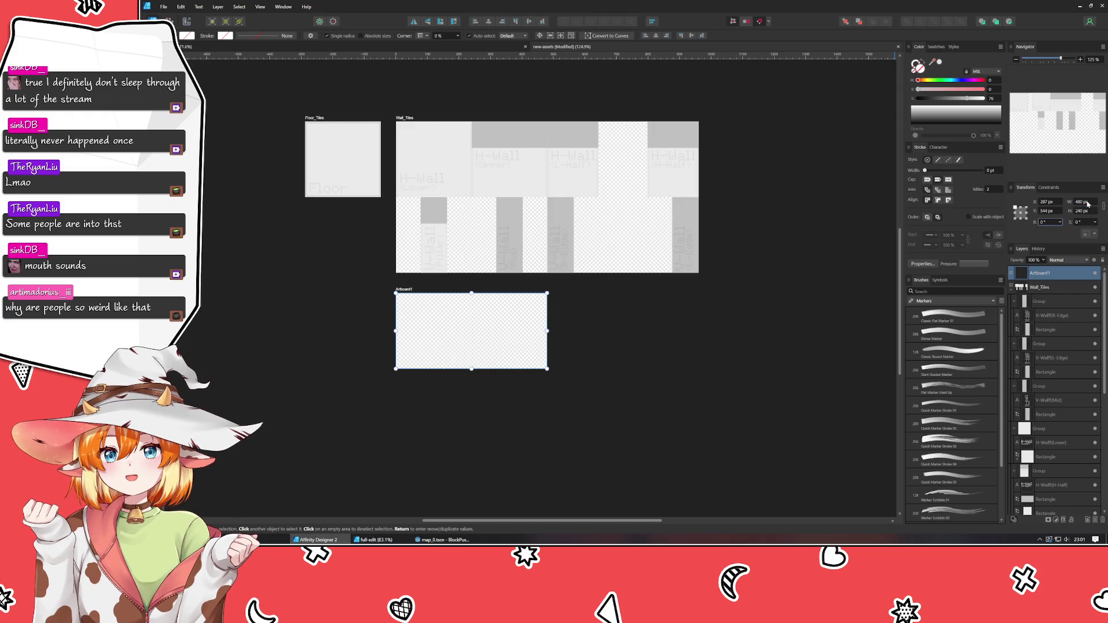
pyautogui.click(583, 348)
pyautogui.scroll(5, 422, 335)
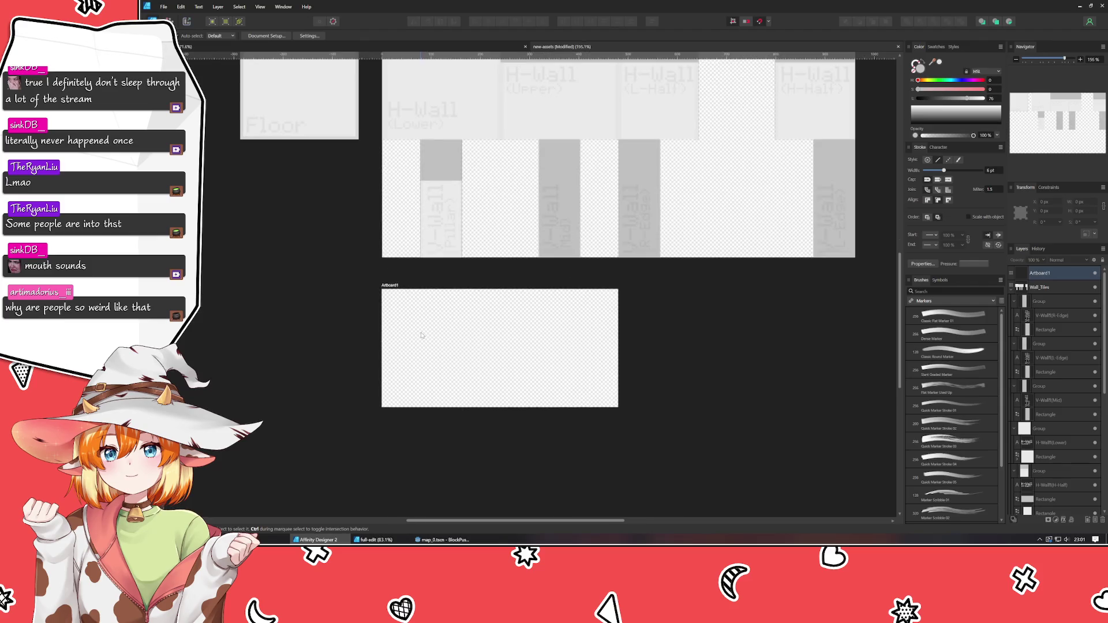
pyautogui.moveTo(395, 302); pyautogui.dragTo(418, 295)
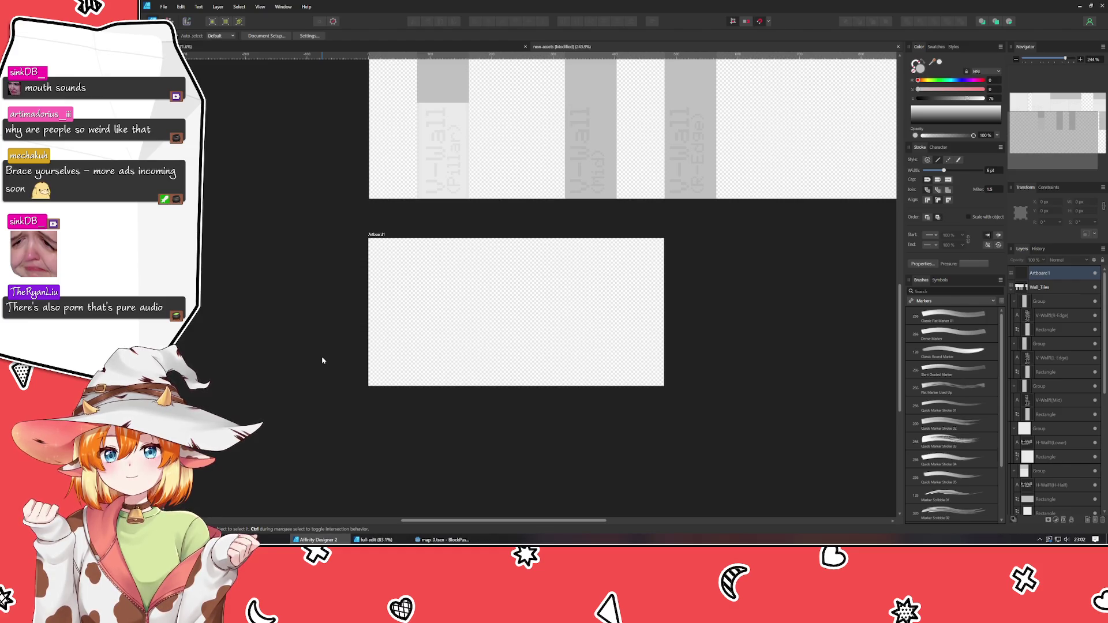
# Copy the dark arrow shape from the level map and paste it onto Artboard1's bottom-left
pyautogui.scroll(3, 322, 361)
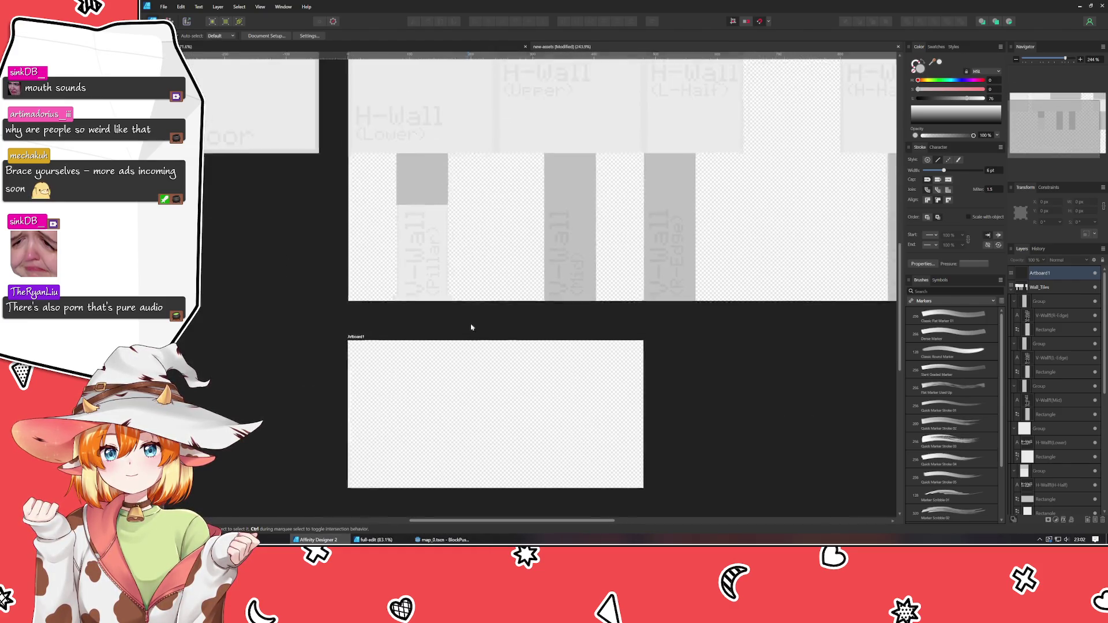
pyautogui.moveTo(468, 339); pyautogui.dragTo(475, 306)
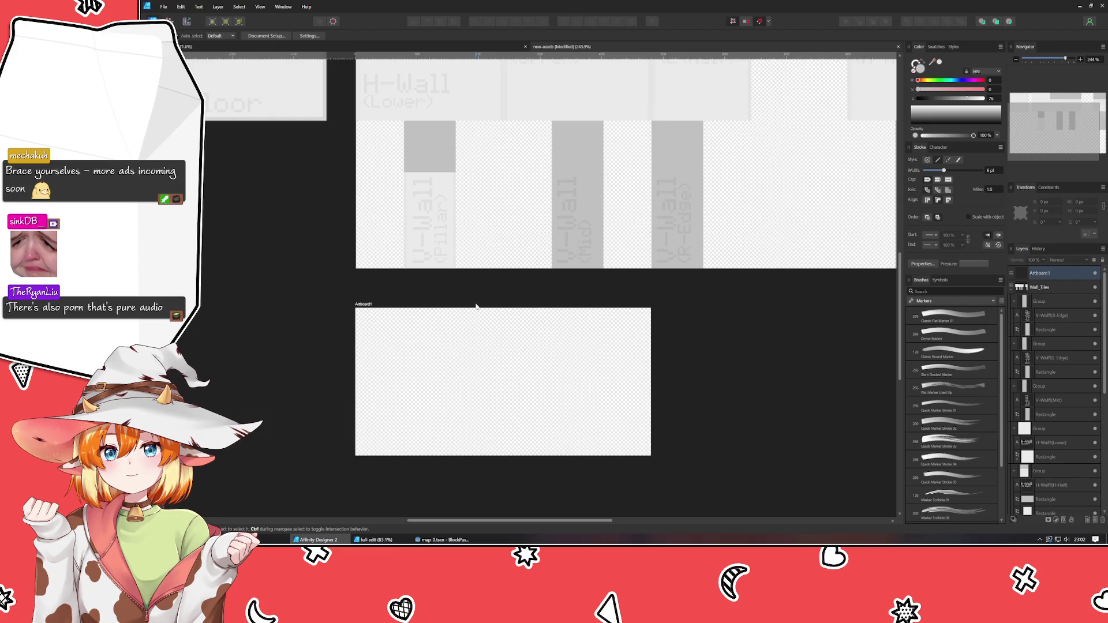
pyautogui.moveTo(349, 316)
pyautogui.mouseDown()
pyautogui.moveTo(349, 459)
pyautogui.moveTo(374, 341)
pyautogui.mouseUp()
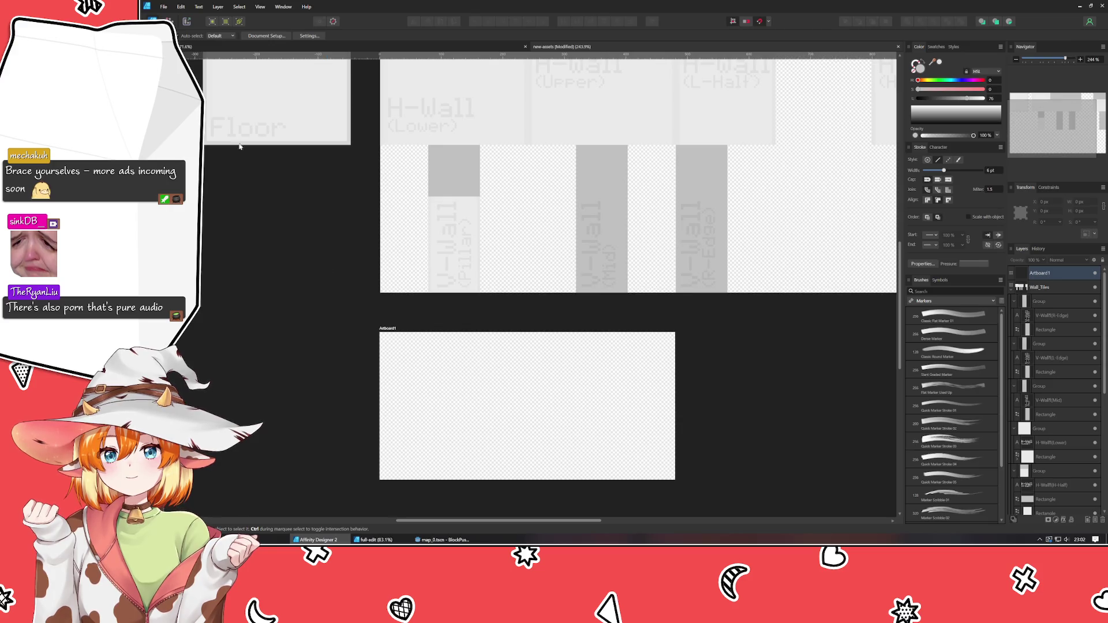
pyautogui.hotkey('ctrl', 'Tab')
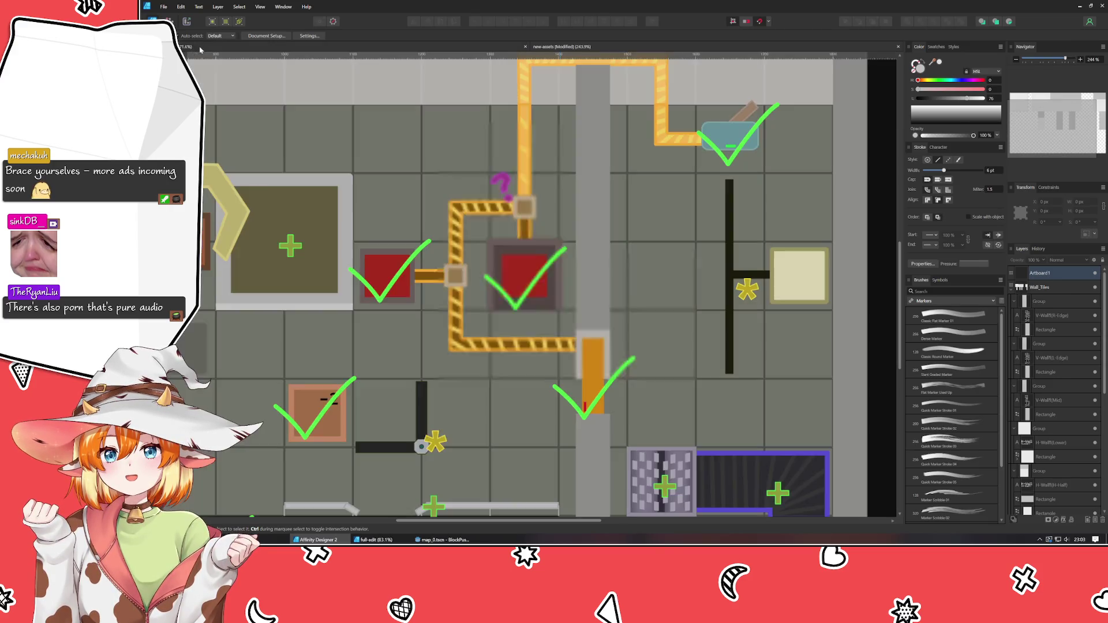
pyautogui.scroll(-3, 647, 310)
pyautogui.hscroll(-4, 647, 310)
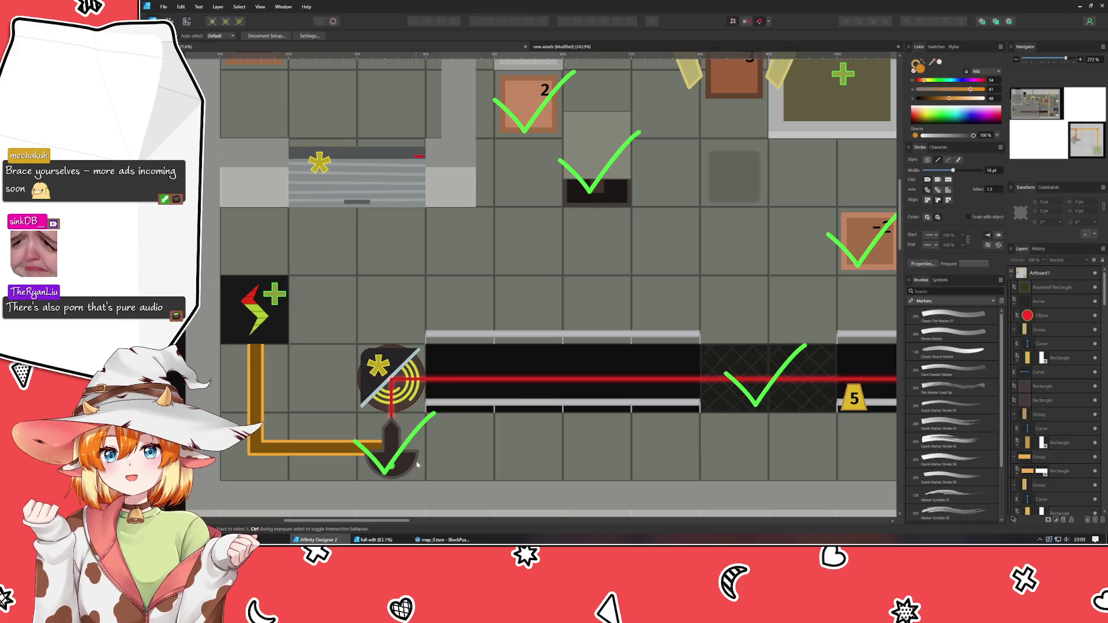
pyautogui.click(391, 442)
pyautogui.hotkey('ctrl', 'c')
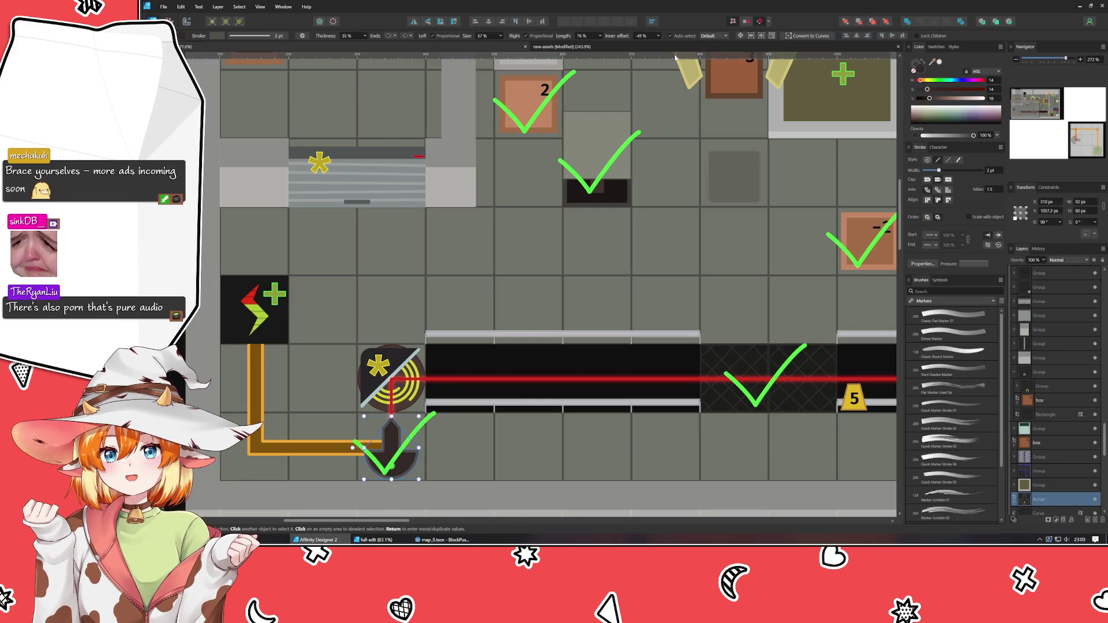
pyautogui.hotkey('ctrl', 'Tab')
pyautogui.hotkey('ctrl', 'v')
pyautogui.moveTo(597, 412)
pyautogui.mouseDown()
pyautogui.moveTo(423, 445)
pyautogui.moveTo(546, 344)
pyautogui.moveTo(528, 342)
pyautogui.mouseUp()
# Widen the arrow to 240 px, snap it to Artboard1's left edge, and set its height to 240 px
pyautogui.moveTo(396, 468); pyautogui.dragTo(381, 477)
pyautogui.moveTo(441, 442); pyautogui.dragTo(434, 442)
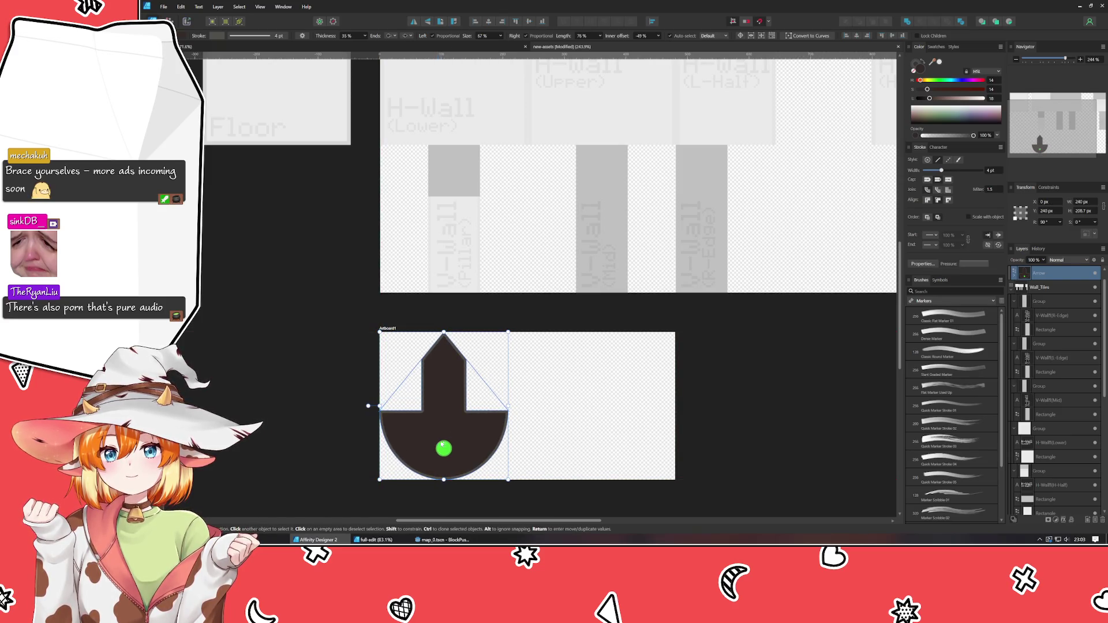
pyautogui.click(1087, 211)
pyautogui.write('240')
pyautogui.press('Return')
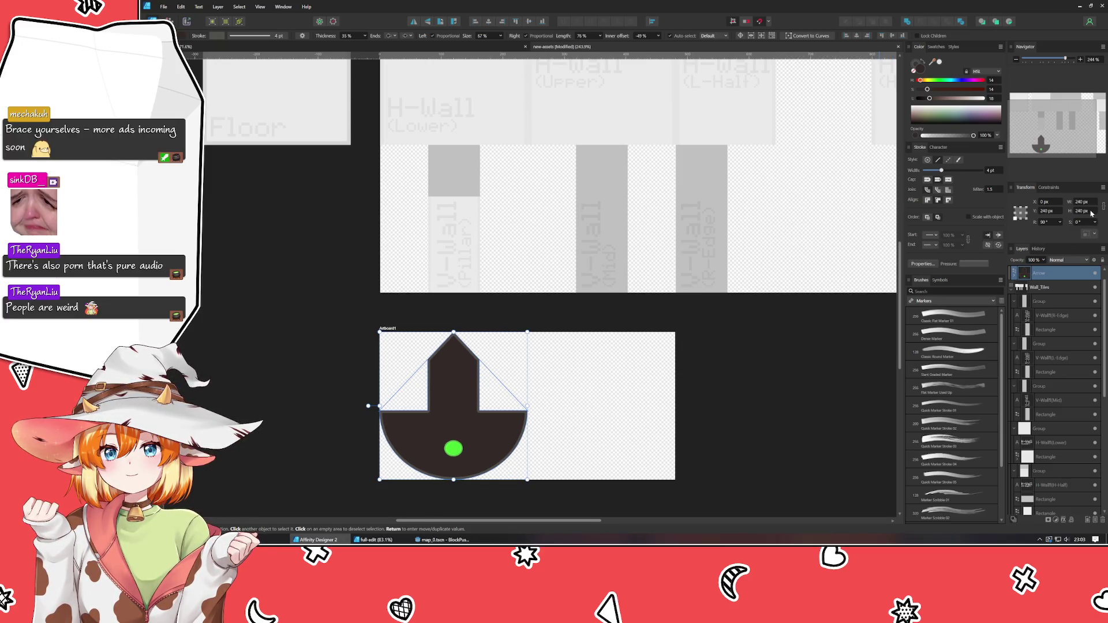
pyautogui.click(605, 430)
pyautogui.scroll(3, 577, 430)
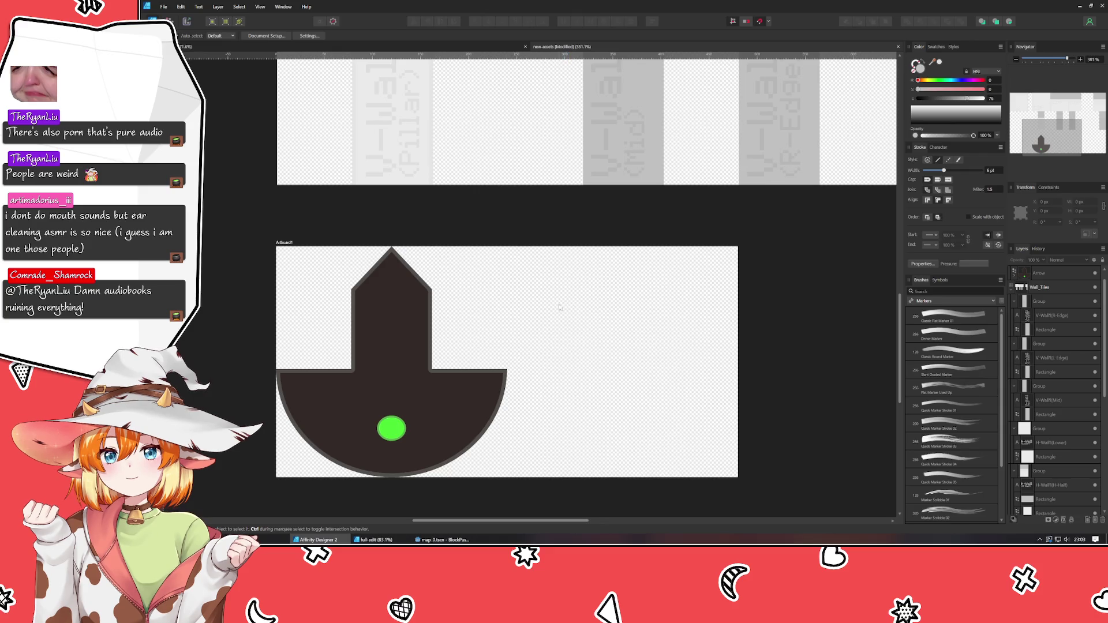
pyautogui.click(375, 376)
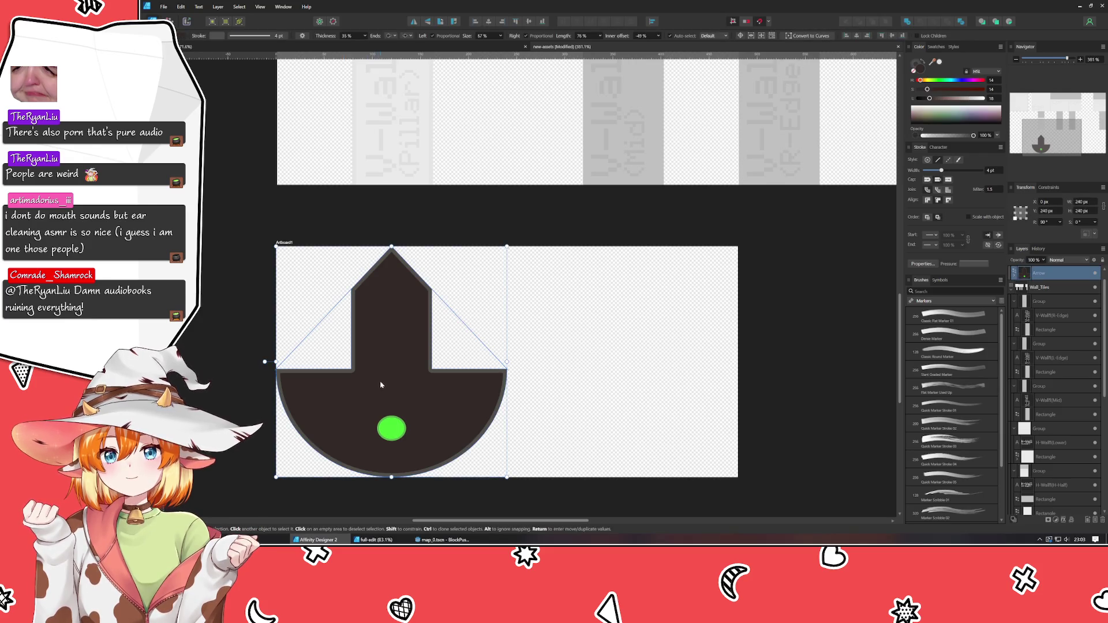